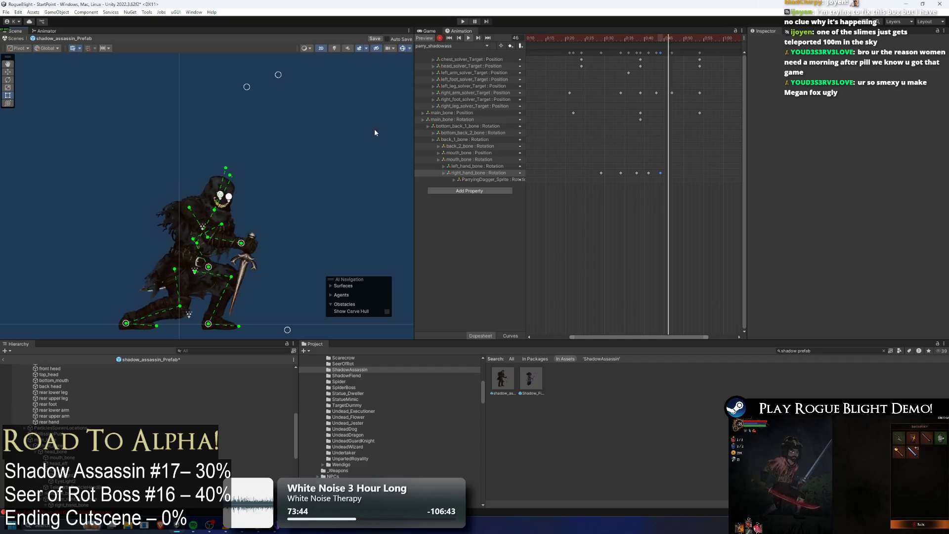
Raise the dagger hand higher at frame 37 of the parry clip and preview it.
click(639, 36)
key(space)
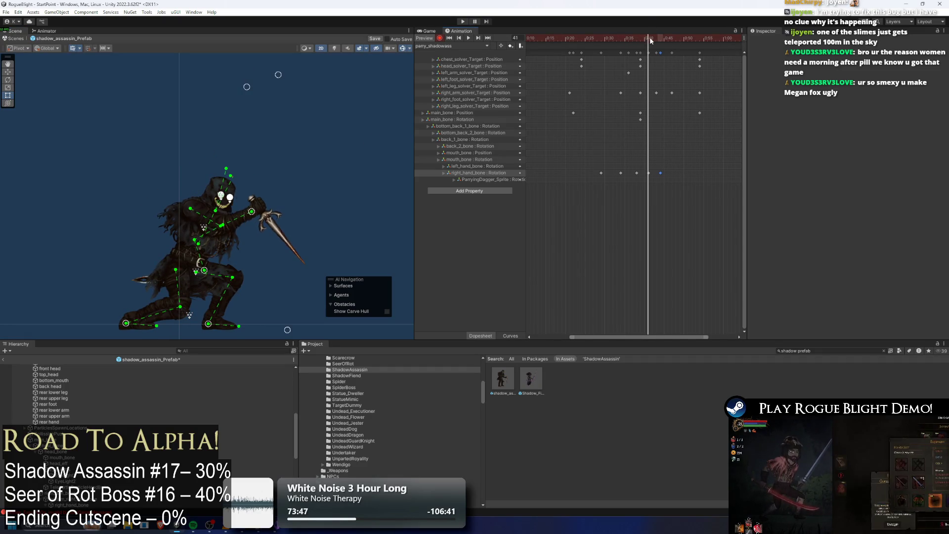
mouse_move(625, 37)
mouse_down()
mouse_move(657, 40)
mouse_move(642, 40)
mouse_up()
drag(250, 192, 251, 174)
key(space)
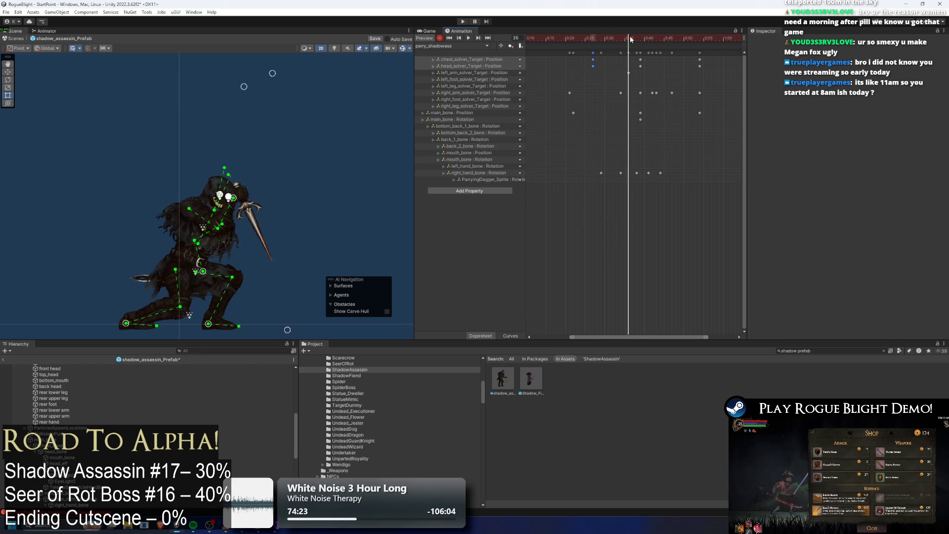
Shift the head and chest IK targets up and right at frame 53.
drag(649, 40, 654, 41)
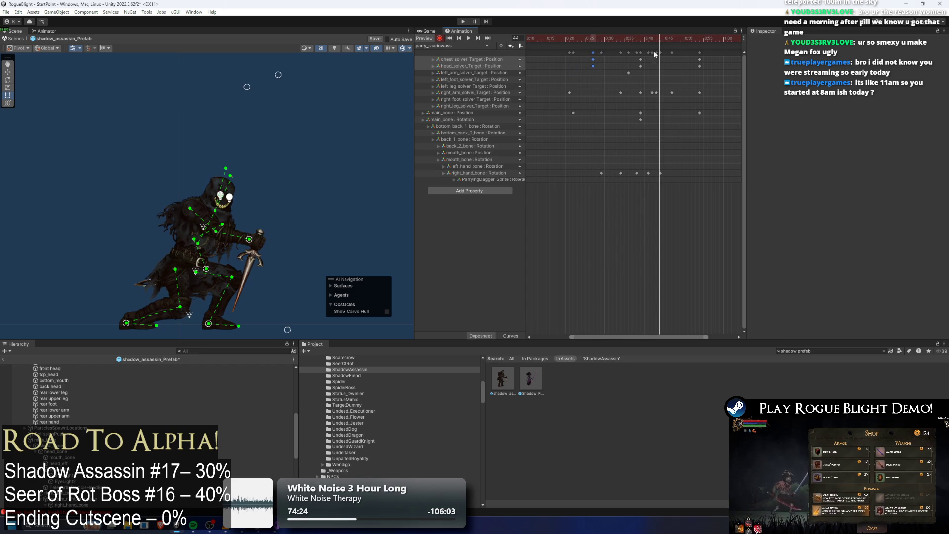
click(641, 39)
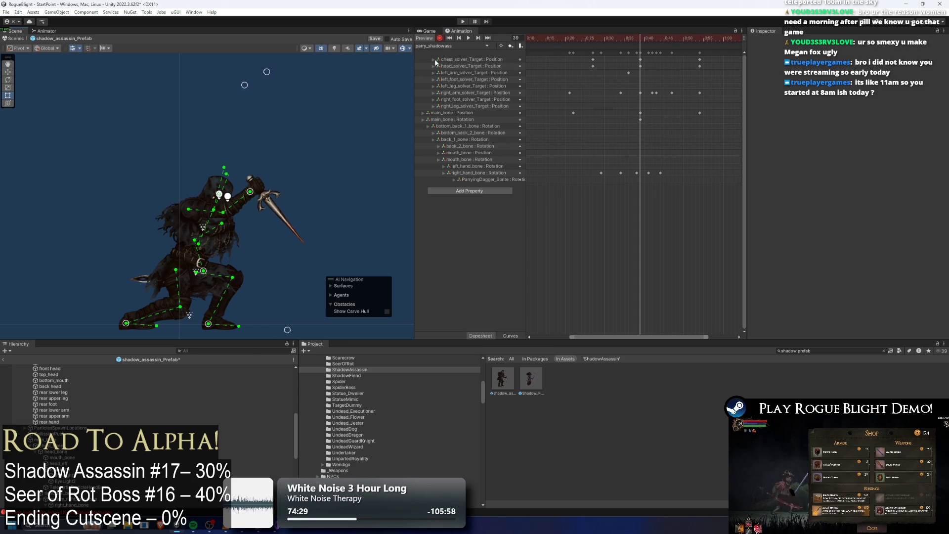
key(space)
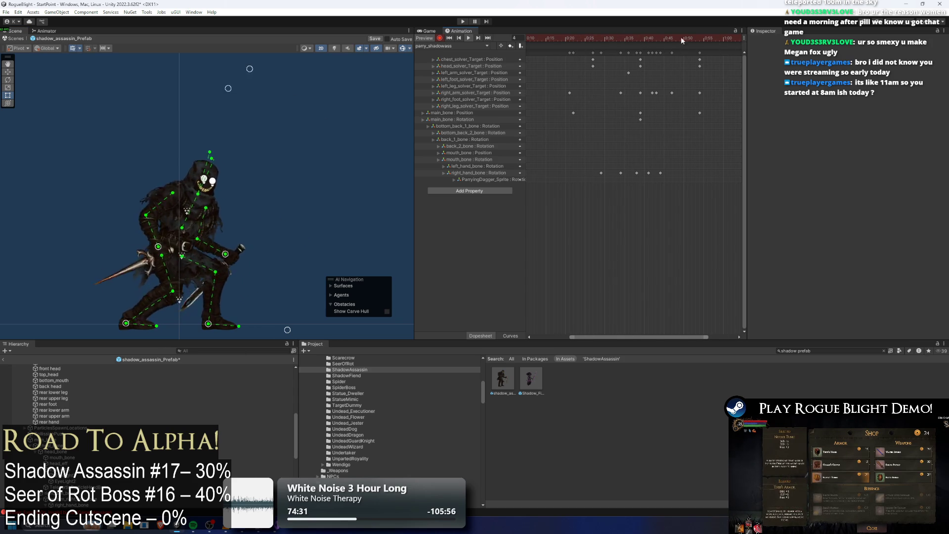
click(698, 38)
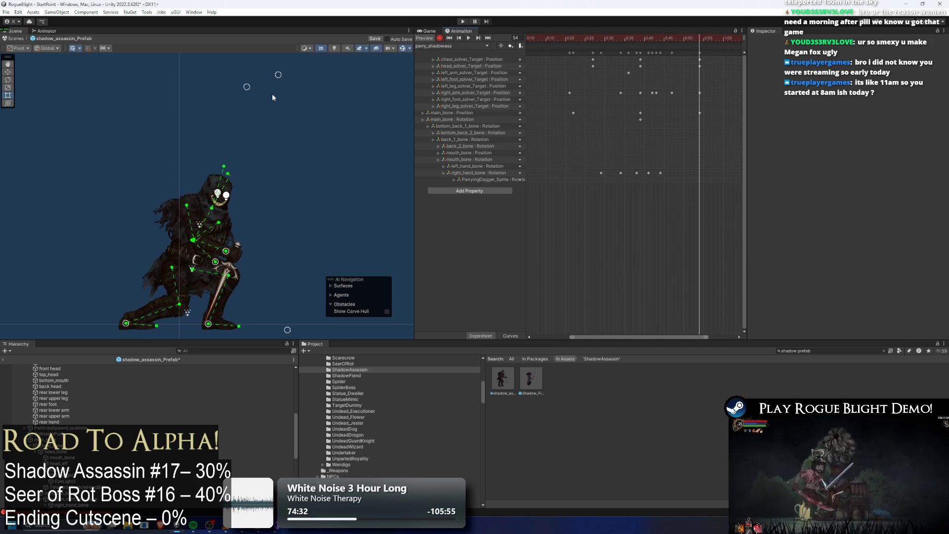
drag(247, 87, 334, 87)
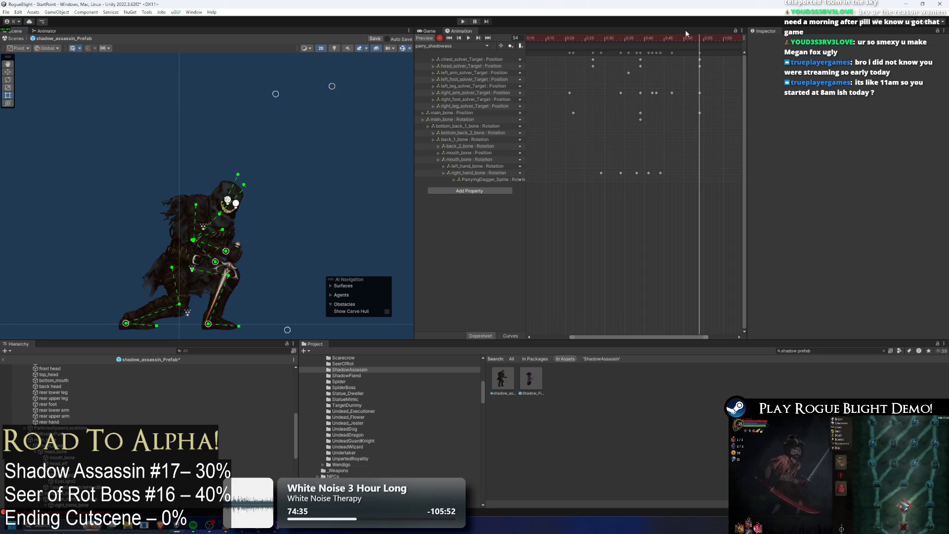
key(space)
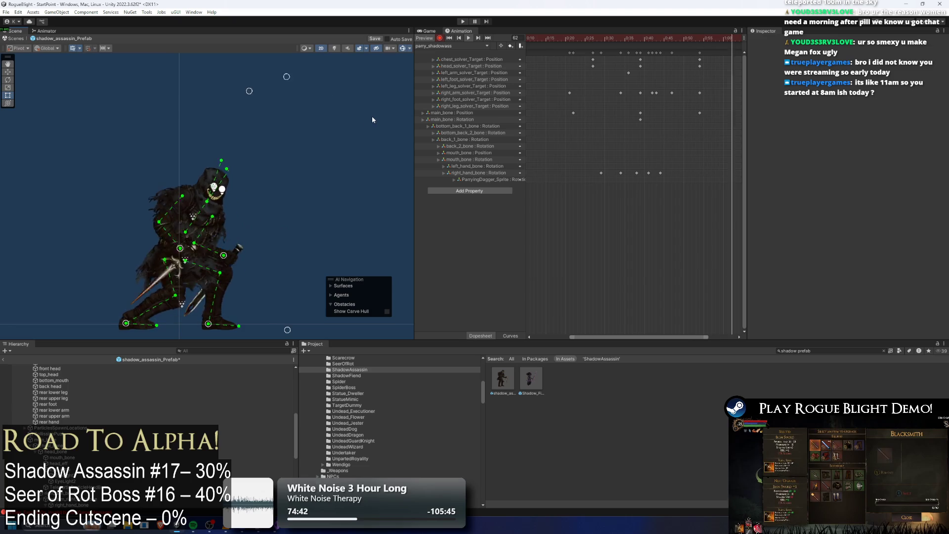
Delete the stray right arm target key near frame 21 and replay the clip from frame 4.
click(304, 135)
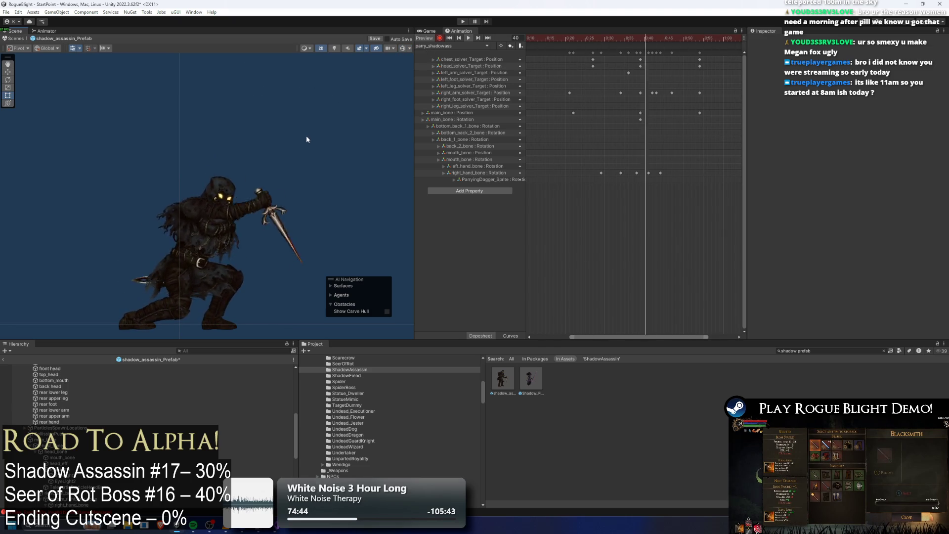
click(403, 49)
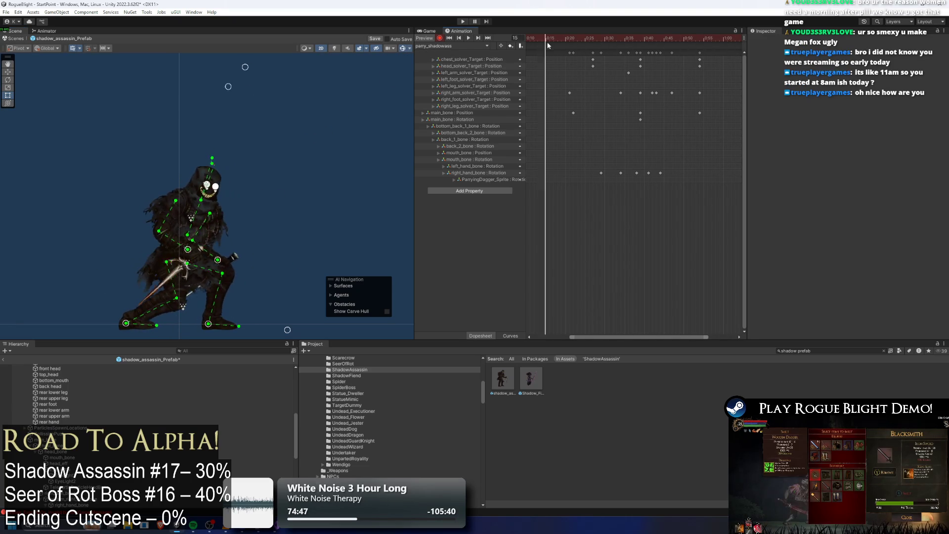
drag(593, 45, 569, 46)
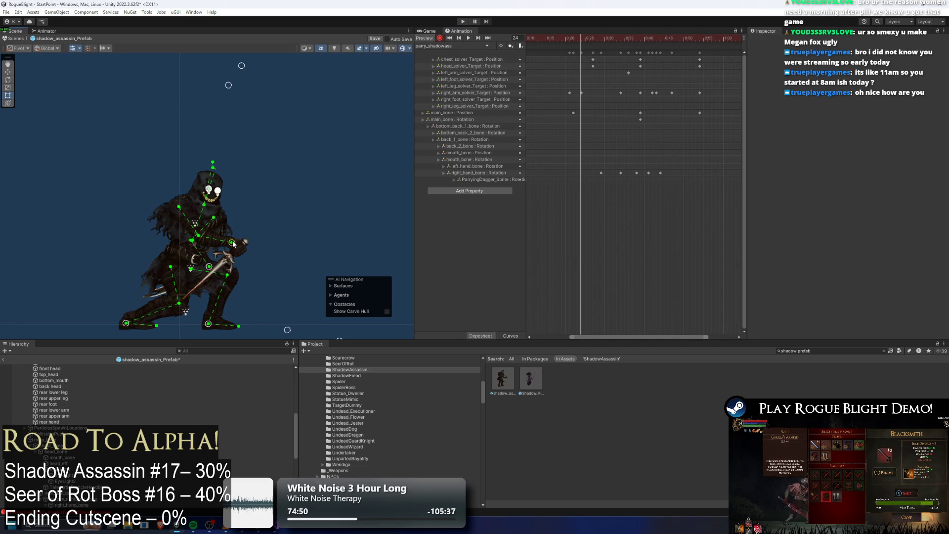
click(570, 93)
key(Delete)
drag(586, 37, 509, 44)
key(space)
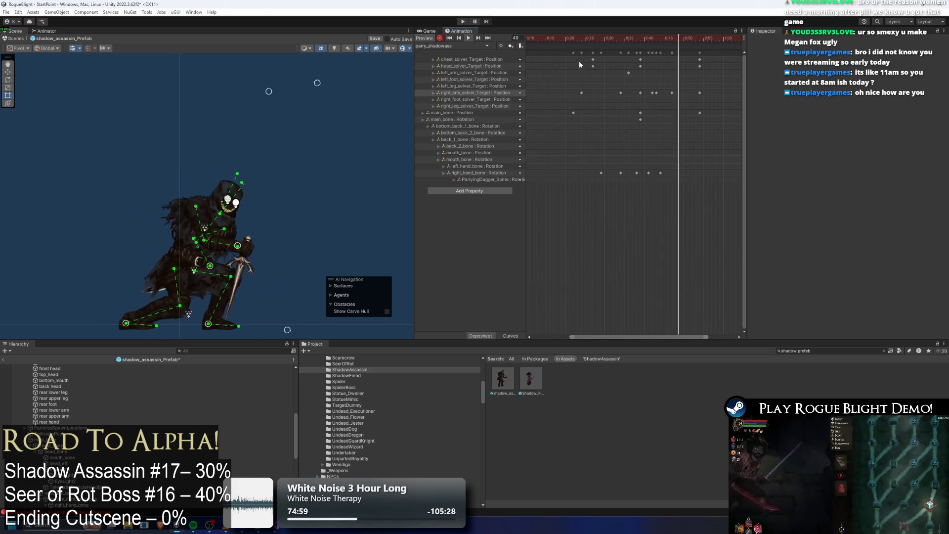
scroll(603, 54, down, 3)
mouse_move(603, 39)
mouse_down()
mouse_move(636, 40)
mouse_move(558, 48)
mouse_move(579, 40)
mouse_up()
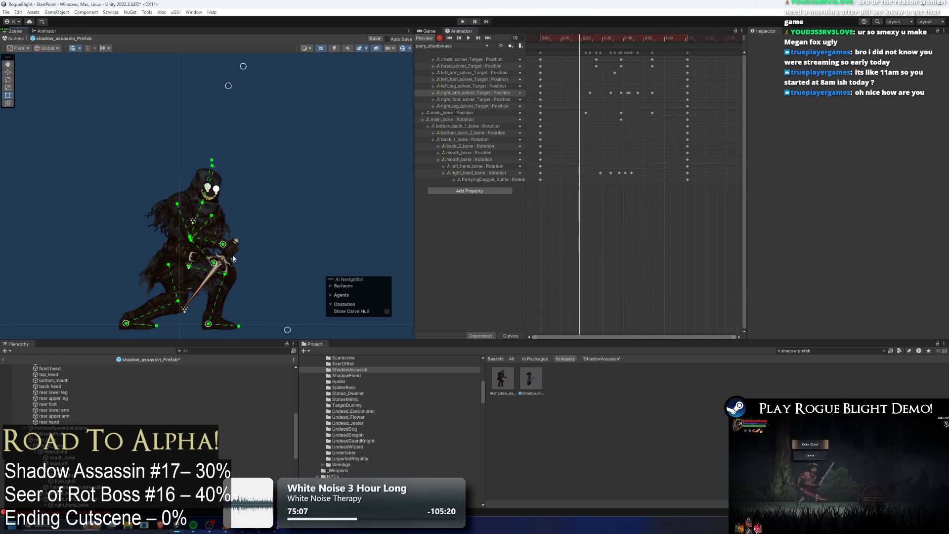
Rotate the right hand to angle the dagger and delete its frame-19 key.
drag(233, 258, 238, 251)
key(space)
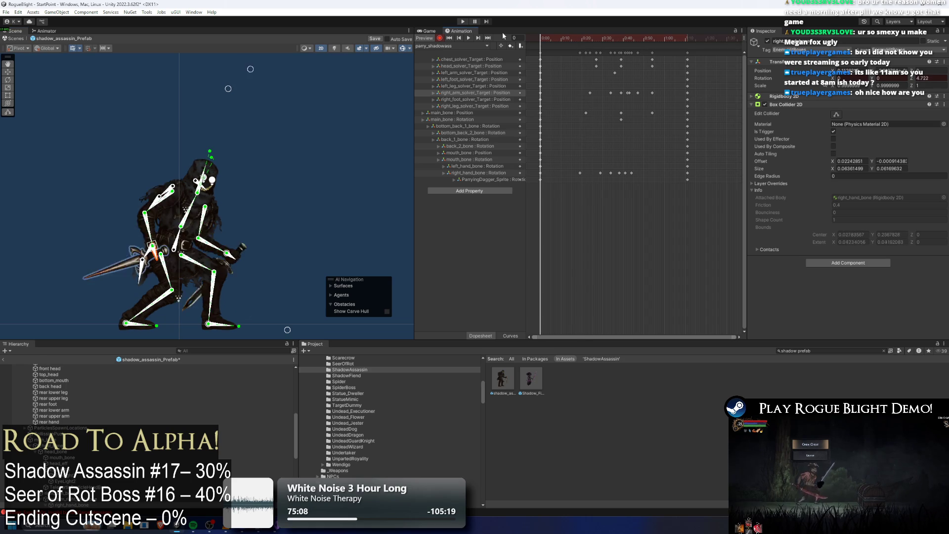
click(580, 172)
key(Delete)
mouse_move(566, 38)
mouse_down()
mouse_move(583, 37)
mouse_move(565, 38)
mouse_move(591, 53)
mouse_move(577, 38)
mouse_move(554, 37)
mouse_up()
Check the right hand bone pose at frames 19 and 37 in the parry preview.
click(239, 253)
click(244, 245)
key(space)
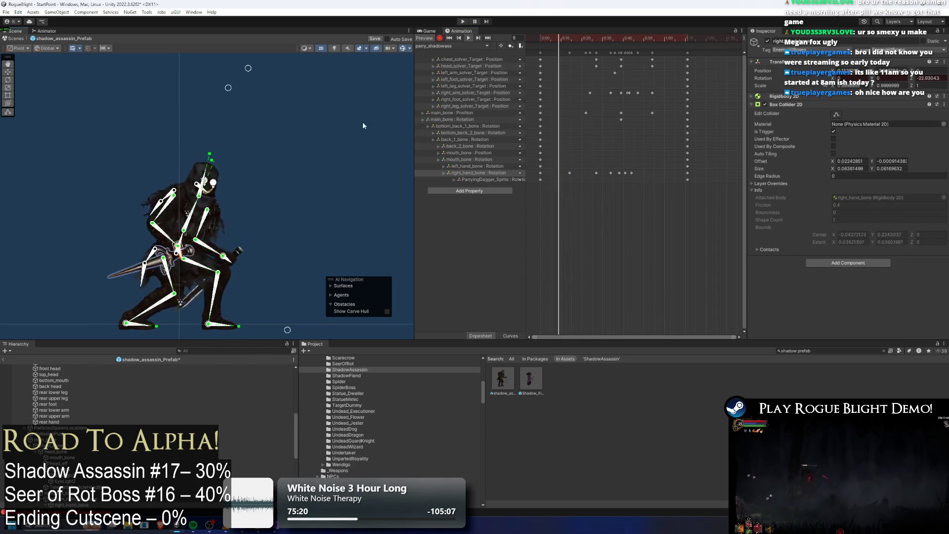
click(307, 104)
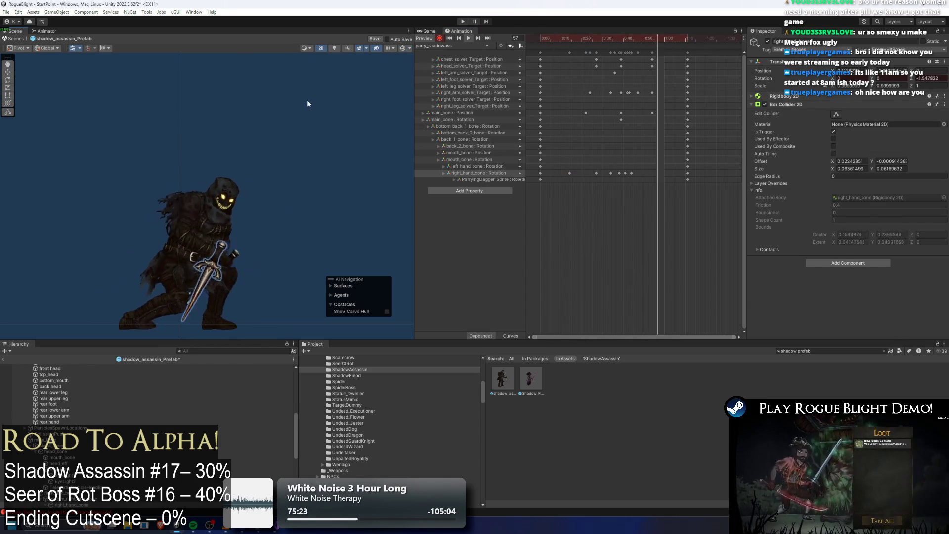
mouse_move(599, 38)
mouse_down()
mouse_move(621, 38)
mouse_move(556, 38)
mouse_move(611, 47)
mouse_up()
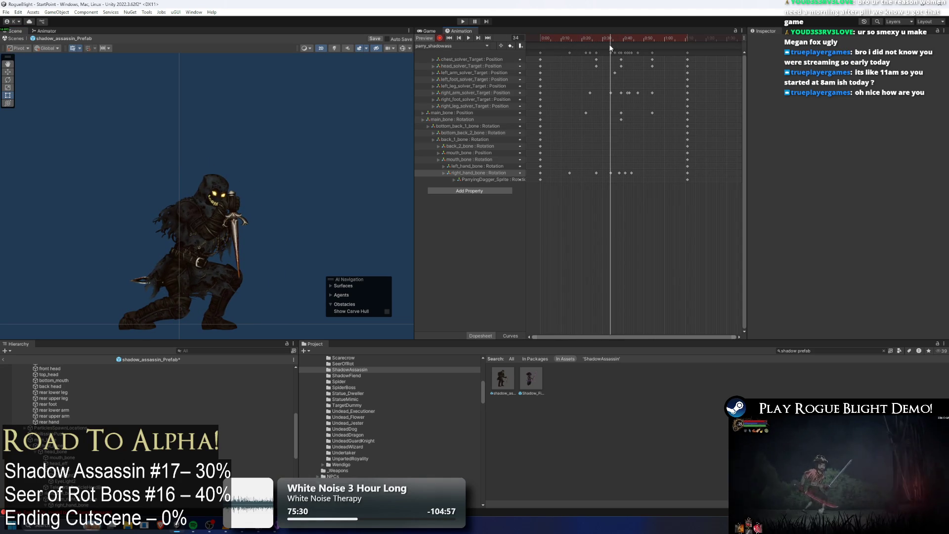
click(236, 206)
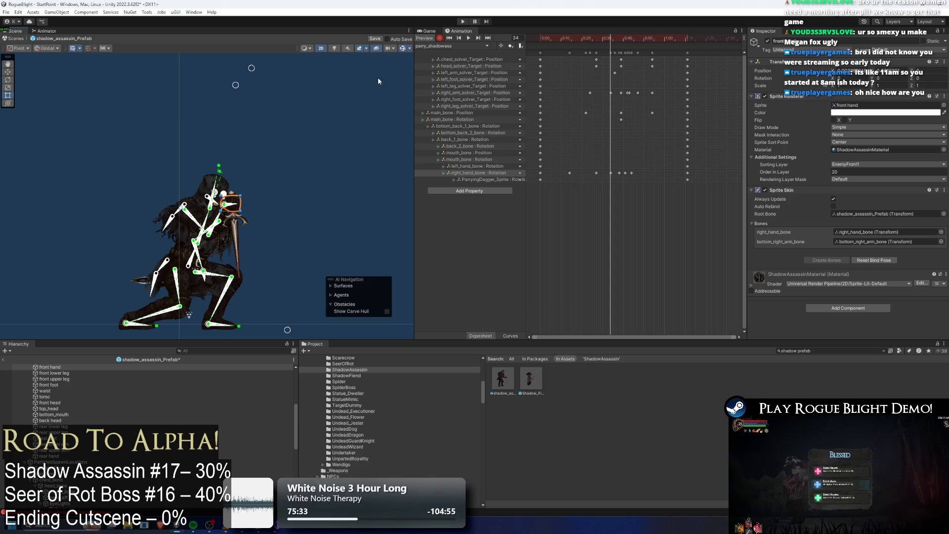
click(236, 206)
key(space)
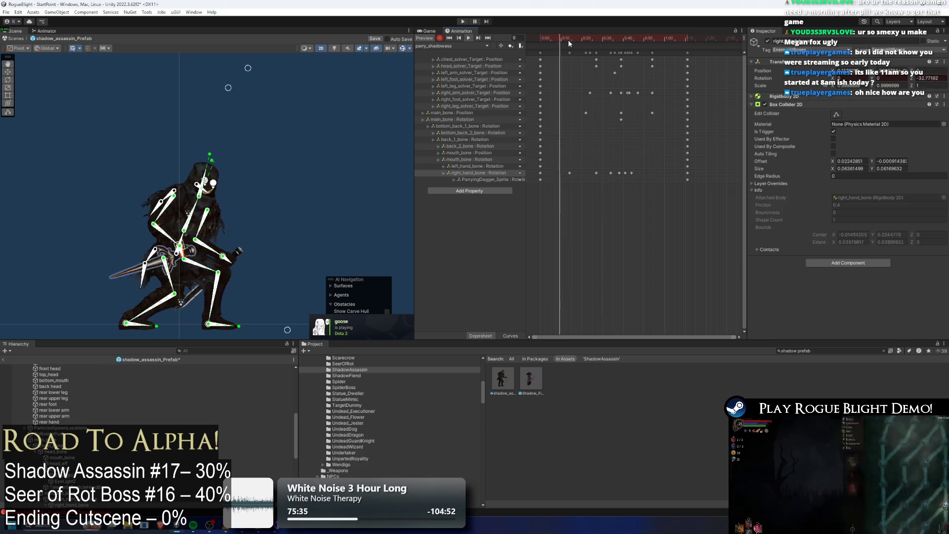
click(380, 85)
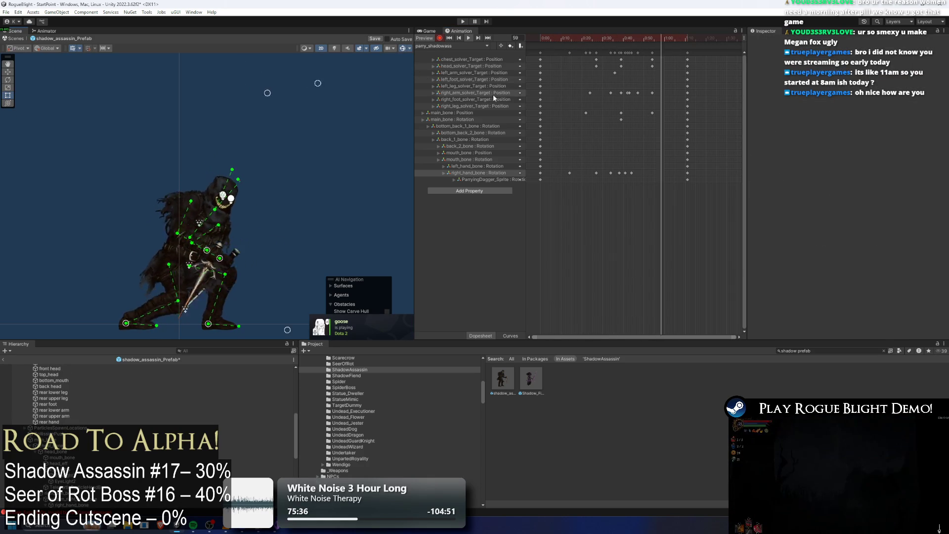
Move a right hand bone key earlier and review frames 8 to 31.
click(596, 173)
drag(596, 176, 557, 176)
click(570, 173)
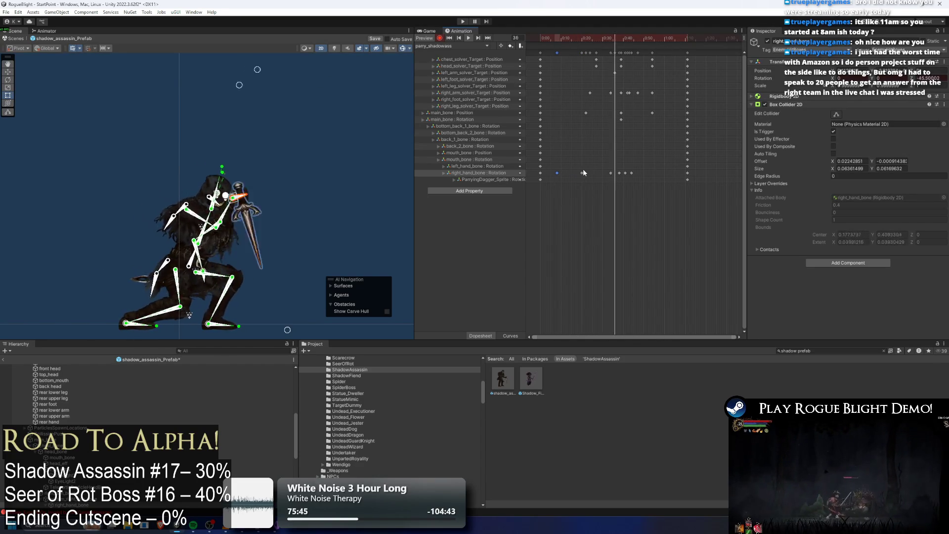
click(368, 150)
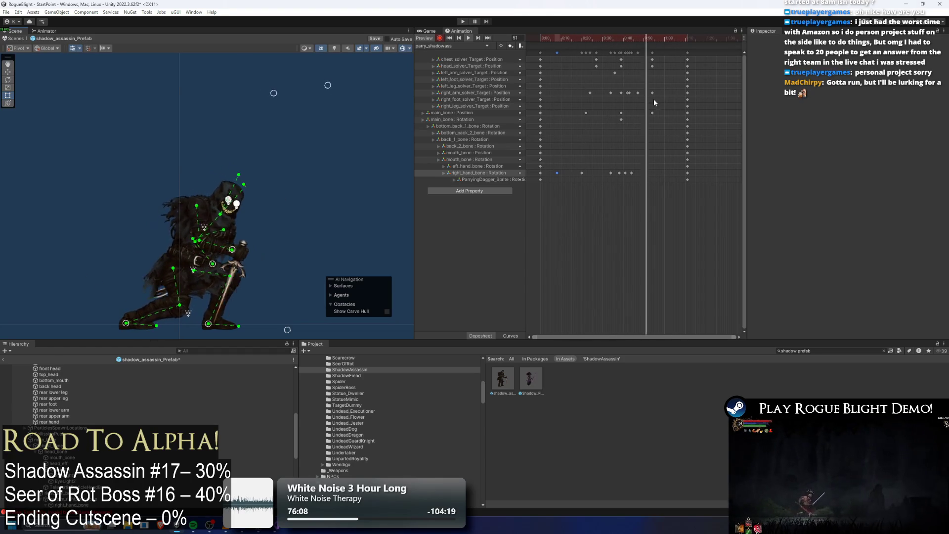
mouse_move(552, 37)
mouse_down()
mouse_move(562, 48)
mouse_move(582, 38)
mouse_up()
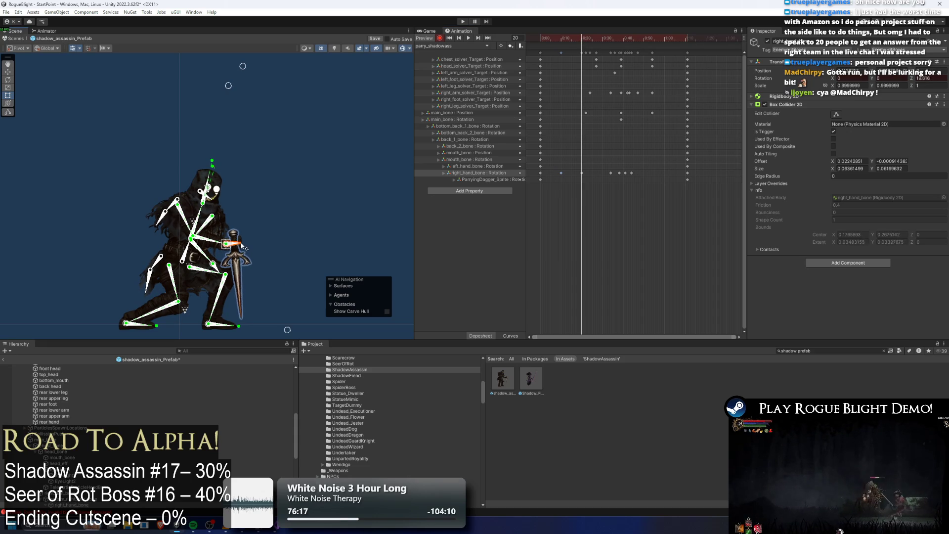
mouse_move(579, 38)
mouse_down()
mouse_move(609, 40)
mouse_move(585, 46)
mouse_move(615, 40)
mouse_up()
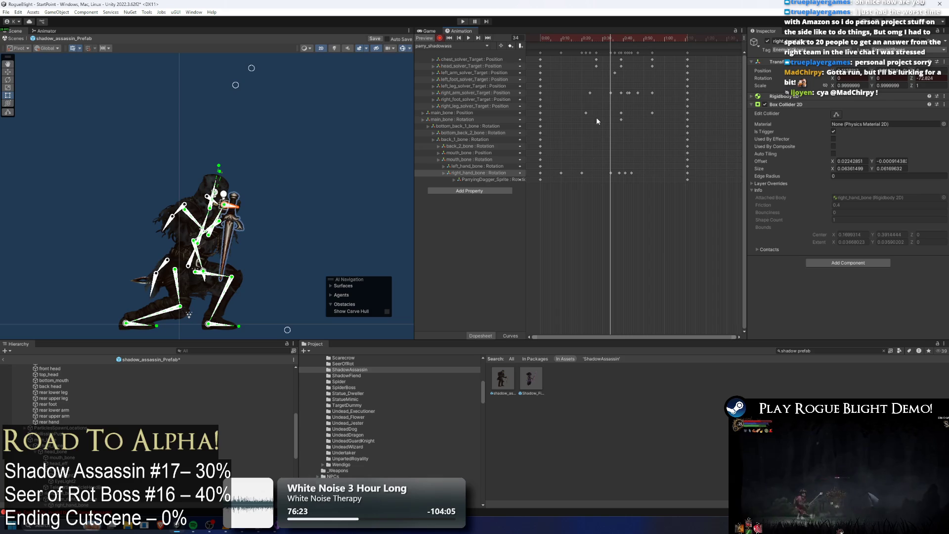
key(space)
click(358, 97)
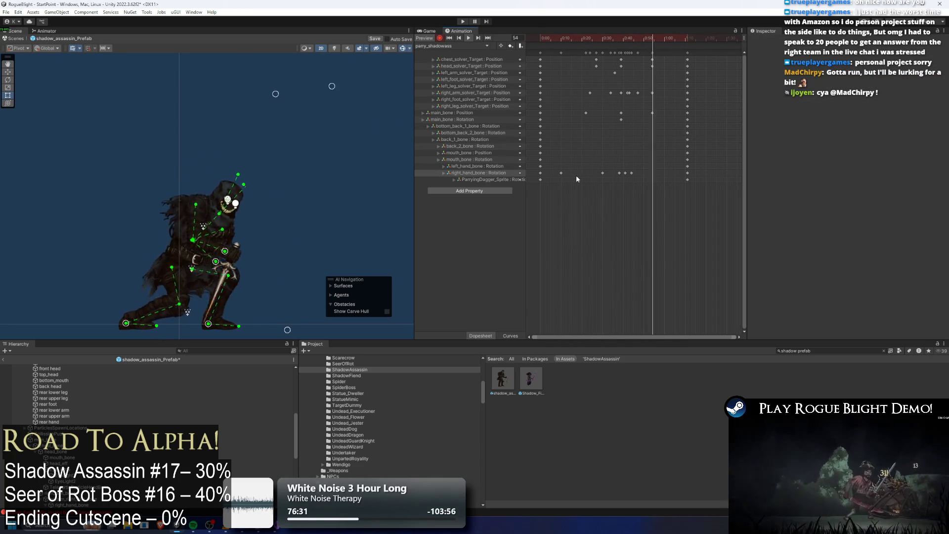
Delete the early right hand key and rekey the dagger hand rotation at frame 18.
drag(573, 157, 557, 179)
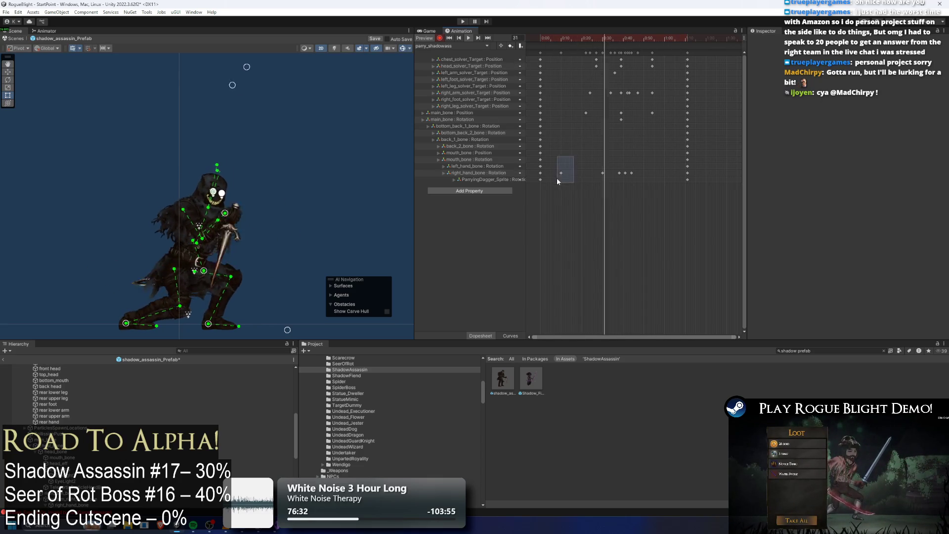
key(Delete)
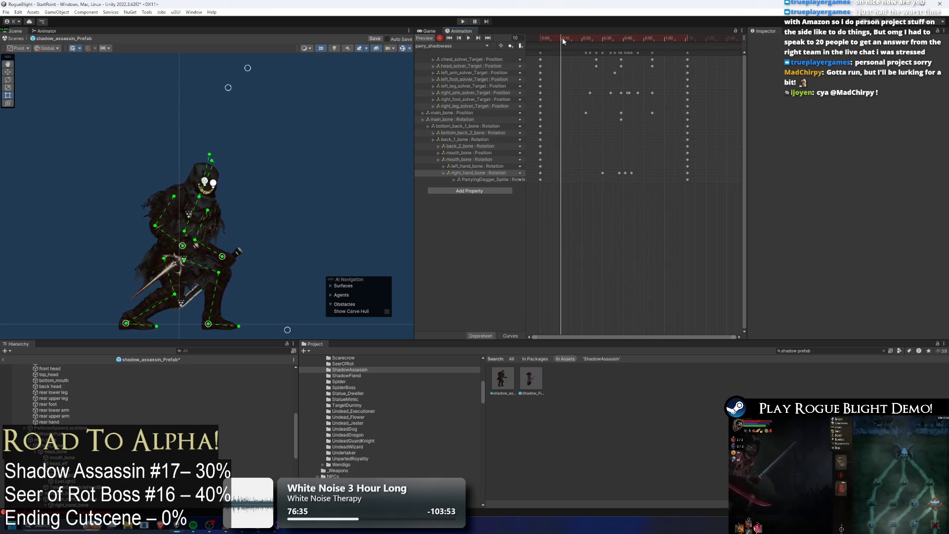
drag(561, 38, 577, 39)
drag(224, 253, 273, 226)
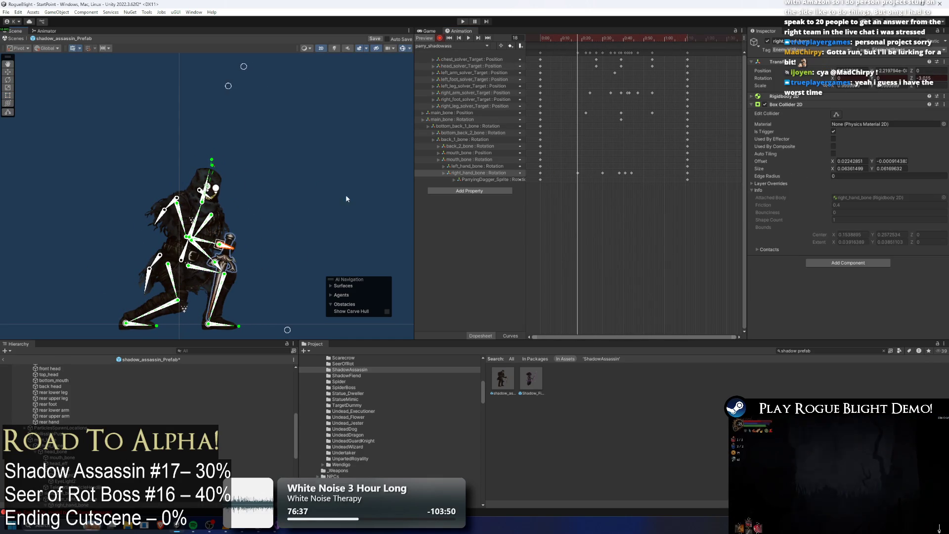
key(space)
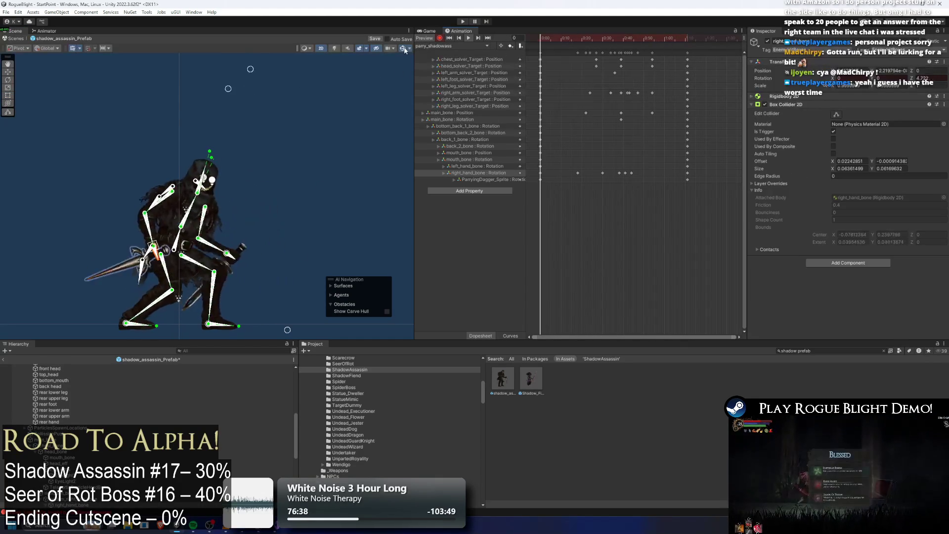
click(309, 105)
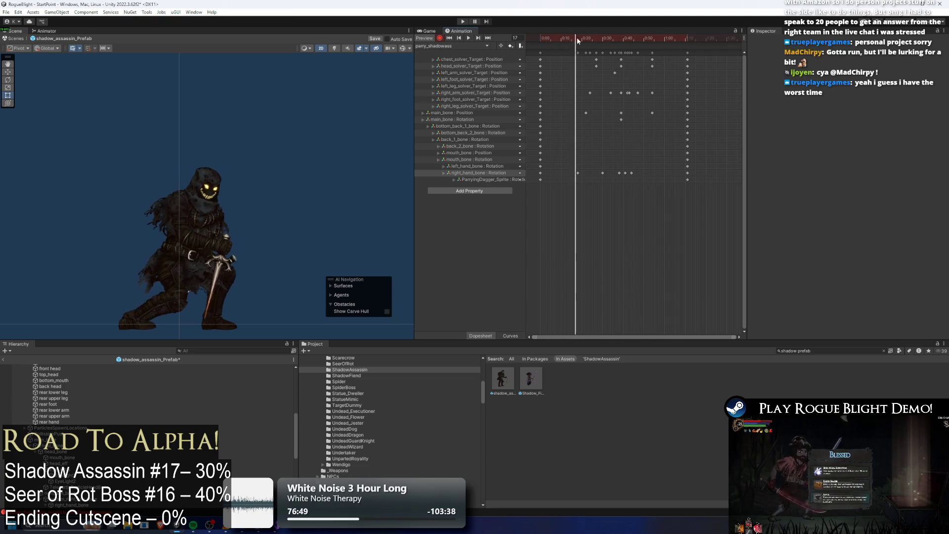
Select the mouth bone and its first position key.
scroll(246, 172, up, 2)
click(194, 190)
scroll(194, 191, up, 1)
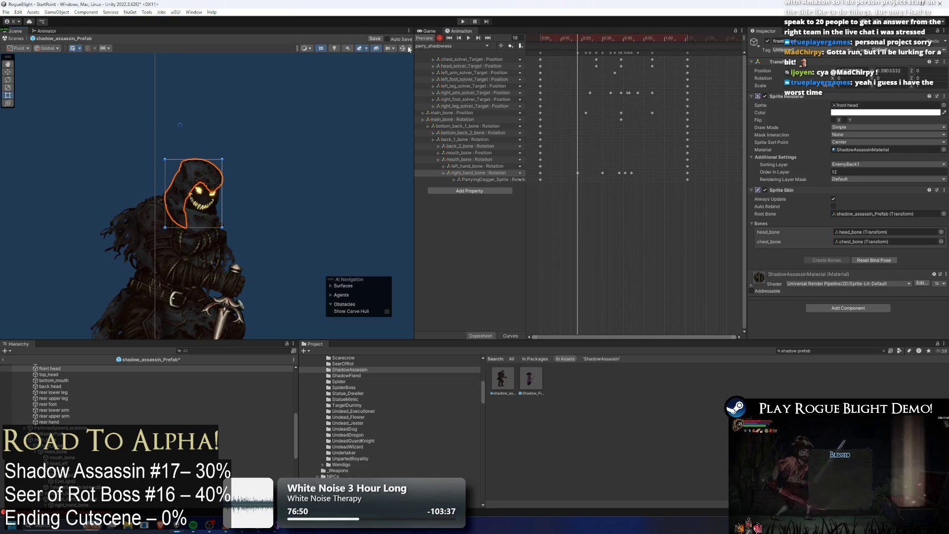
scroll(180, 204, up, 5)
click(197, 178)
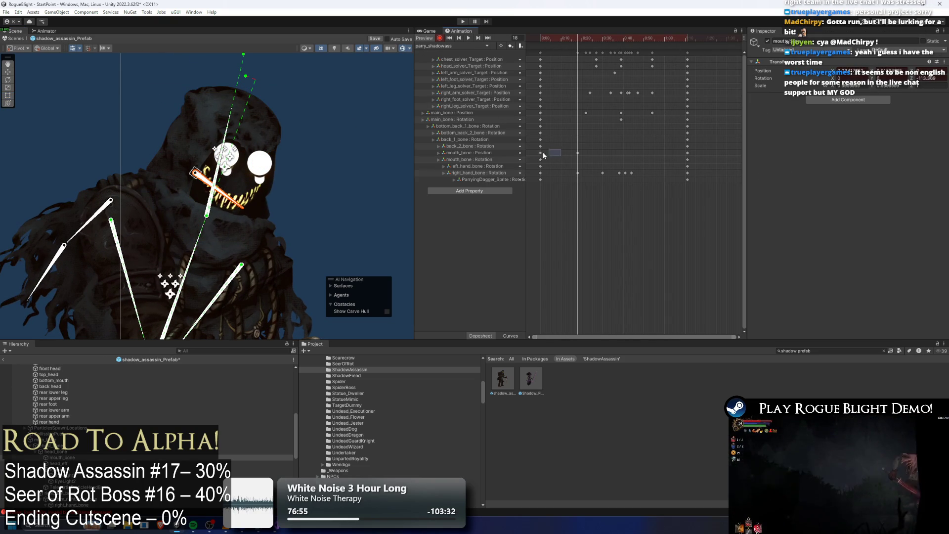
drag(559, 151, 550, 154)
Add mouth bone position keys at frame 45 and later, then select EyeLight2 and play.
click(596, 38)
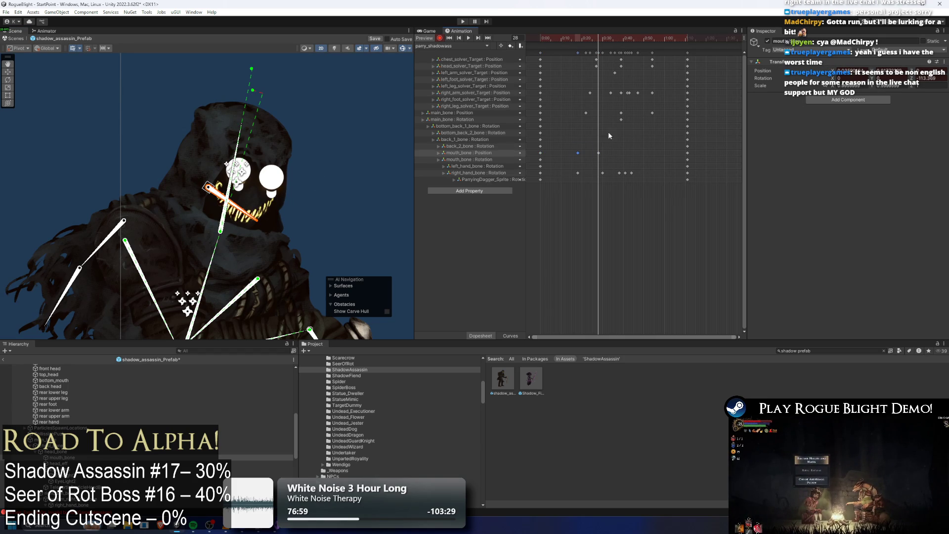
click(633, 37)
key(ctrl+v)
click(661, 38)
key(ctrl+v)
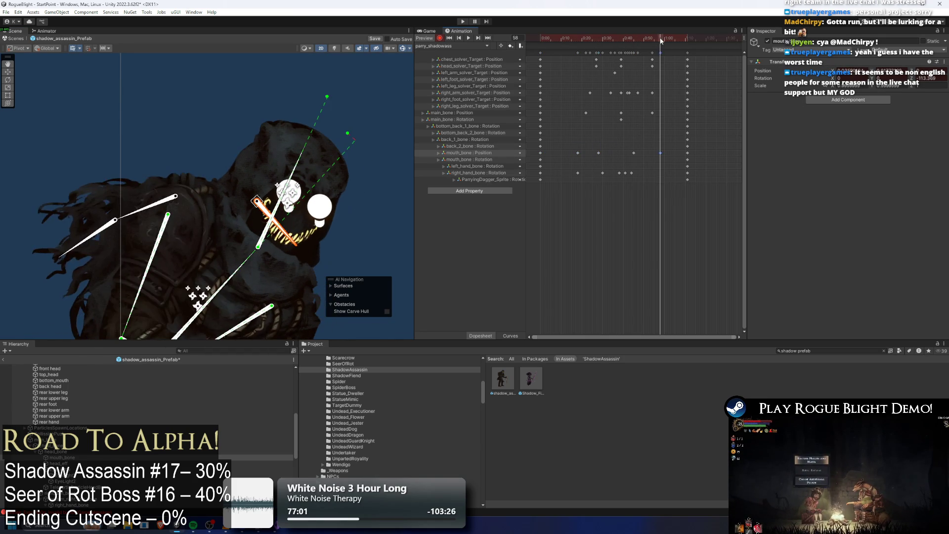
click(317, 190)
key(space)
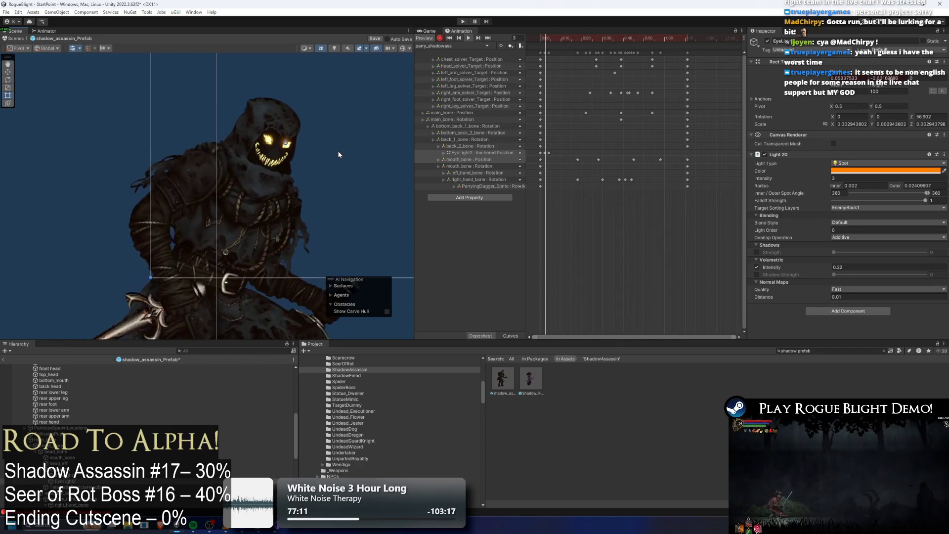
Drag the head_solver_Target keys slightly later and scrub to frame 14.
drag(585, 62, 640, 63)
shift+click(651, 66)
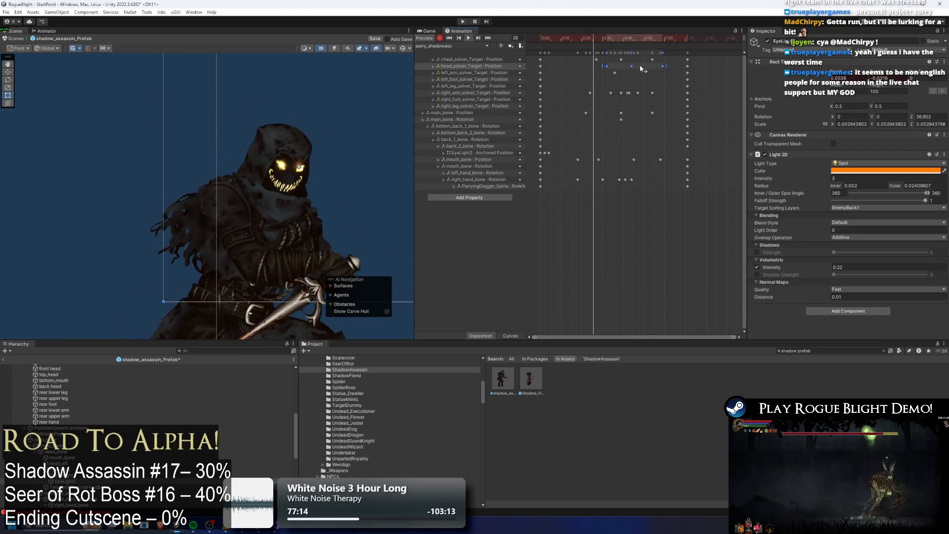
click(574, 66)
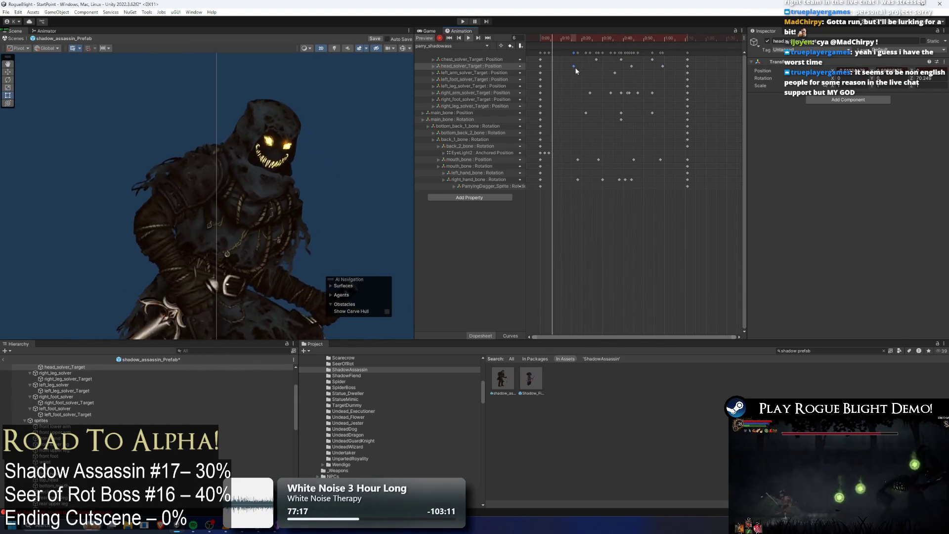
click(570, 38)
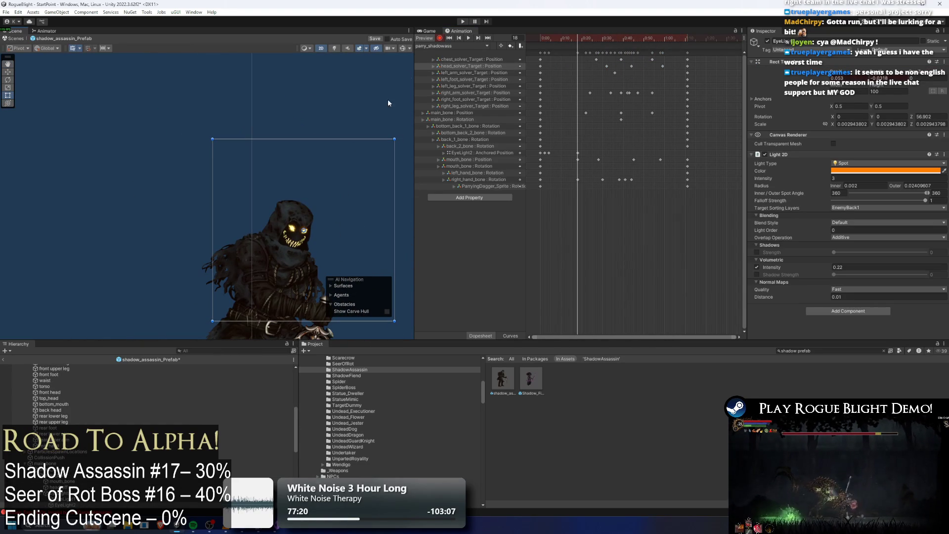
click(344, 93)
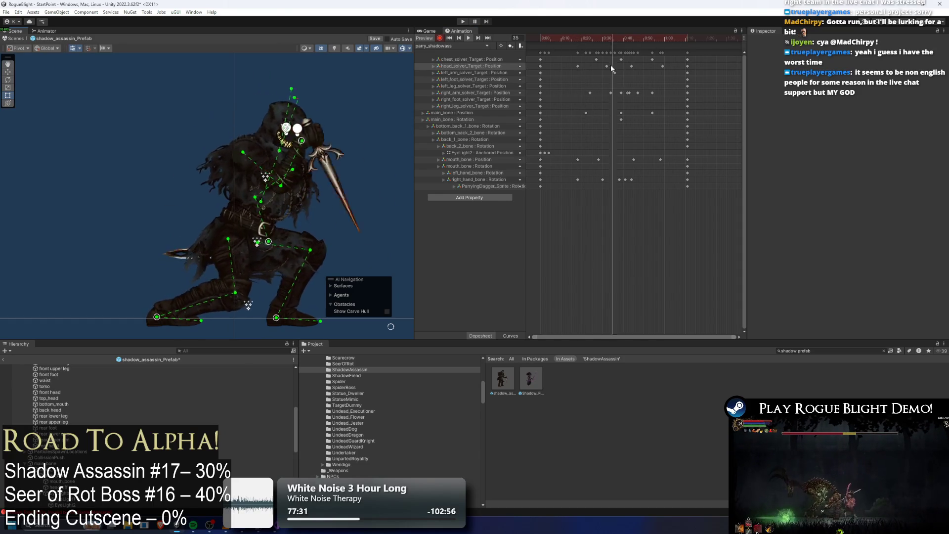
Nudge one head_solver_Target key a frame later and check frames 15 to 28.
drag(605, 126, 630, 122)
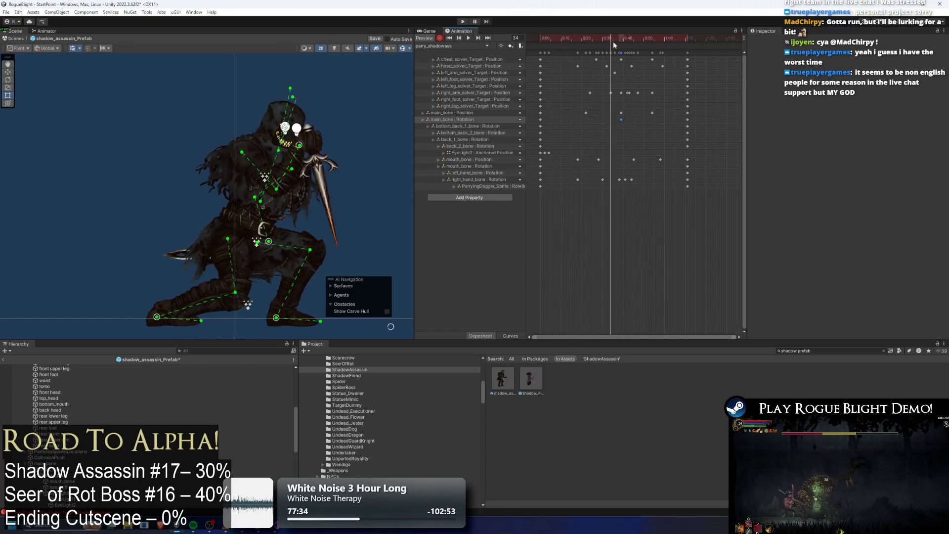
click(245, 212)
click(250, 211)
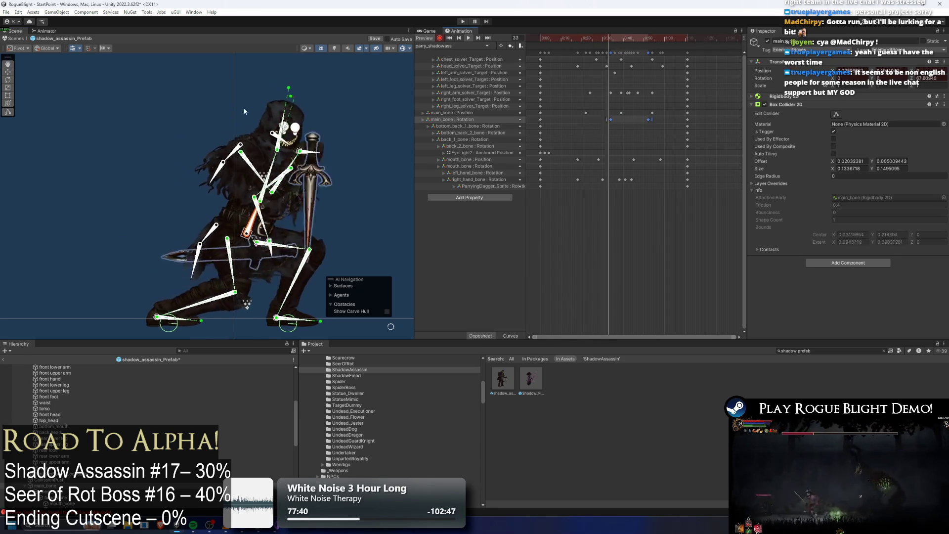
click(188, 124)
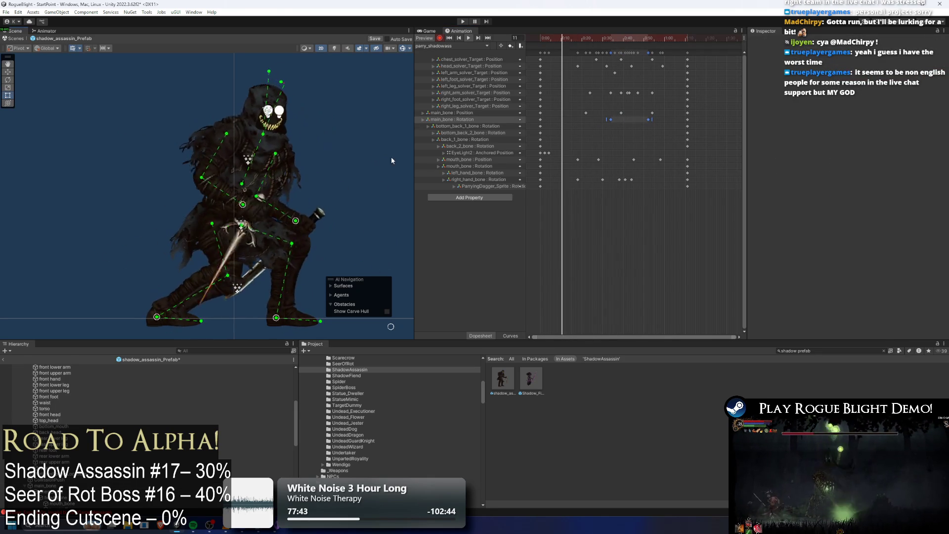
click(578, 66)
drag(584, 69, 584, 67)
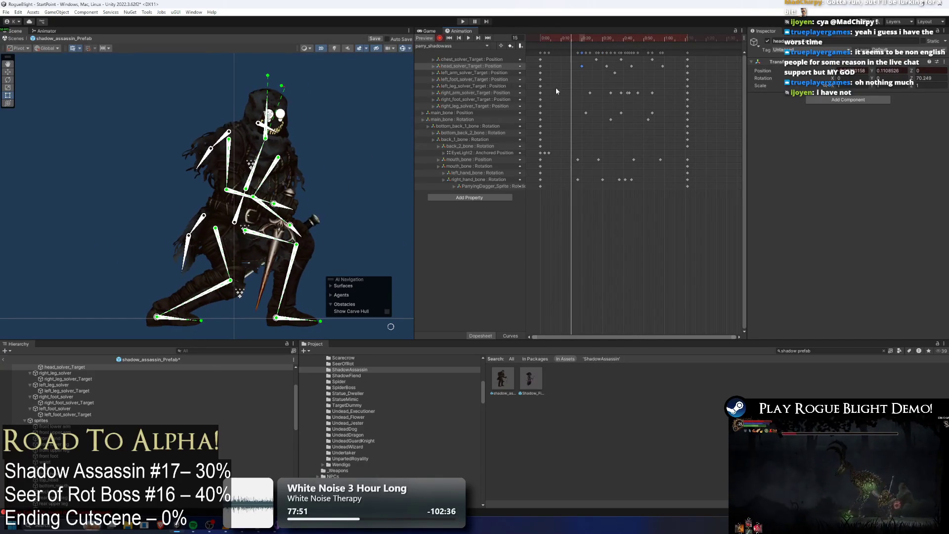
click(490, 154)
mouse_move(556, 38)
mouse_down()
mouse_move(649, 58)
mouse_move(507, 64)
mouse_move(577, 39)
mouse_up()
scroll(204, 168, up, 3)
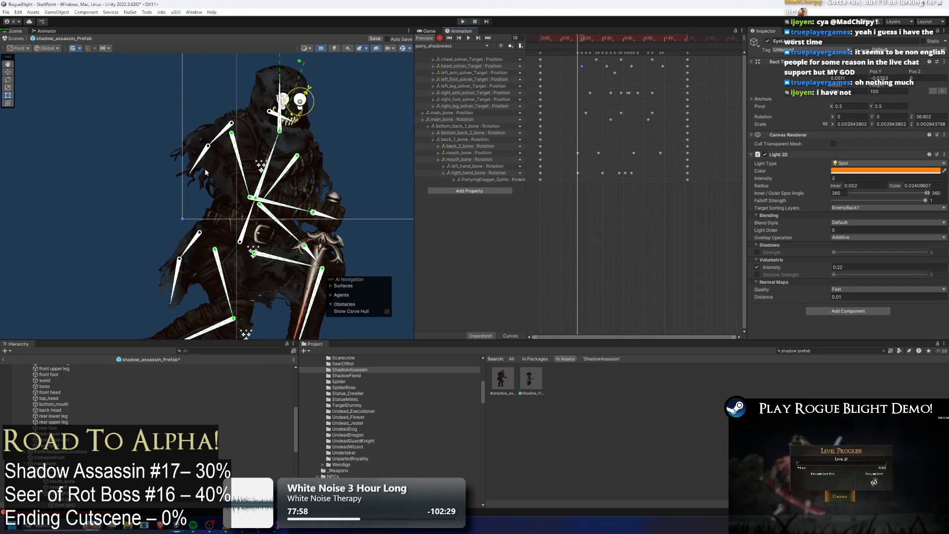
Rotate the dagger further downward at frame 52 and shift the back_2_bone keys one frame later.
click(218, 144)
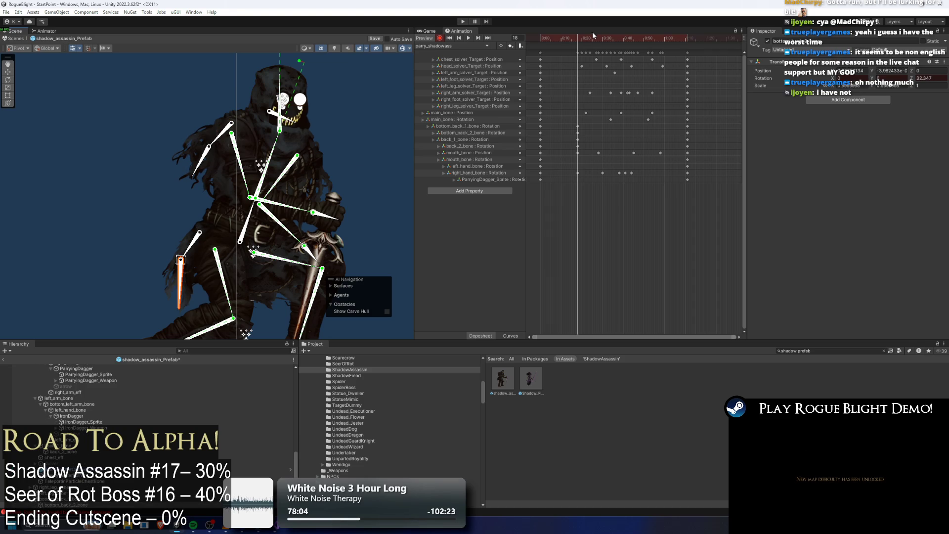
drag(588, 38, 623, 38)
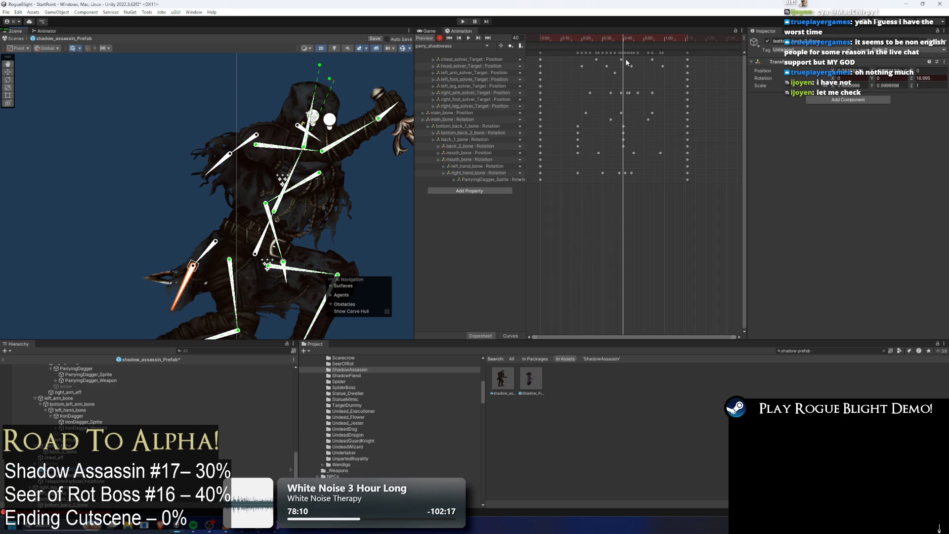
click(648, 39)
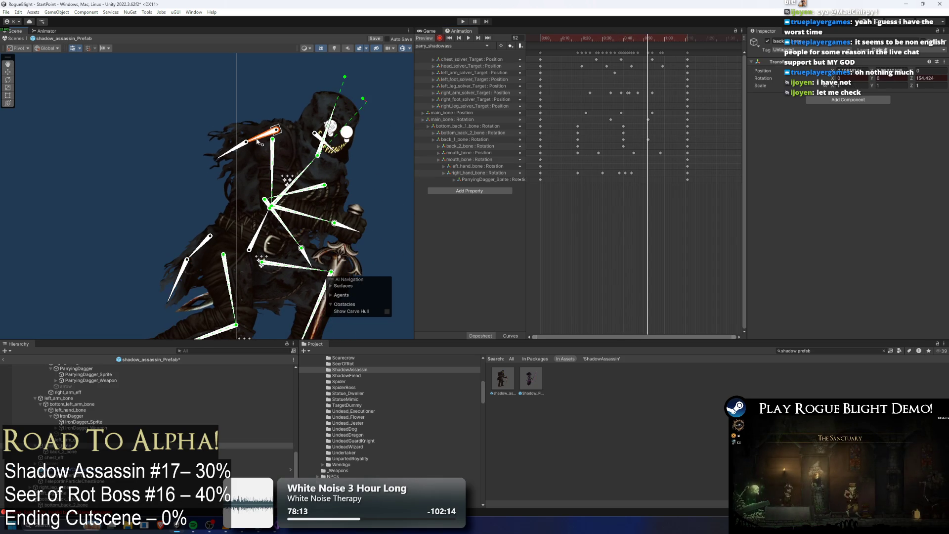
drag(223, 158, 184, 277)
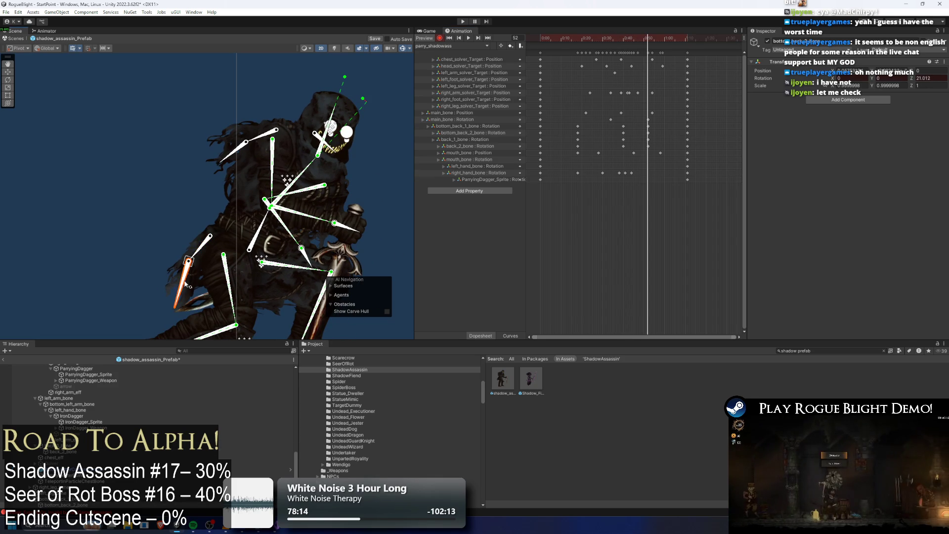
mouse_move(565, 143)
mouse_down()
mouse_move(657, 149)
mouse_move(623, 134)
mouse_up()
shift+click(661, 136)
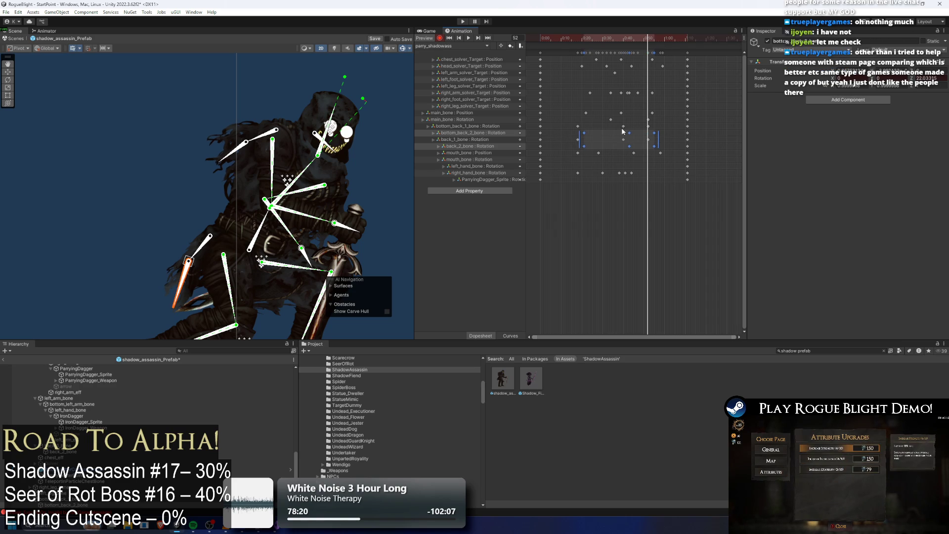
Drag the back bone rotation keys earlier and review frames 43 and 20.
click(468, 38)
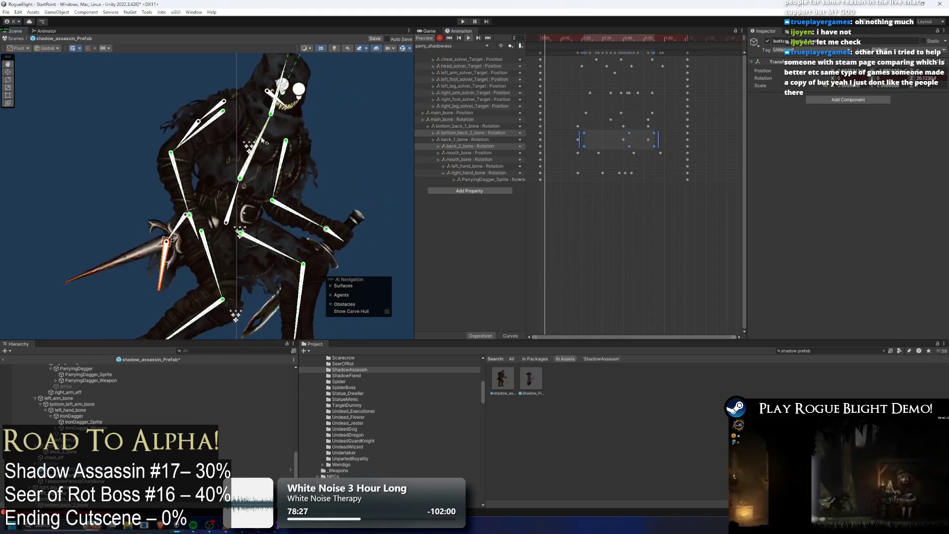
click(260, 135)
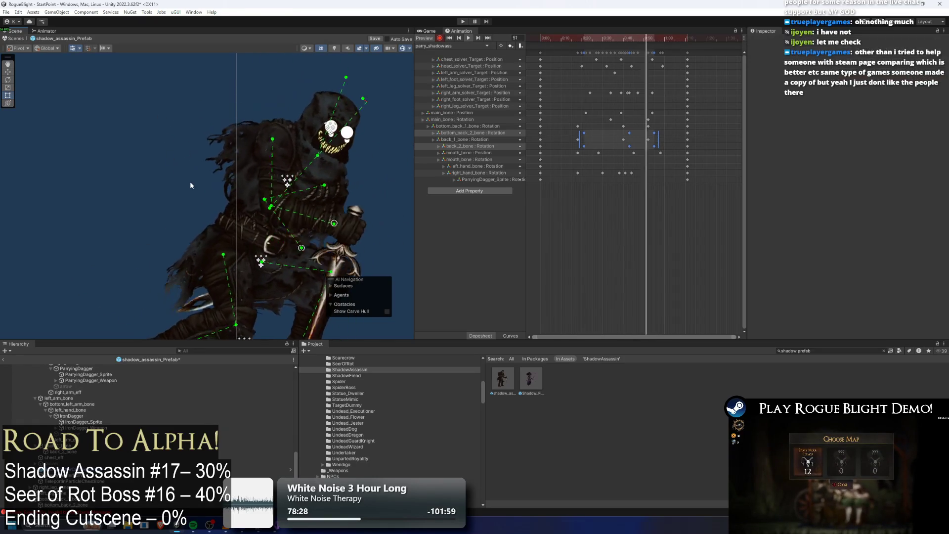
drag(667, 123, 568, 150)
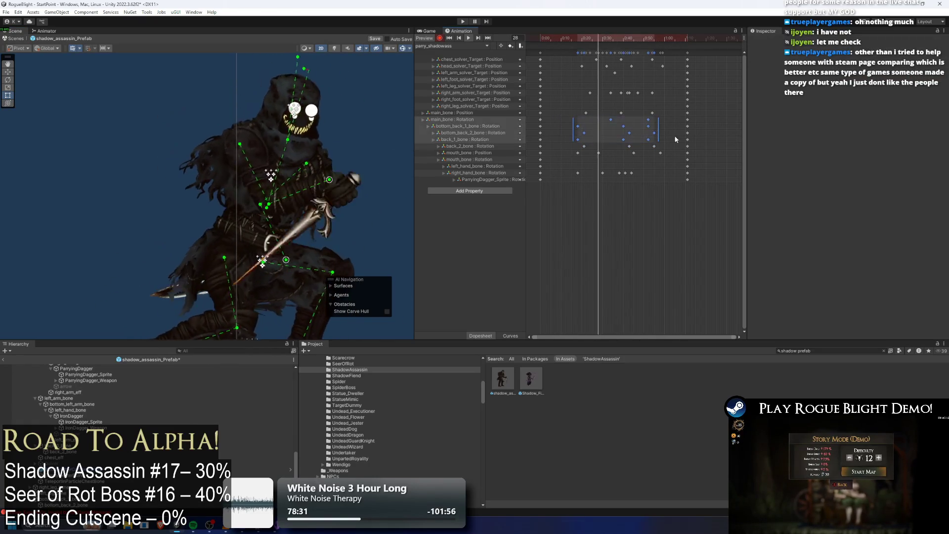
mouse_move(630, 139)
mouse_down()
mouse_move(648, 136)
mouse_move(662, 148)
mouse_up()
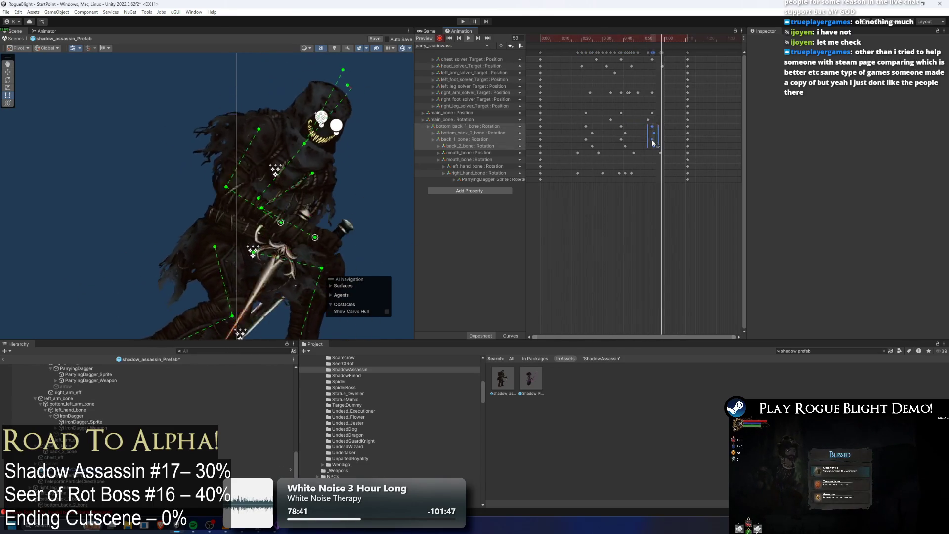
click(631, 131)
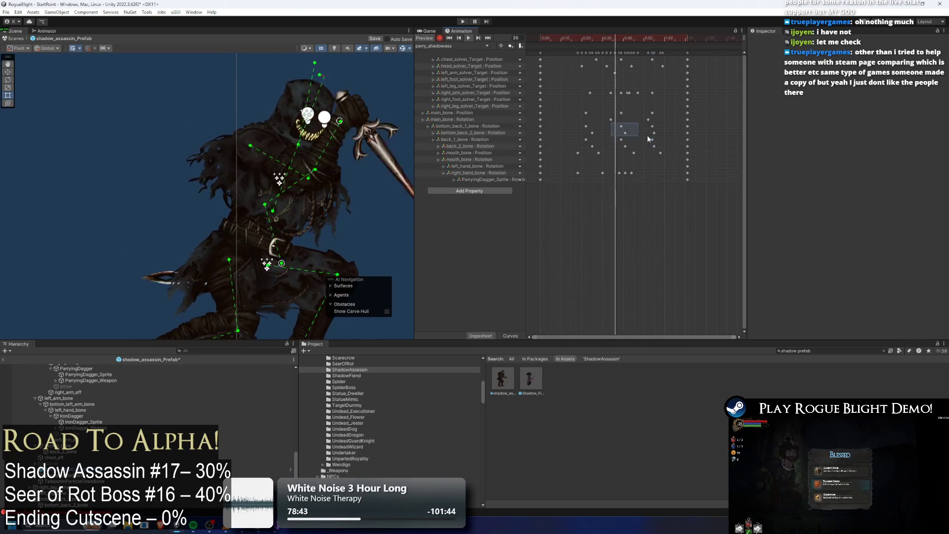
drag(667, 150, 578, 127)
drag(636, 135, 621, 135)
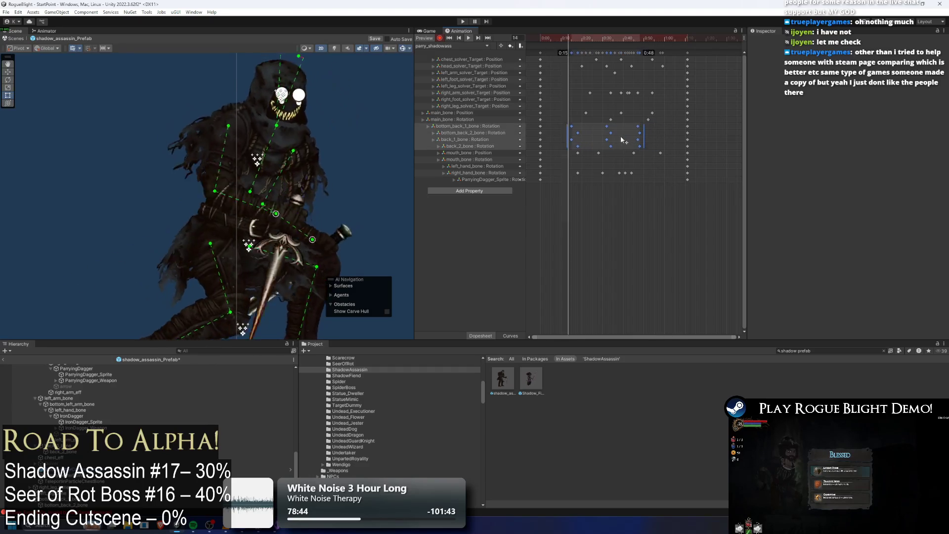
drag(604, 38, 630, 44)
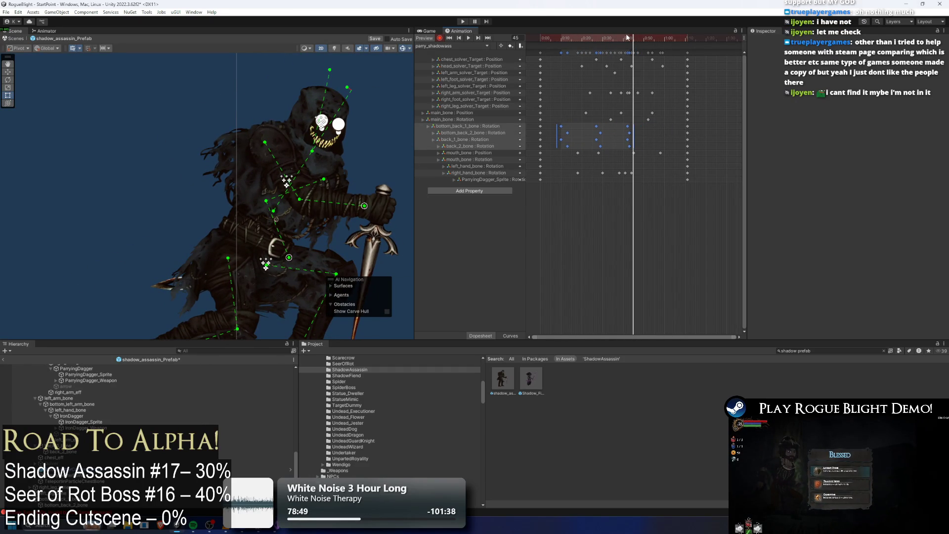
mouse_move(629, 47)
mouse_down()
mouse_move(556, 42)
mouse_move(657, 50)
mouse_up()
click(289, 176)
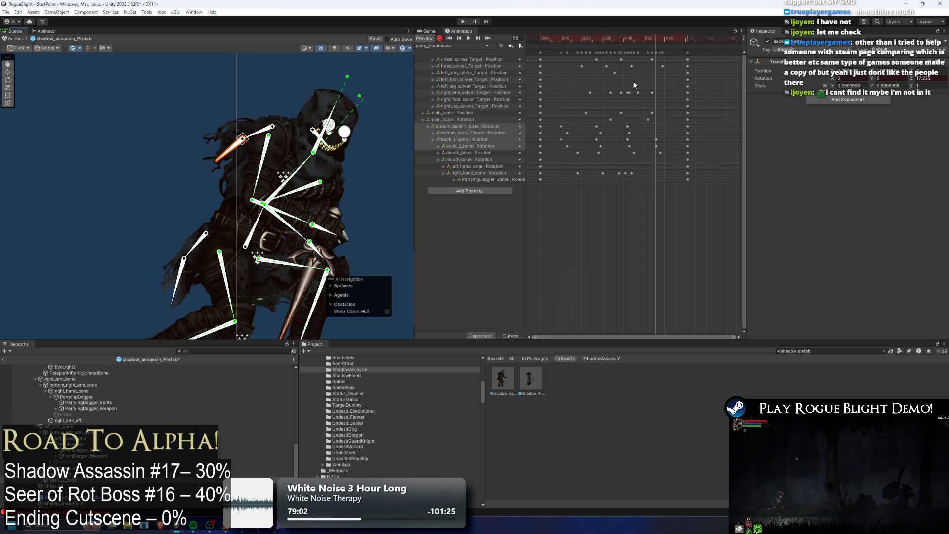
Select the back_2_bone key and left hand bone, then scrub back to frame 38.
click(657, 146)
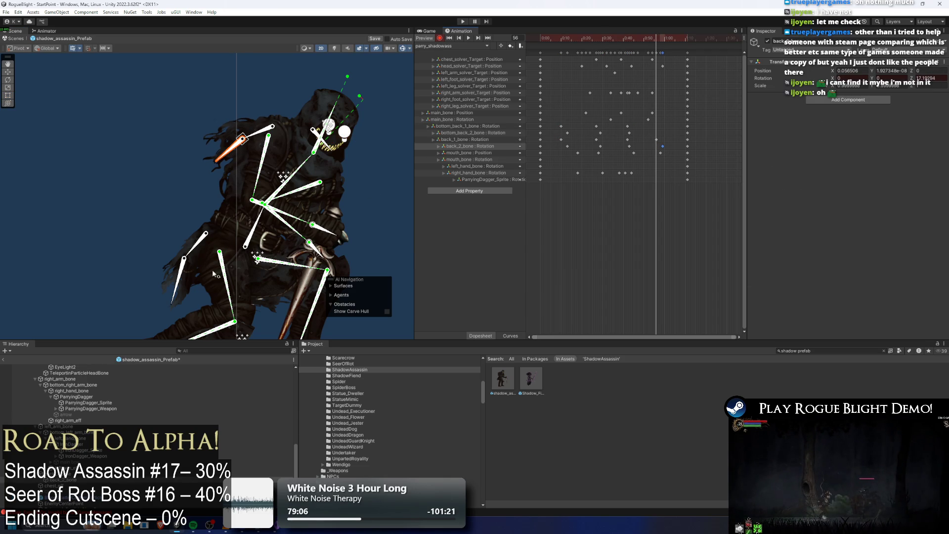
click(194, 251)
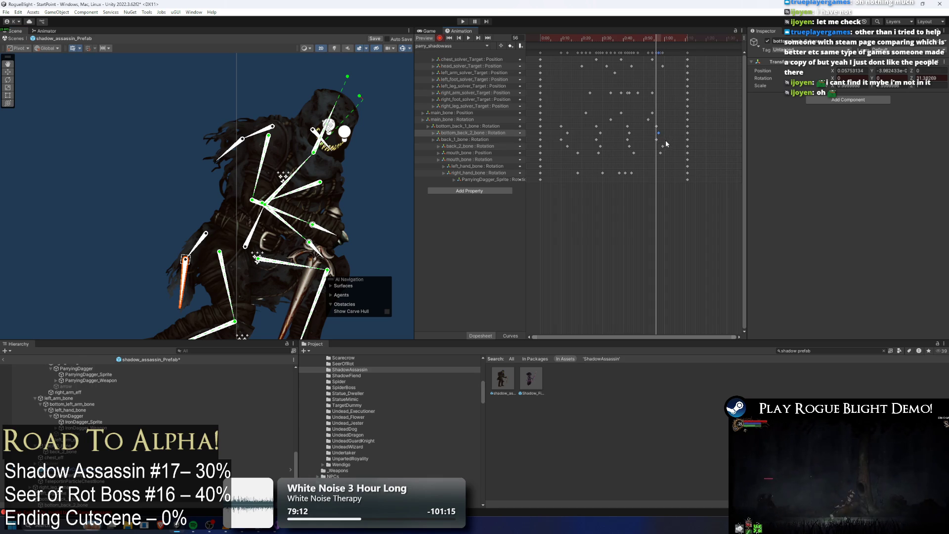
drag(653, 44, 609, 49)
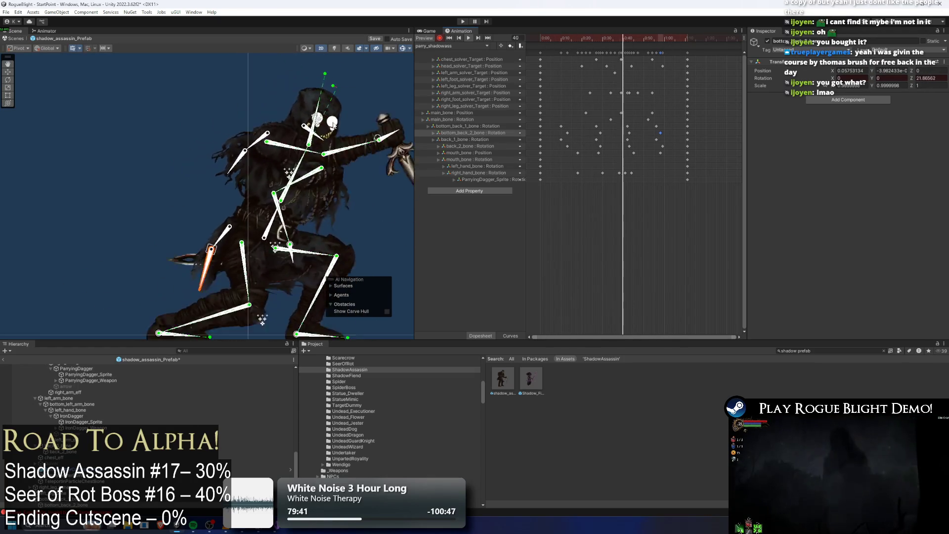
click(216, 127)
Toggle the bone and IK gizmos, recentre the character, and scrub to frames 50 and 43.
click(134, 131)
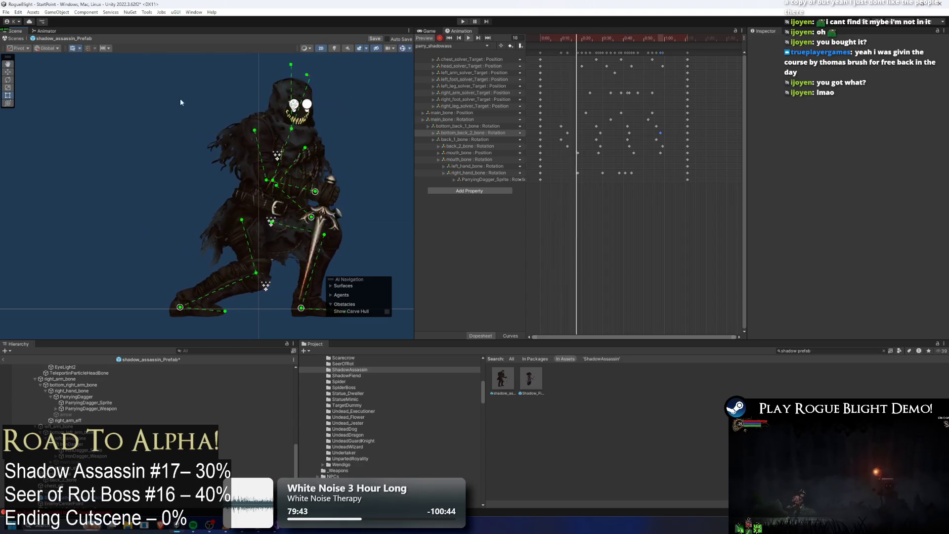
click(403, 49)
click(403, 49)
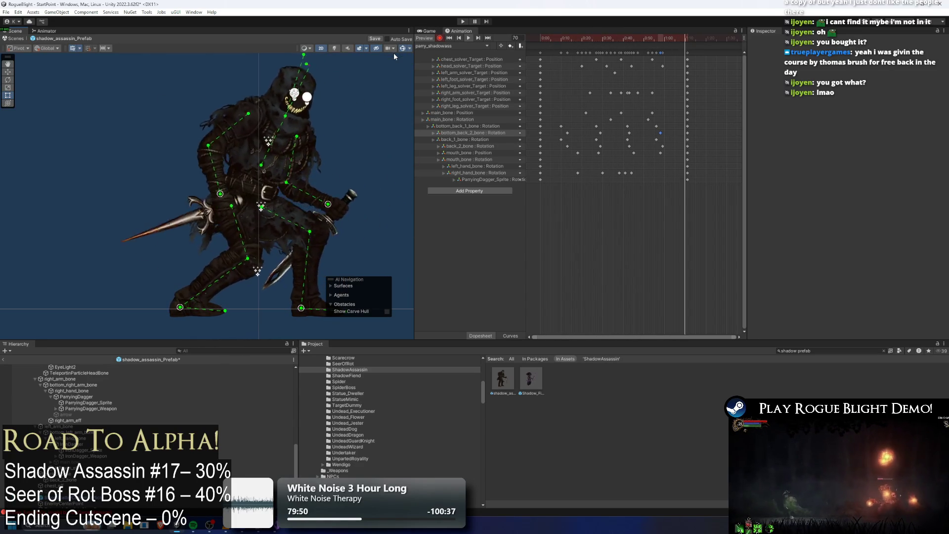
mouse_move(307, 156)
mouse_down()
mouse_move(225, 135)
mouse_move(241, 136)
mouse_up()
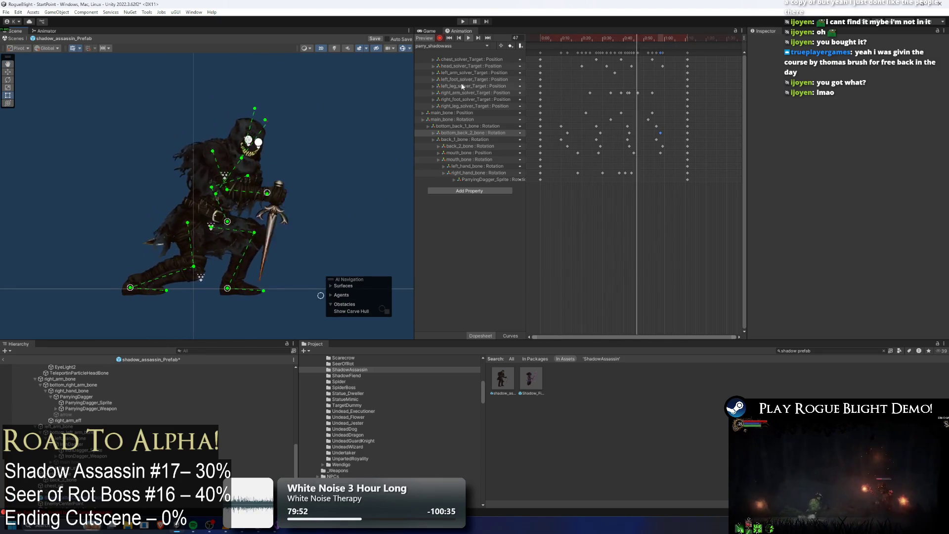
mouse_move(637, 37)
mouse_down()
mouse_move(629, 35)
mouse_move(645, 40)
mouse_move(613, 41)
mouse_move(653, 36)
mouse_move(615, 36)
mouse_move(625, 38)
mouse_up()
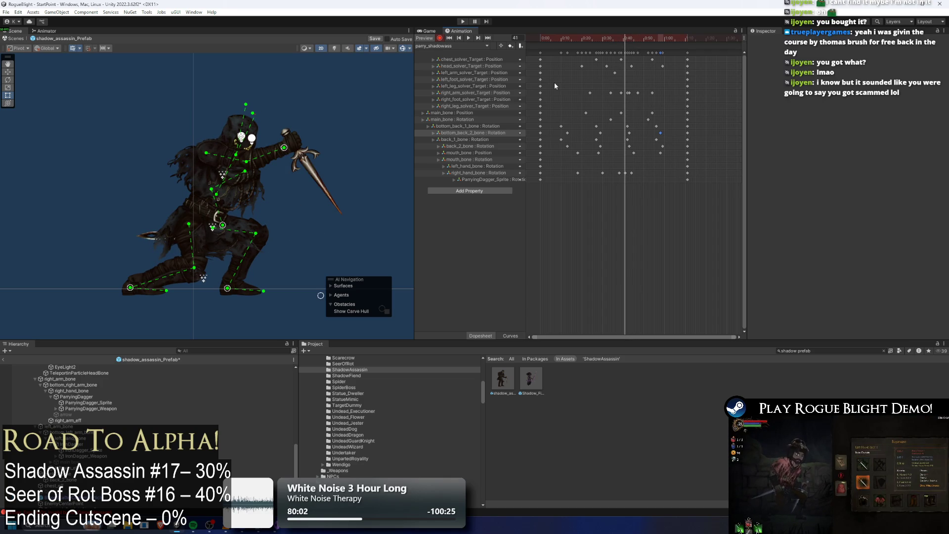
mouse_move(622, 39)
mouse_down()
mouse_move(630, 48)
mouse_move(595, 43)
mouse_move(644, 44)
mouse_move(603, 48)
mouse_move(644, 43)
mouse_move(599, 39)
mouse_up()
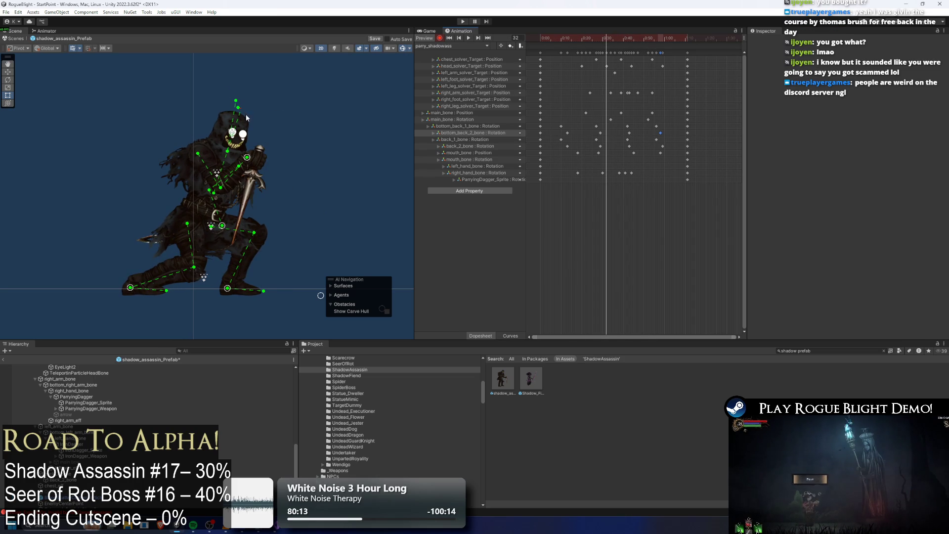
drag(250, 118, 256, 147)
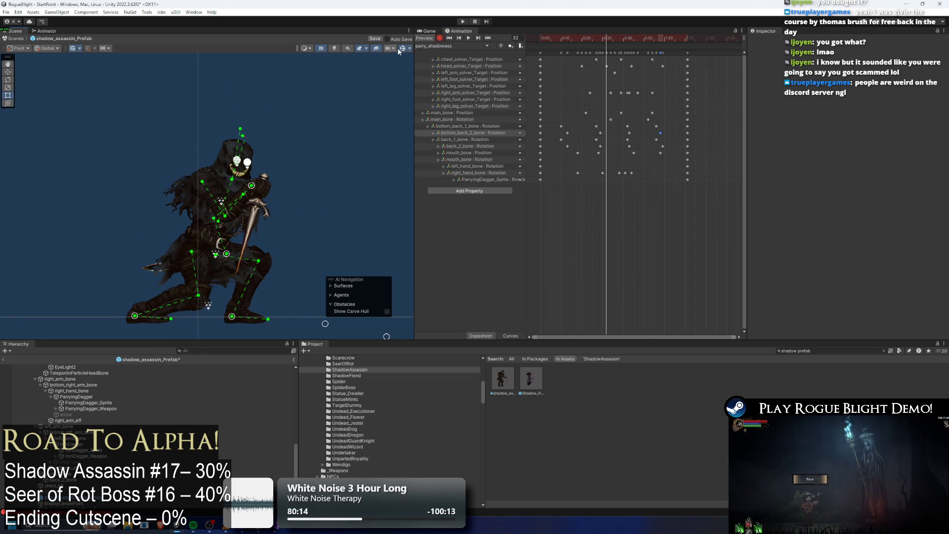
click(482, 79)
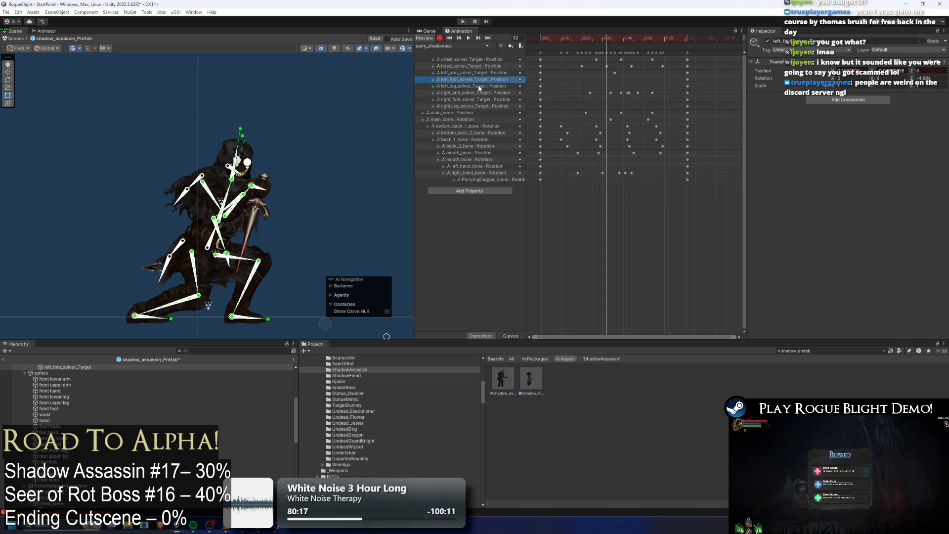
Scrub the parry preview through frames 13, 49 and 43, then clear the selection.
click(568, 40)
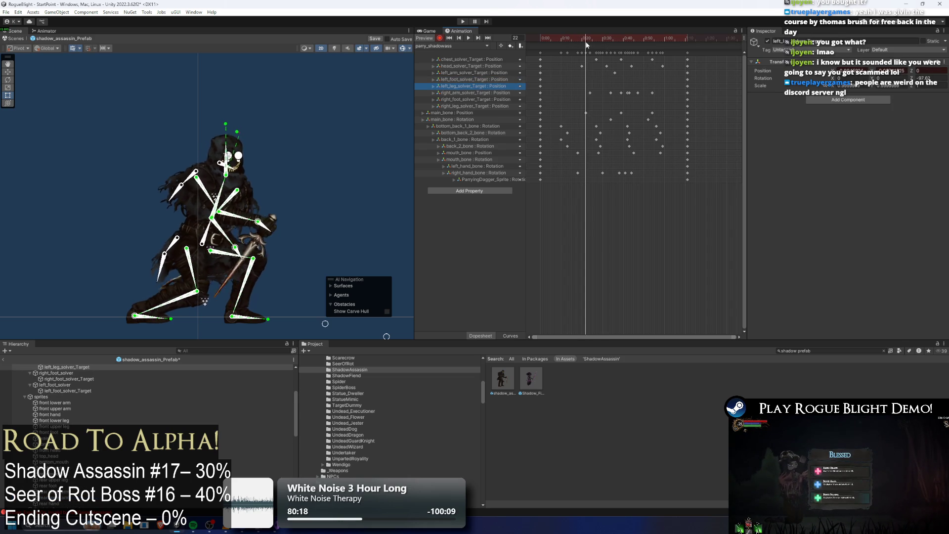
mouse_move(609, 52)
mouse_down()
mouse_move(643, 57)
mouse_move(599, 38)
mouse_move(632, 37)
mouse_up()
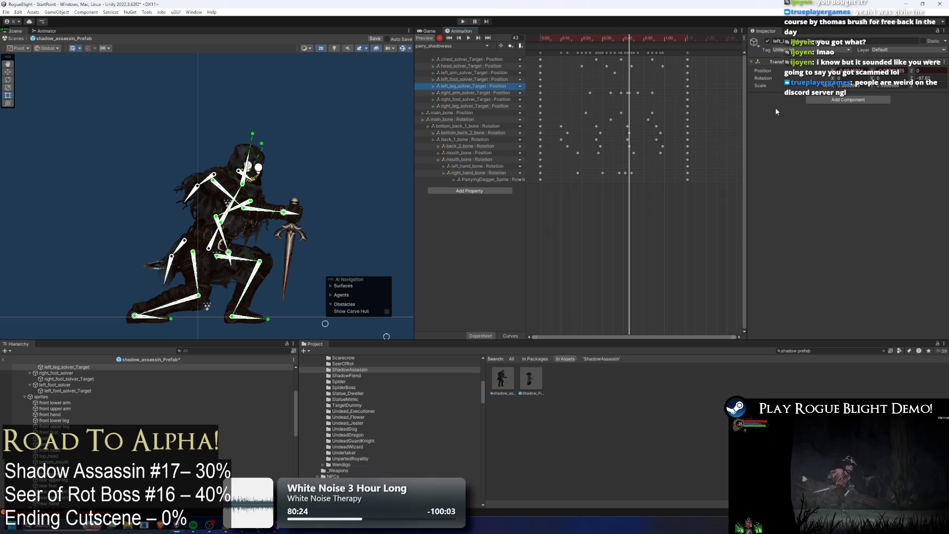
mouse_move(633, 42)
mouse_down()
mouse_move(641, 45)
mouse_move(605, 32)
mouse_move(615, 26)
mouse_up()
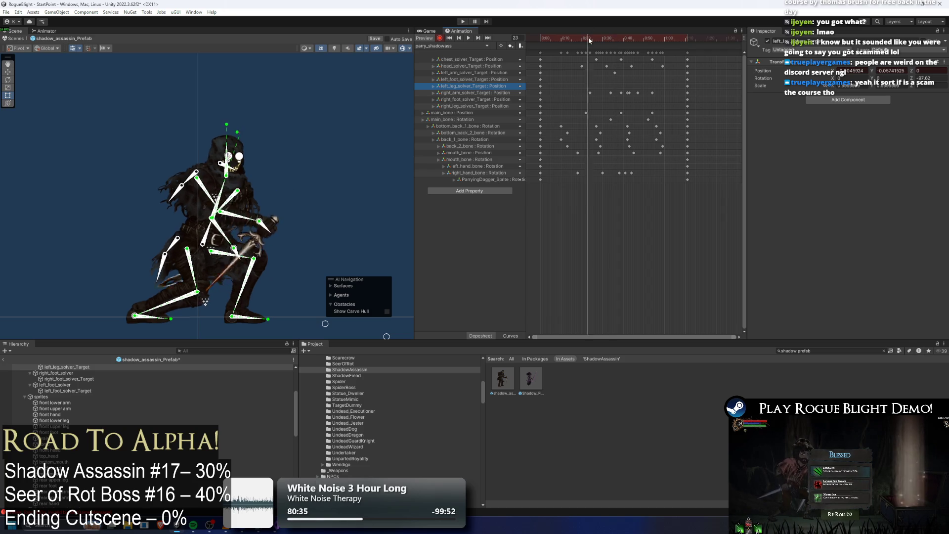
drag(622, 50, 630, 56)
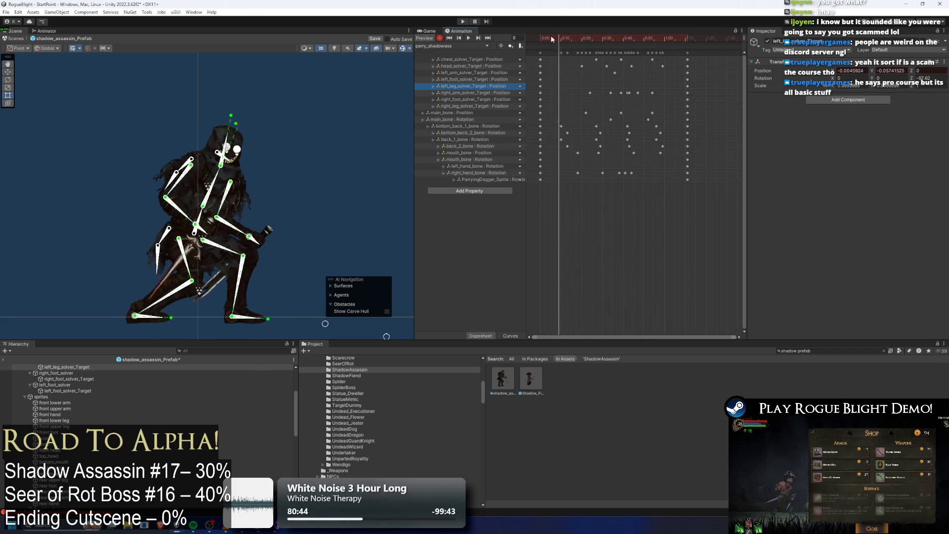
click(336, 85)
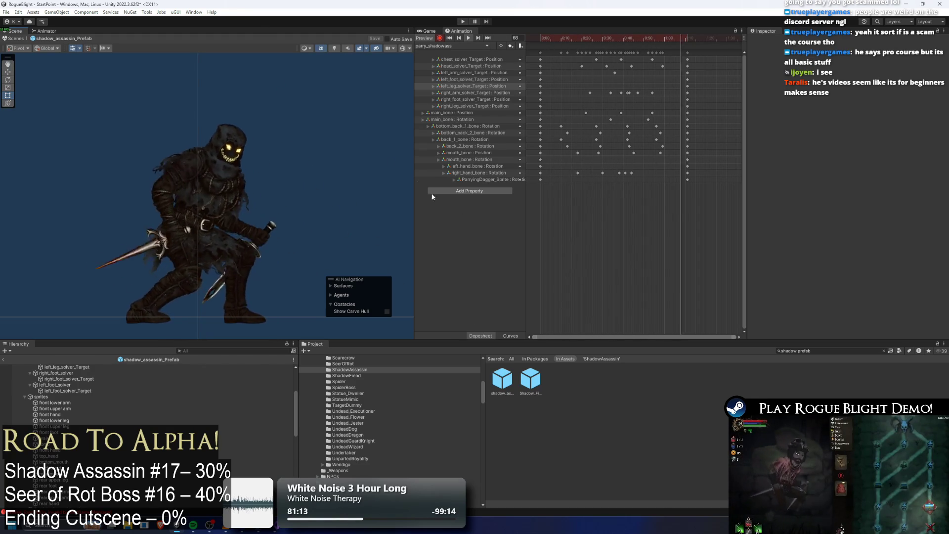
Select the torso sprite and save the Shadow Assassin prefab.
click(580, 30)
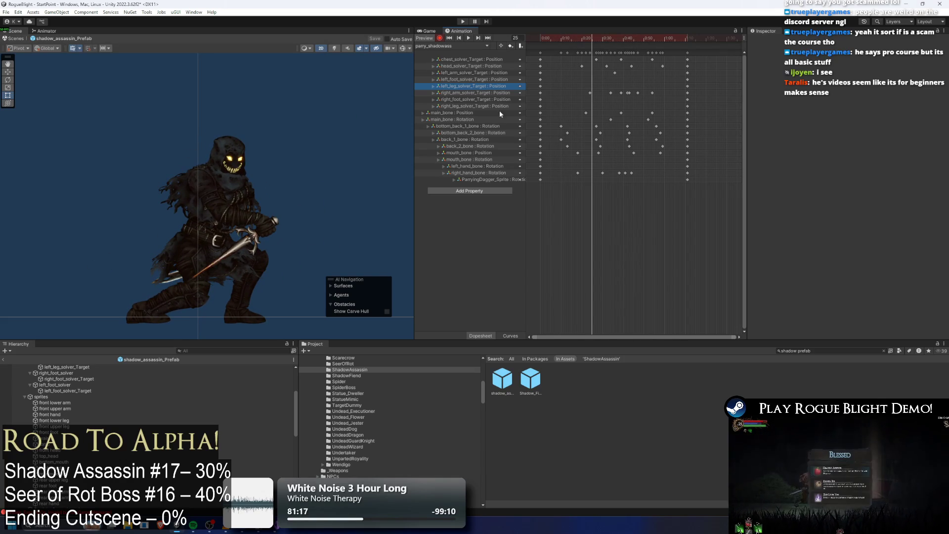
click(219, 233)
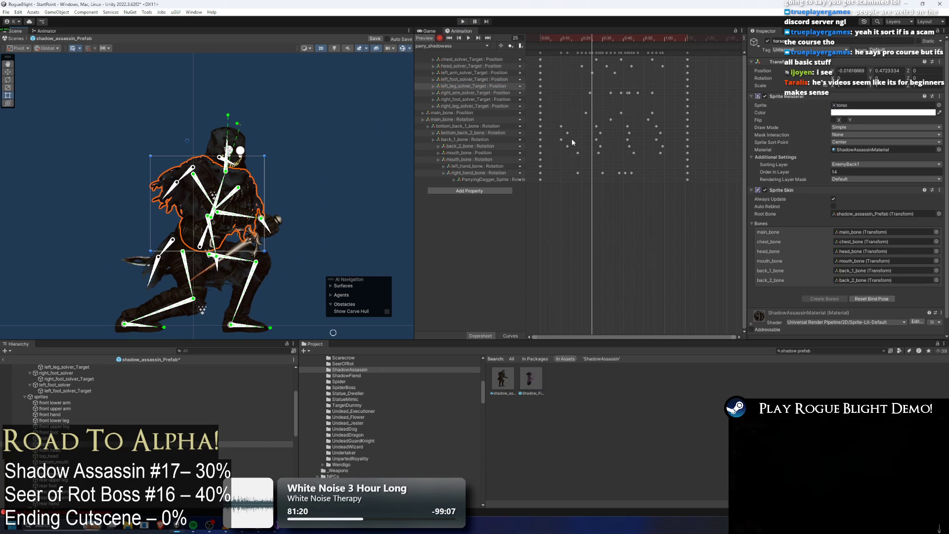
key(ctrl+s)
Drag a left_arm_solver_Target keyframe later in the timeline and replay the parry clip.
mouse_move(587, 38)
mouse_down()
mouse_move(574, 41)
mouse_move(582, 38)
mouse_up()
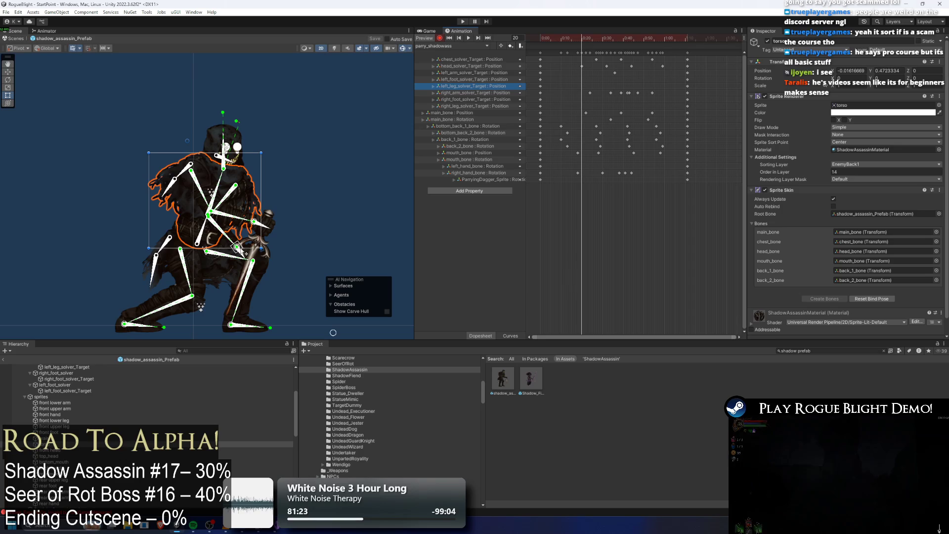
click(241, 251)
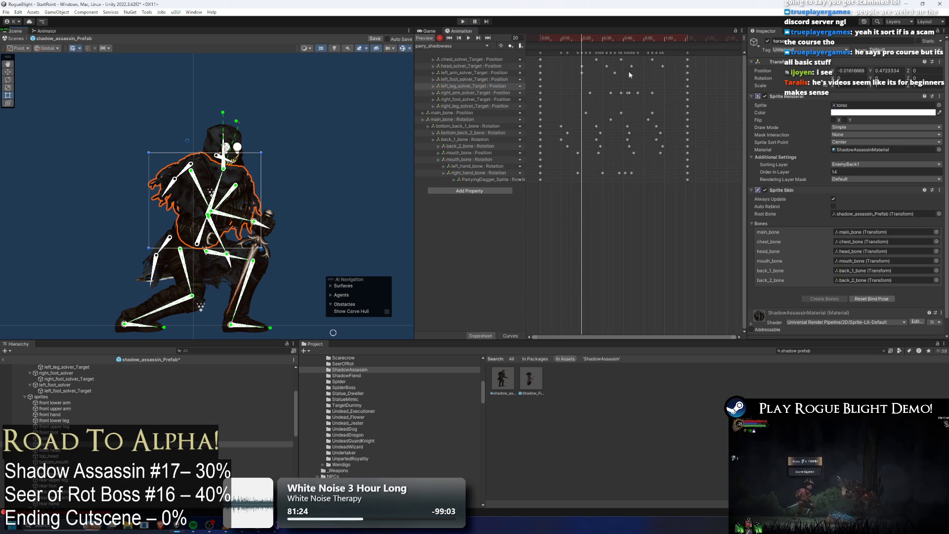
click(614, 73)
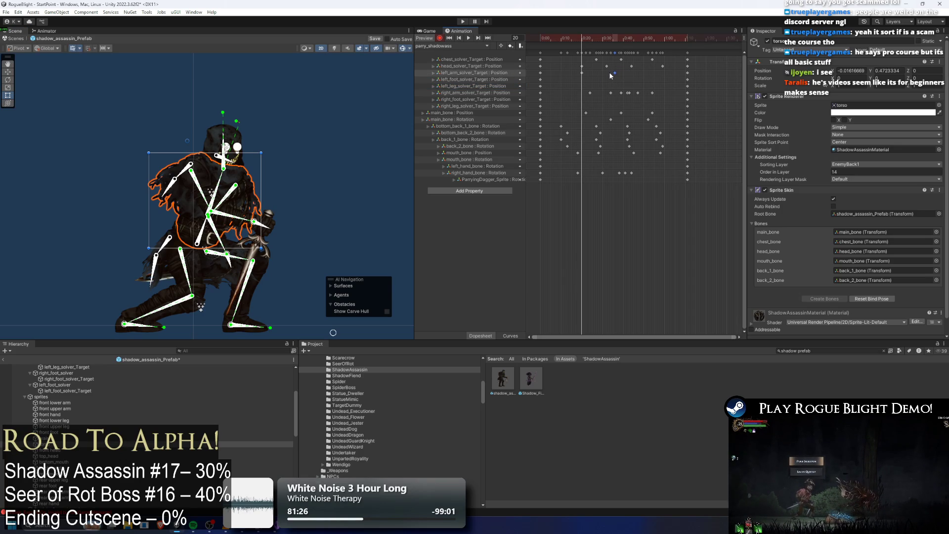
drag(616, 71, 633, 72)
click(528, 40)
click(394, 104)
key(space)
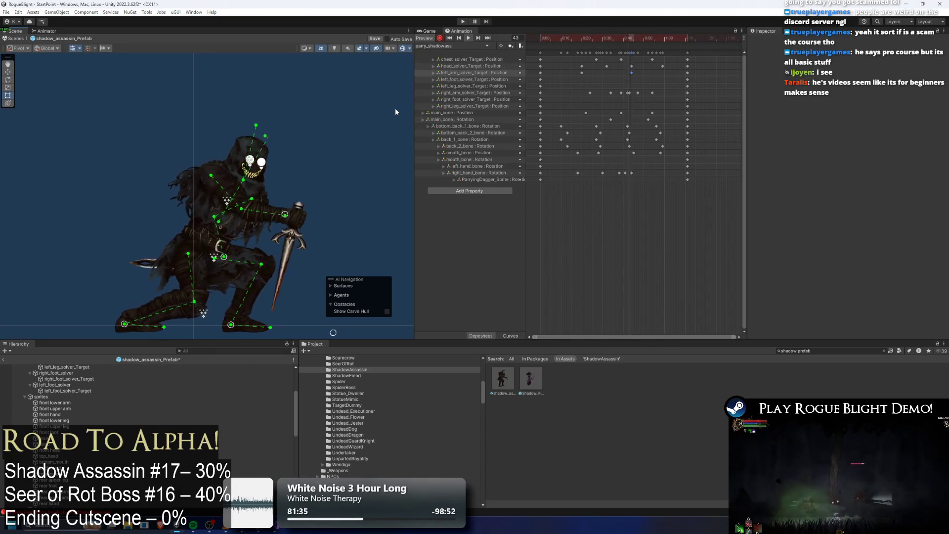
Nudge the two left_arm_solver_Target keyframes slightly later and replay the parry clip from frame 34.
click(634, 37)
drag(633, 39, 632, 39)
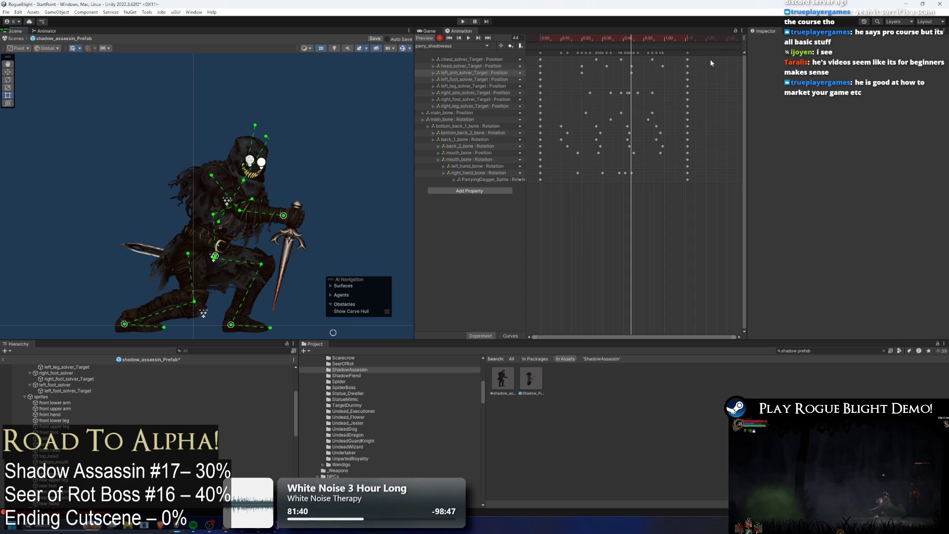
key(space)
click(609, 72)
mouse_move(609, 72)
mouse_down()
mouse_move(638, 75)
mouse_move(612, 75)
mouse_up()
click(563, 73)
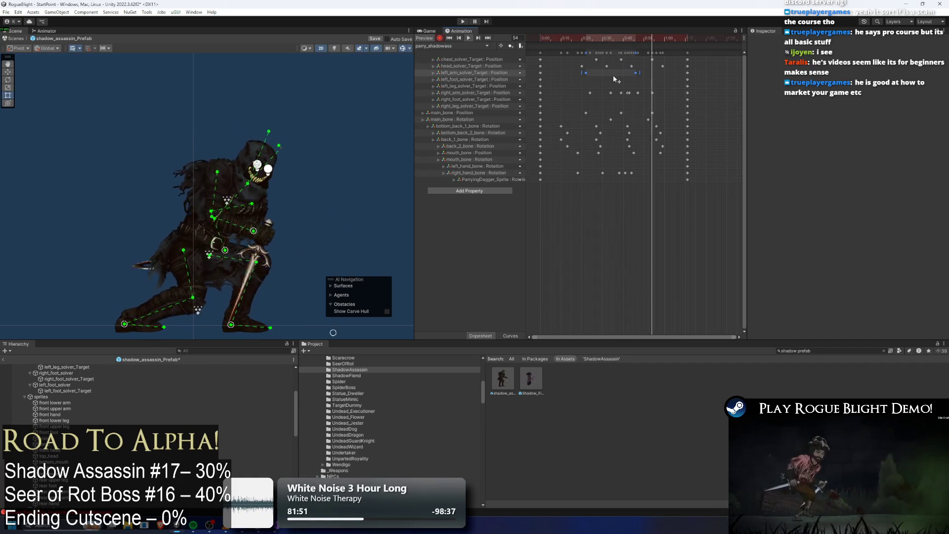
drag(635, 39, 610, 40)
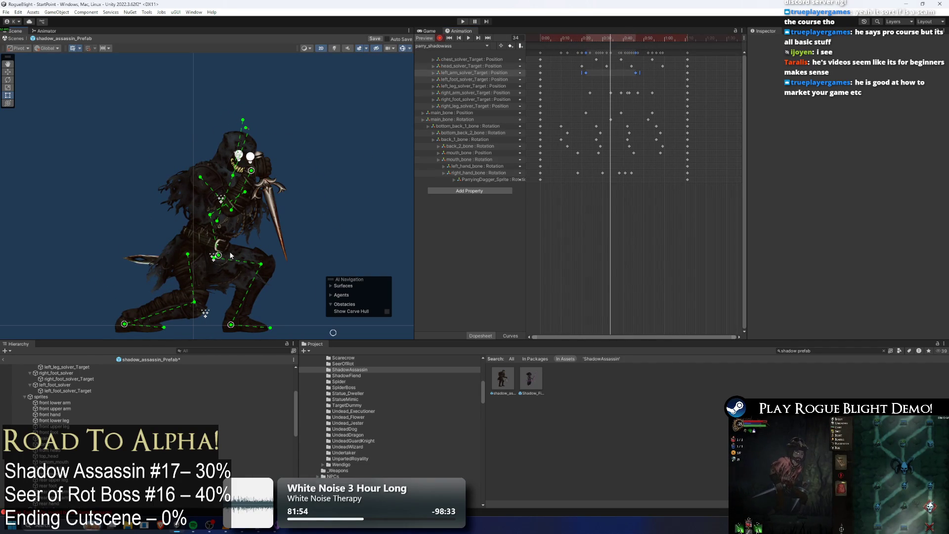
key(space)
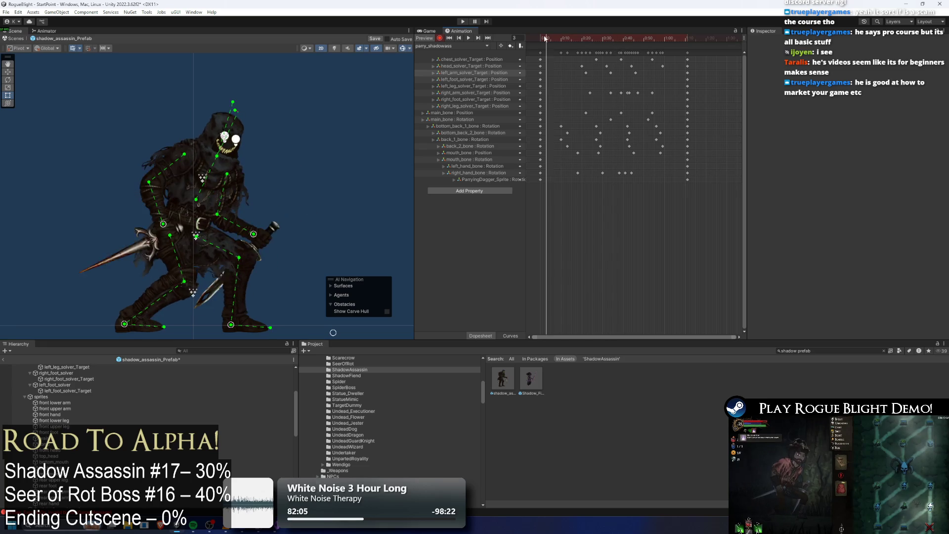
click(224, 259)
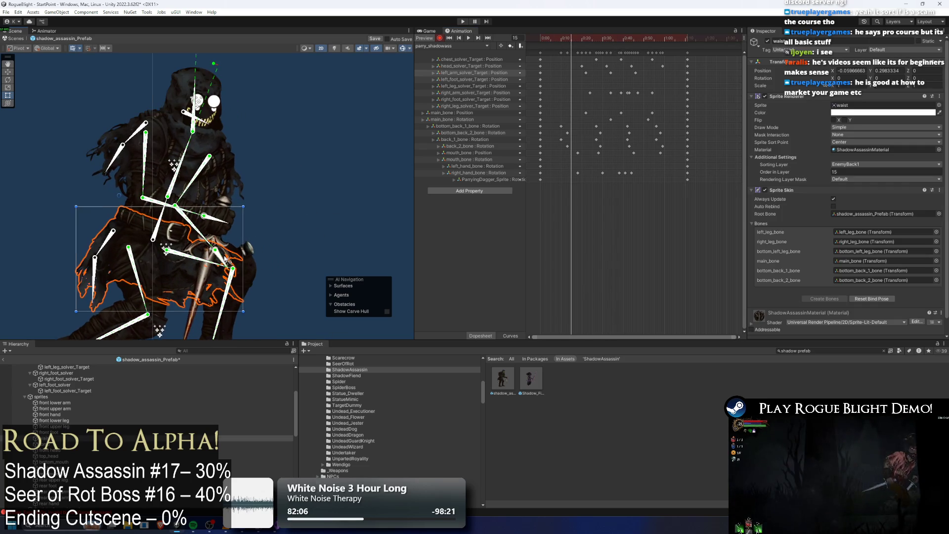
Scrub the parry clip through frames 22–36 and slightly rotate the dagger hand.
click(576, 37)
drag(576, 36, 584, 37)
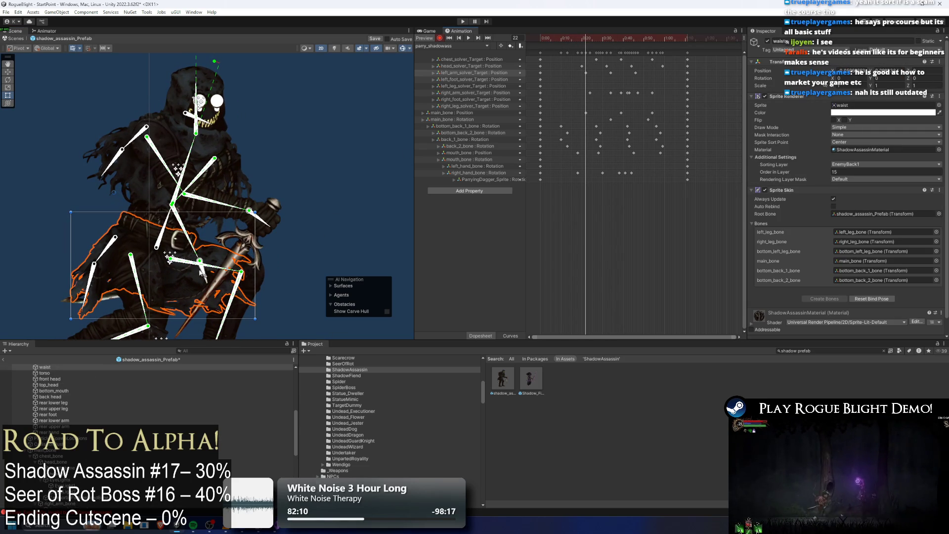
click(212, 280)
click(233, 297)
mouse_move(586, 39)
mouse_down()
mouse_move(573, 38)
mouse_move(591, 40)
mouse_up()
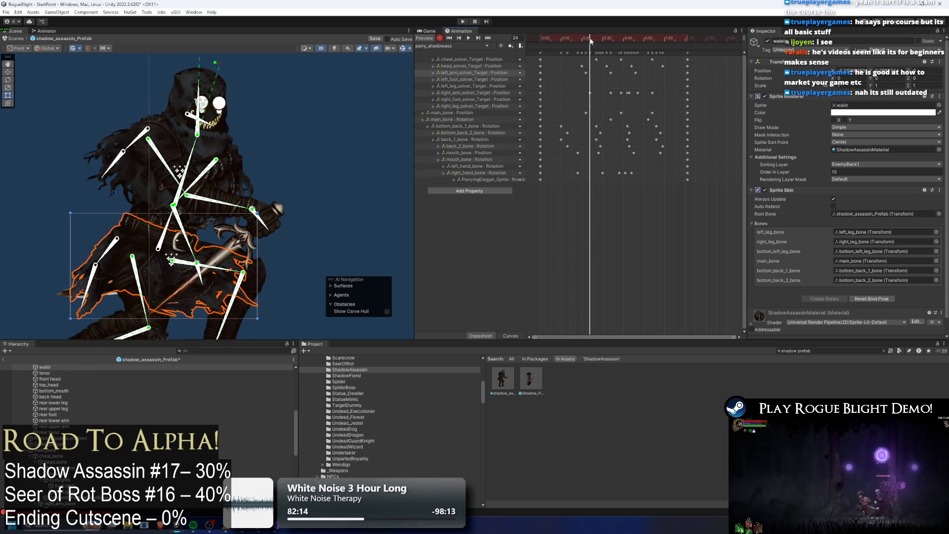
click(207, 287)
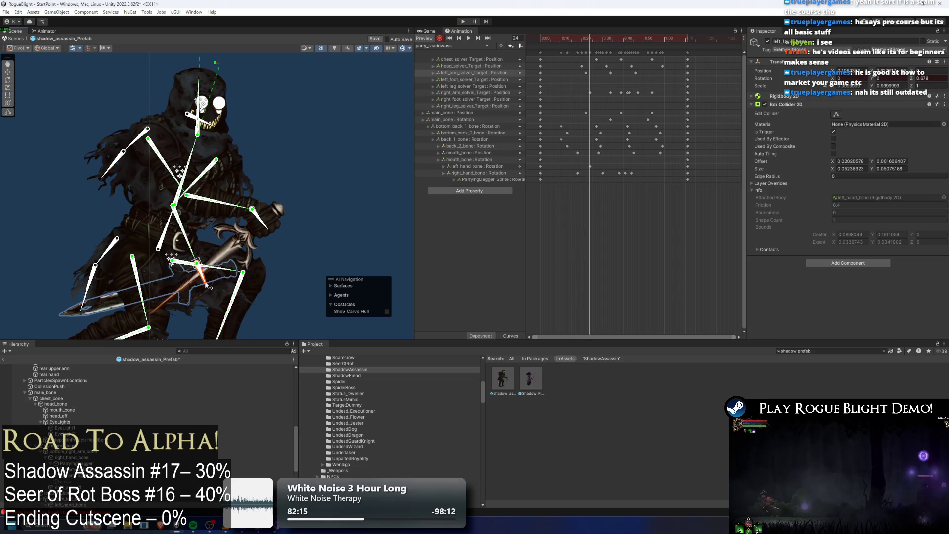
click(615, 38)
drag(189, 292, 191, 293)
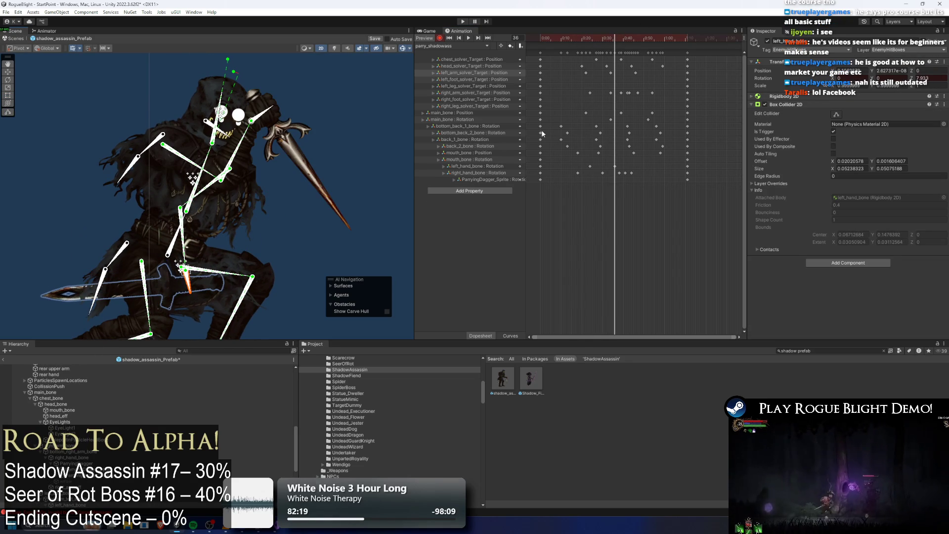
At frame 54, rotate the dagger hand to horizontal and preview the parry animation.
drag(616, 36, 652, 38)
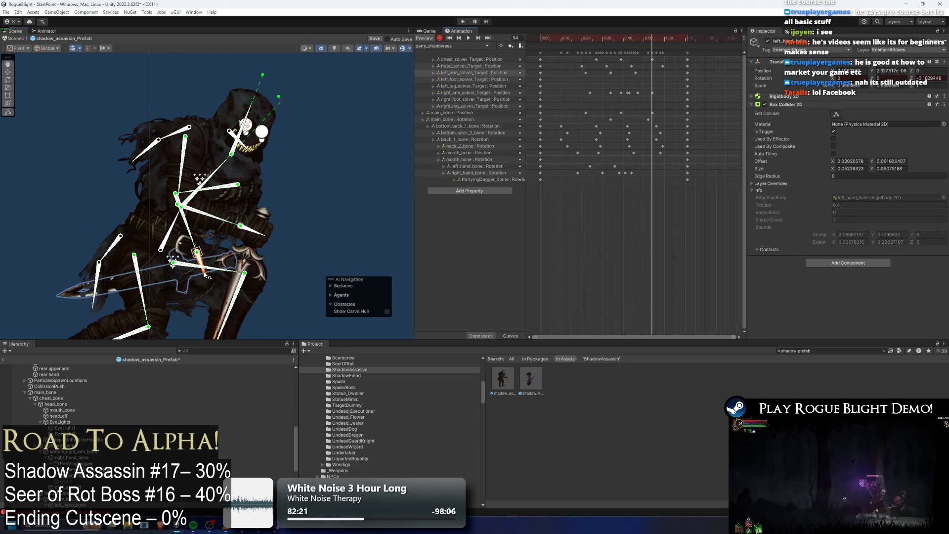
drag(207, 275, 228, 262)
key(space)
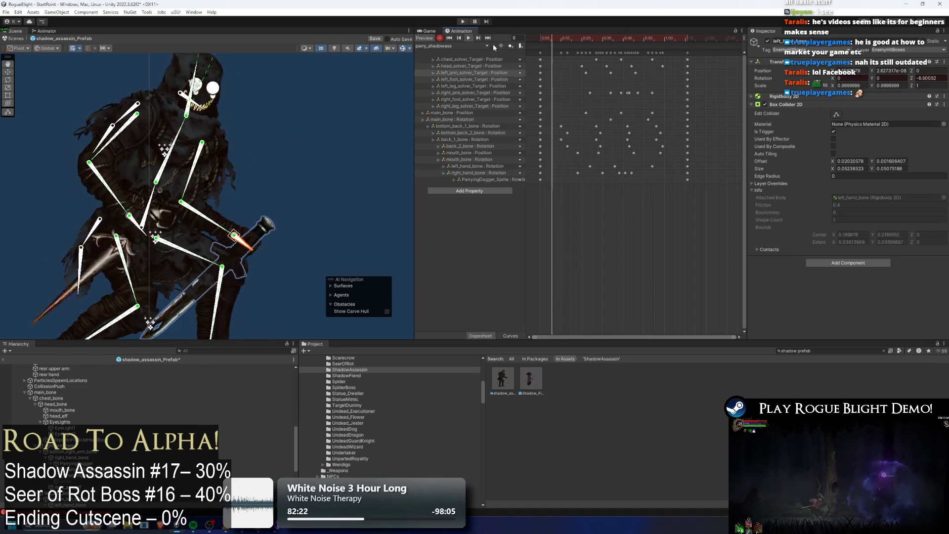
click(291, 183)
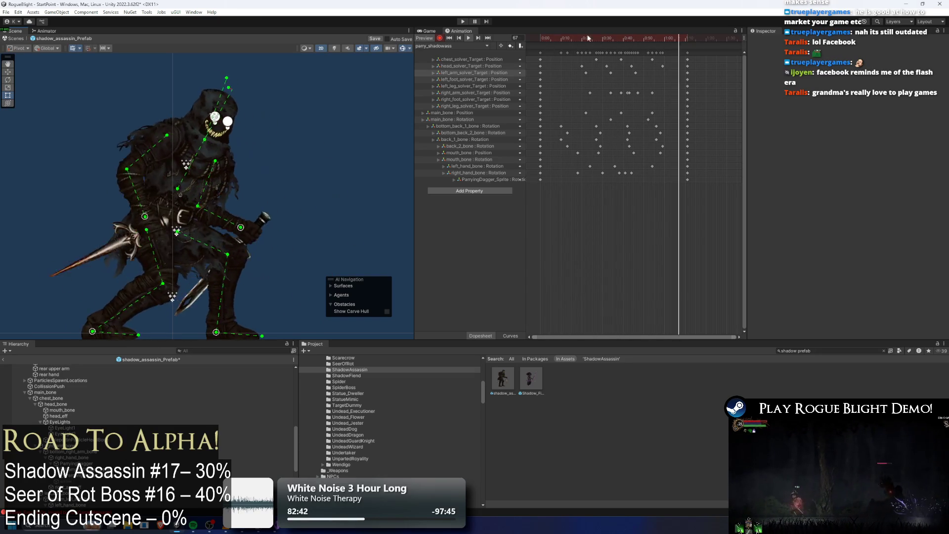
mouse_move(584, 50)
mouse_down()
mouse_move(610, 49)
mouse_move(598, 36)
mouse_up()
Box-select the back_1_bone and back_2_bone keyframes and drag them later in the timeline.
click(155, 174)
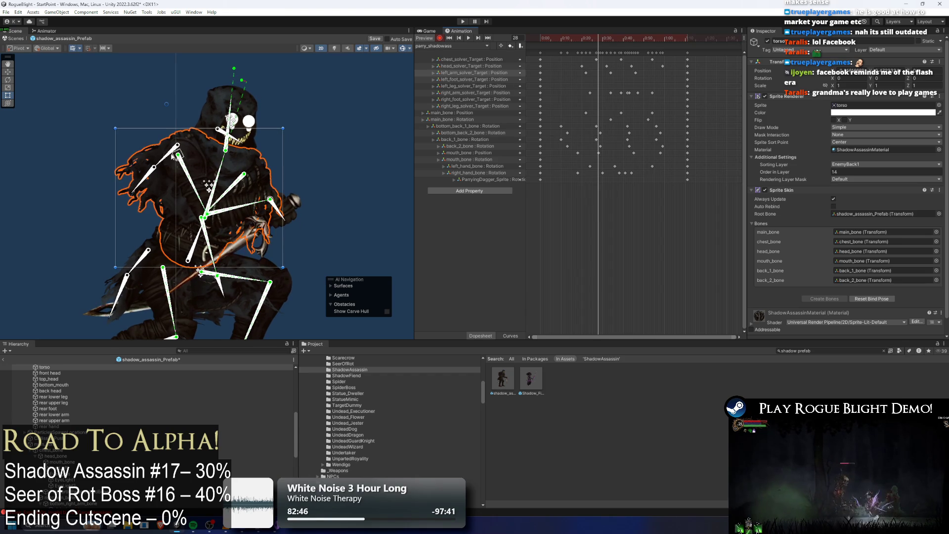
click(166, 161)
click(151, 183)
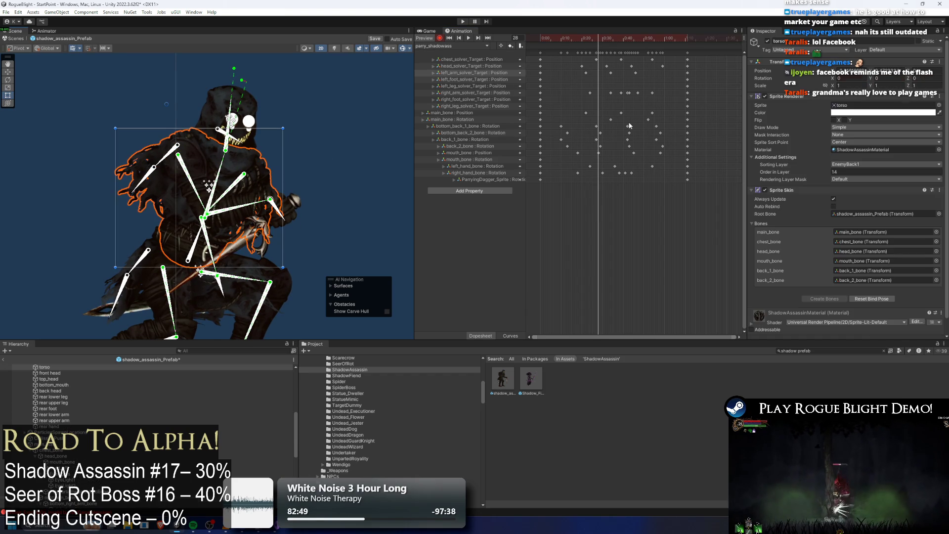
drag(588, 139, 607, 147)
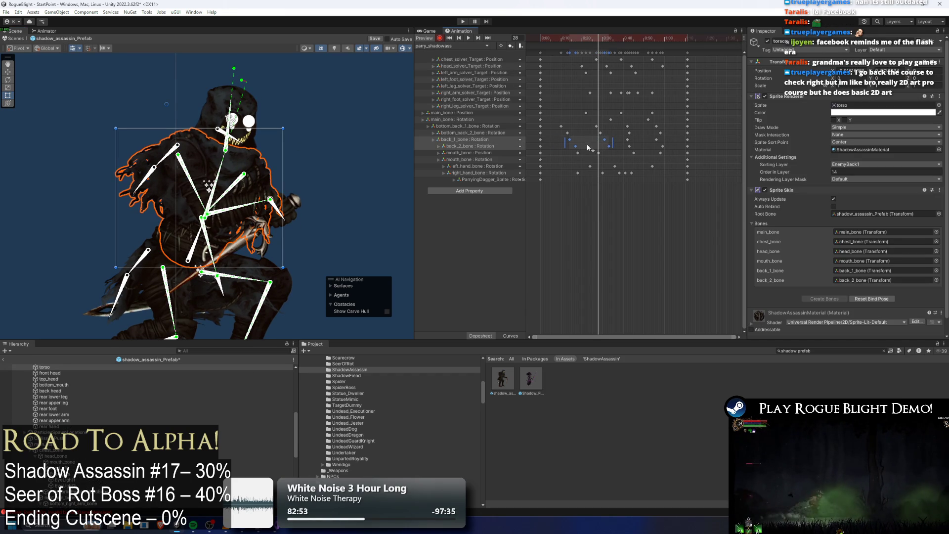
click(602, 39)
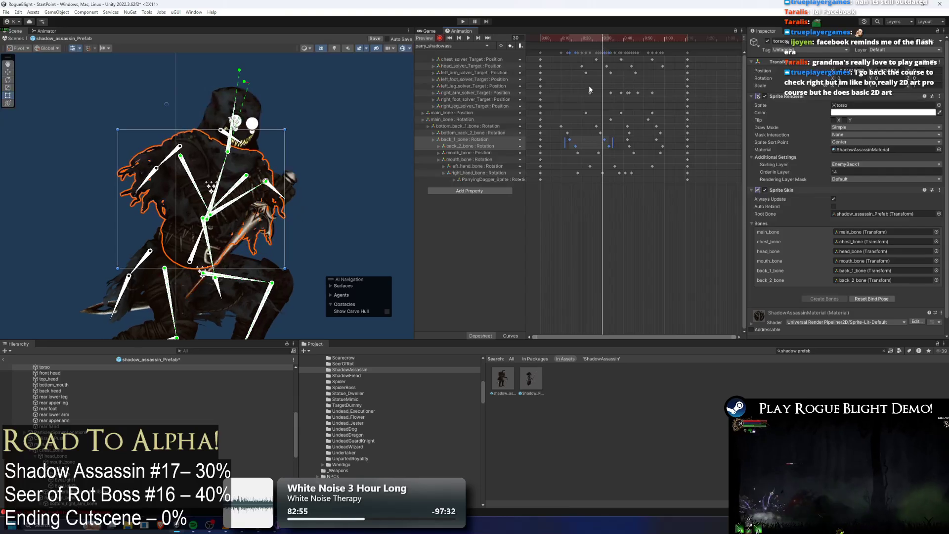
drag(597, 145, 644, 145)
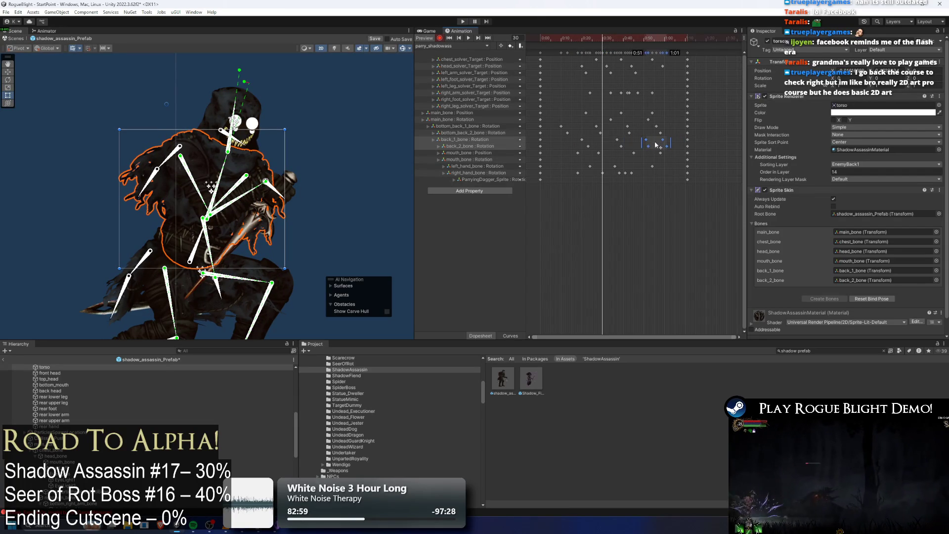
Scrub the parry clip to check the new back bone timing and save the prefab.
mouse_move(570, 39)
mouse_down()
mouse_move(639, 59)
mouse_move(562, 64)
mouse_move(621, 66)
mouse_up()
click(170, 97)
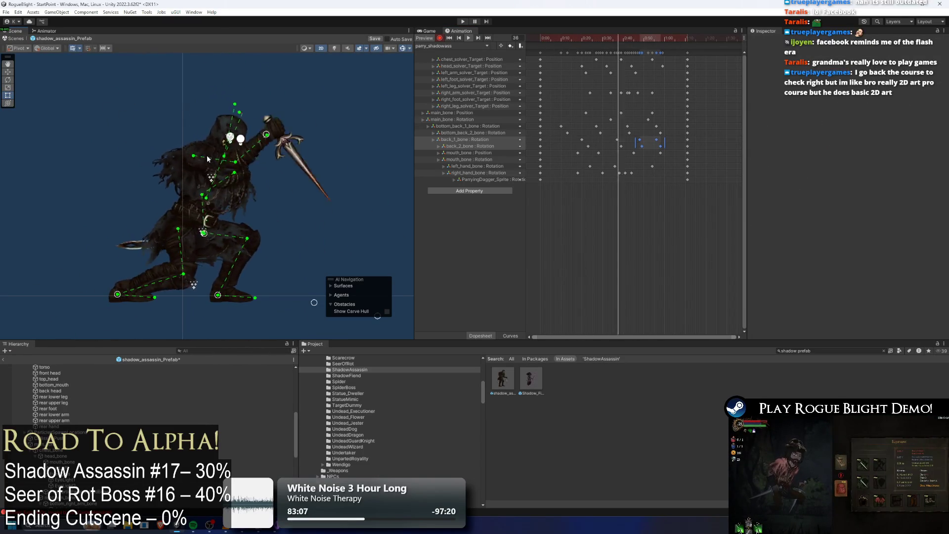
key(ctrl+s)
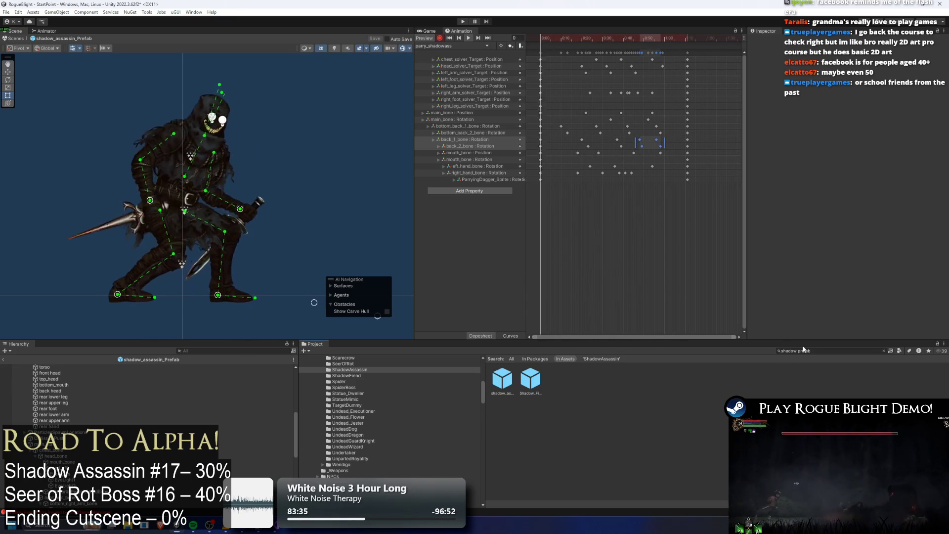
Open NPC_Fighter_HELRAZR_prefab and copy its ParryParticleFlash object.
text(l prefab)
double_click(502, 378)
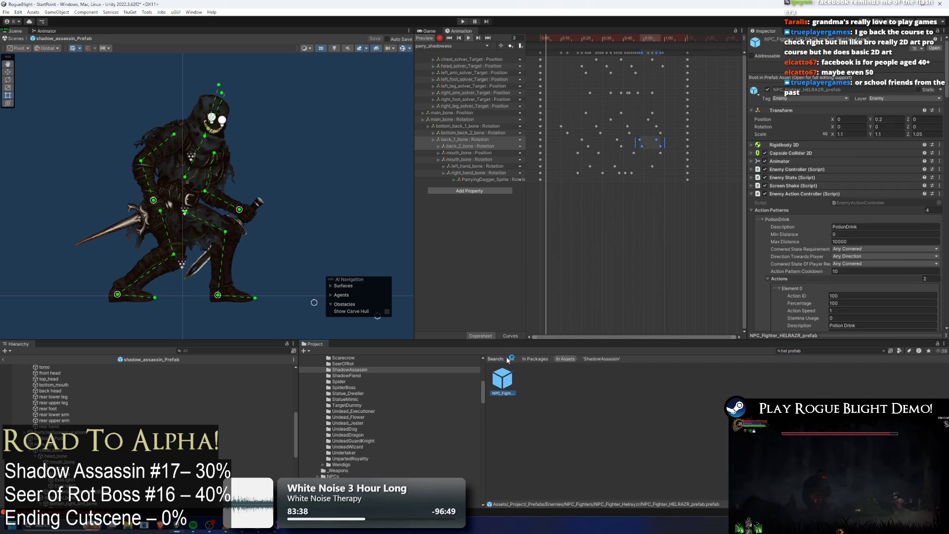
click(313, 164)
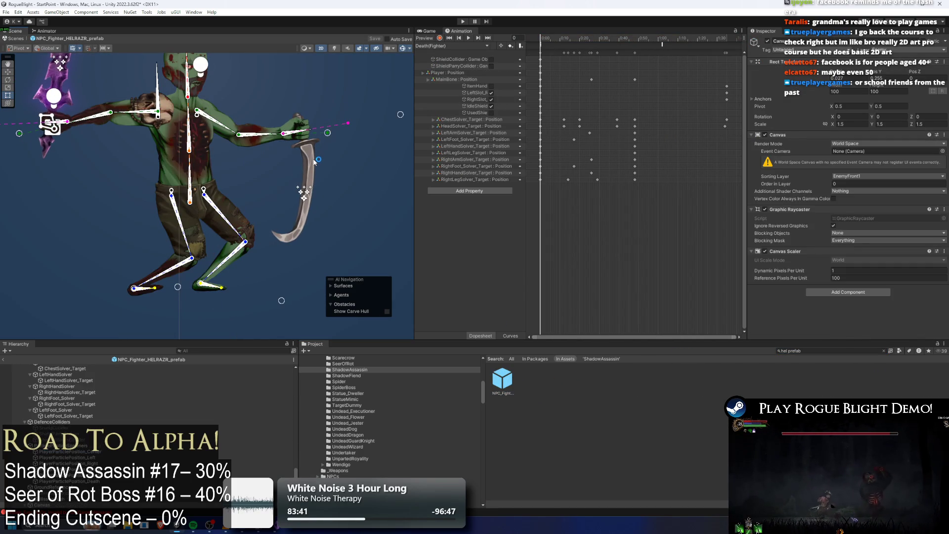
click(313, 161)
click(313, 159)
click(313, 159)
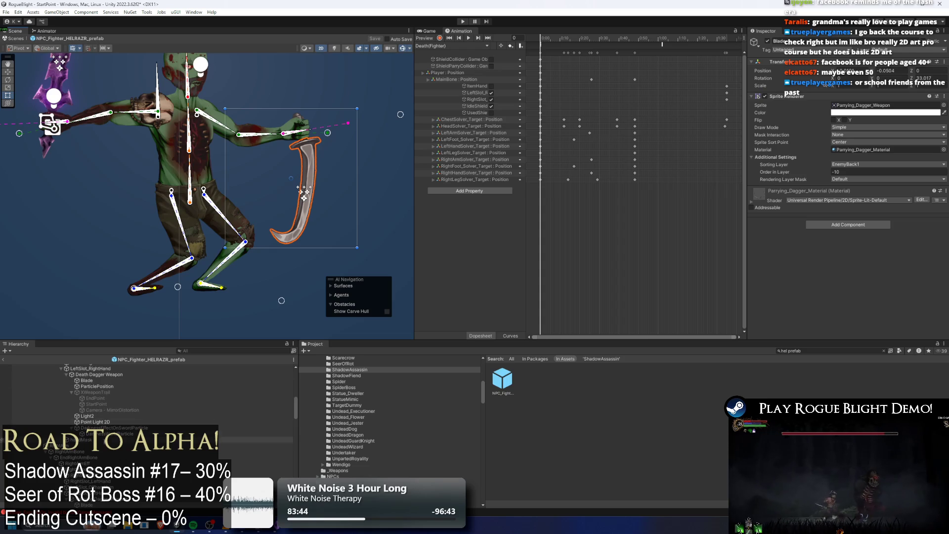
scroll(121, 459, down, 3)
click(117, 479)
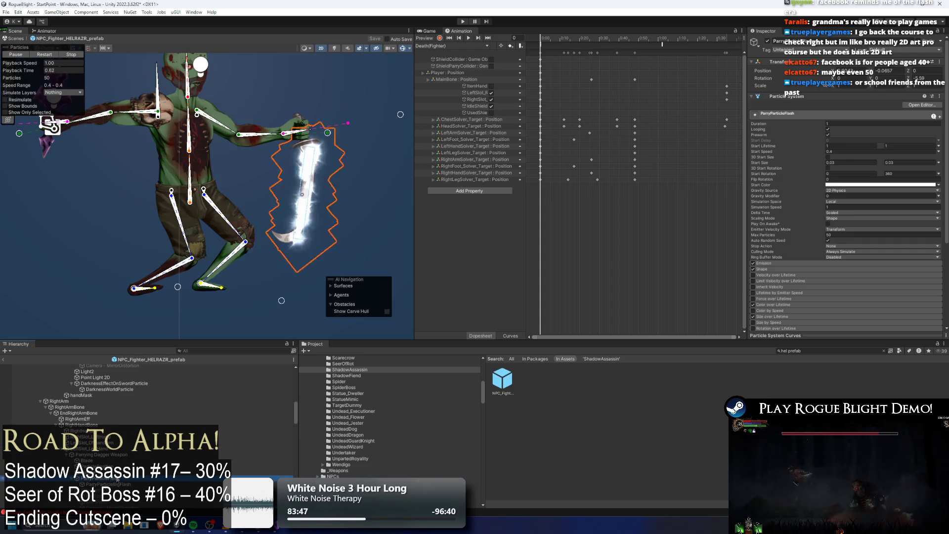
right_click(112, 479)
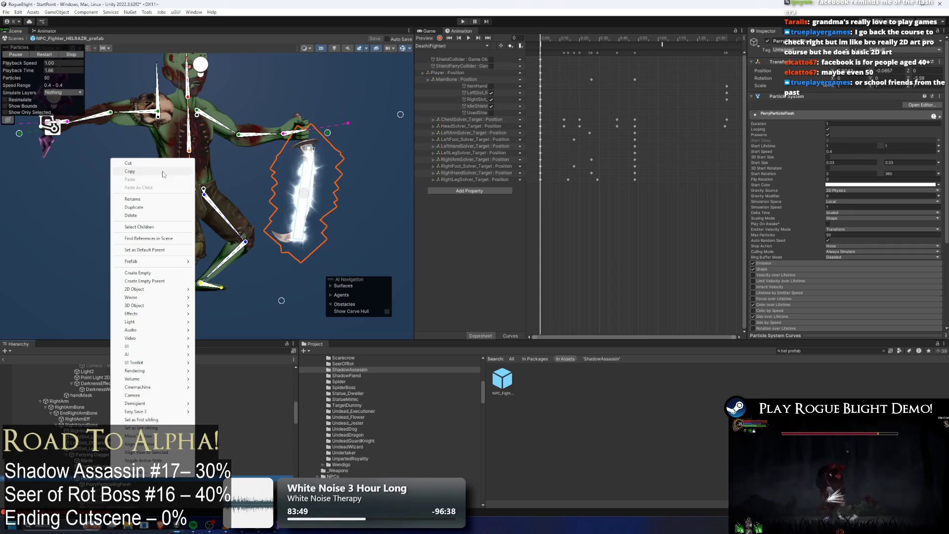
click(625, 302)
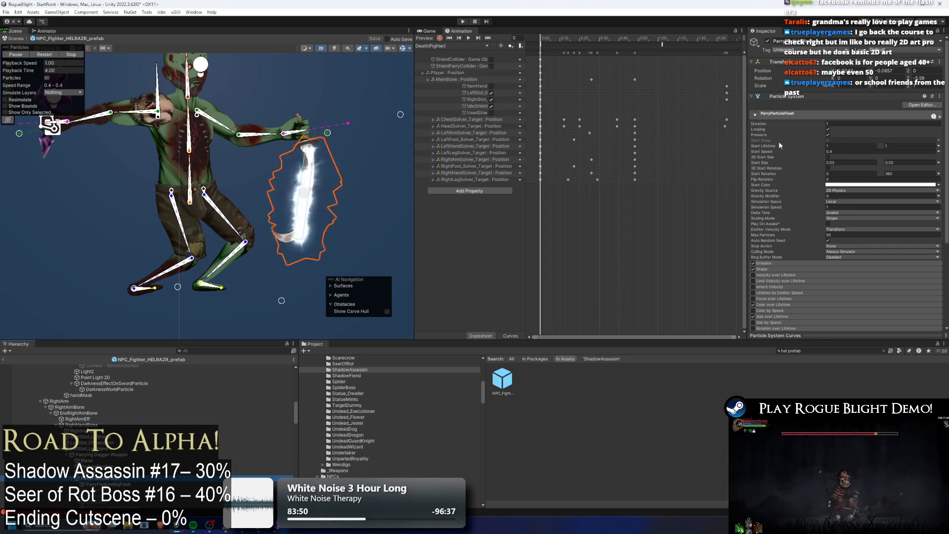
Search for 'shadow prefab' and open shadow_assassin_Prefab for editing.
click(813, 351)
text(sha)
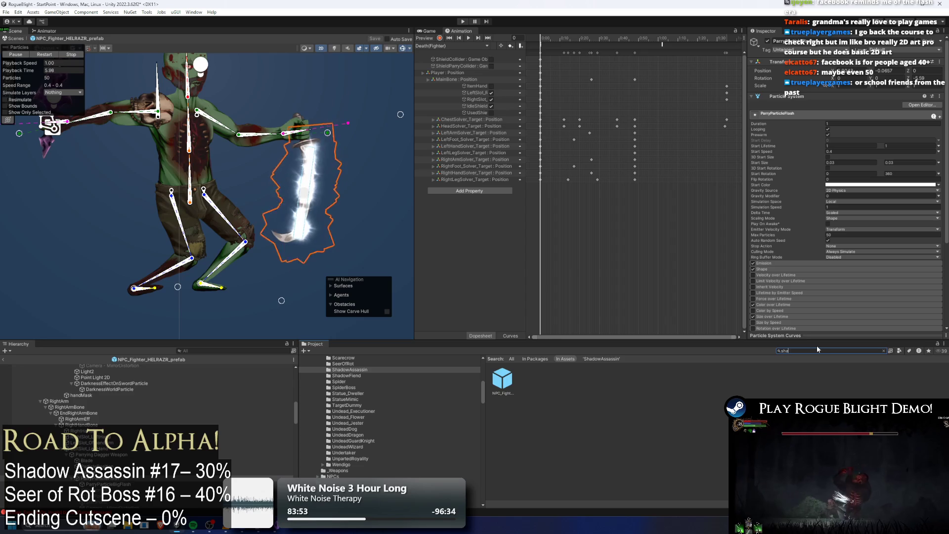
text(dow prefab)
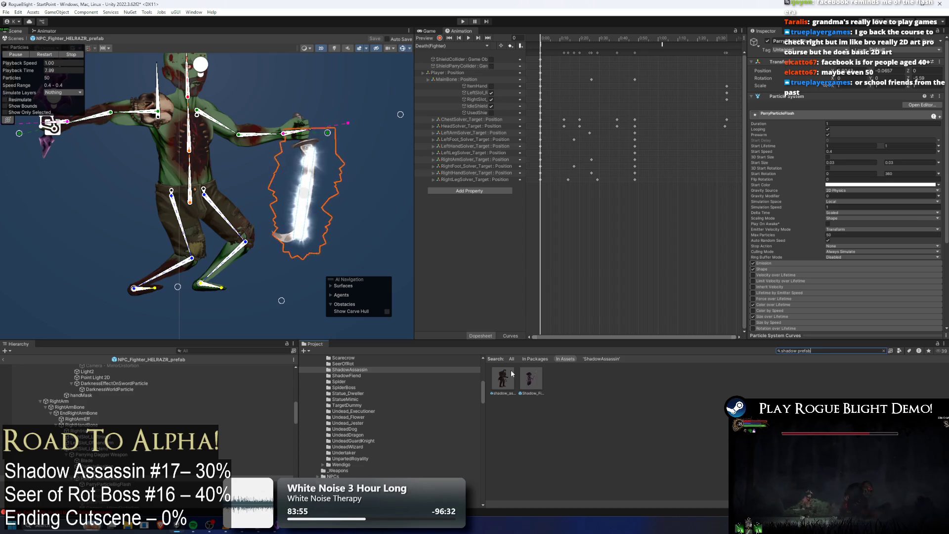
double_click(502, 379)
scroll(198, 211, up, 1)
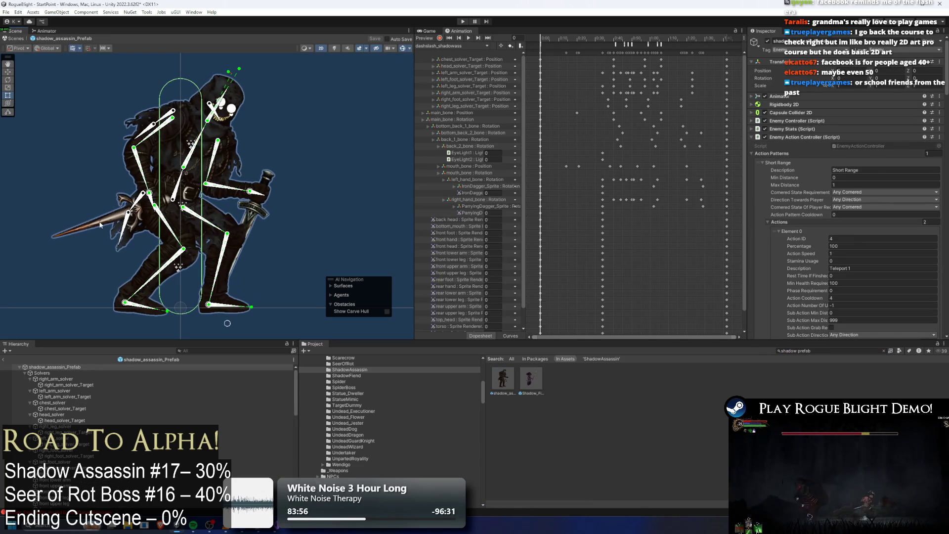
Paste the ParryParticleFlash effect onto the assassin's dagger and zoom in on it.
click(101, 223)
right_click(90, 172)
click(129, 223)
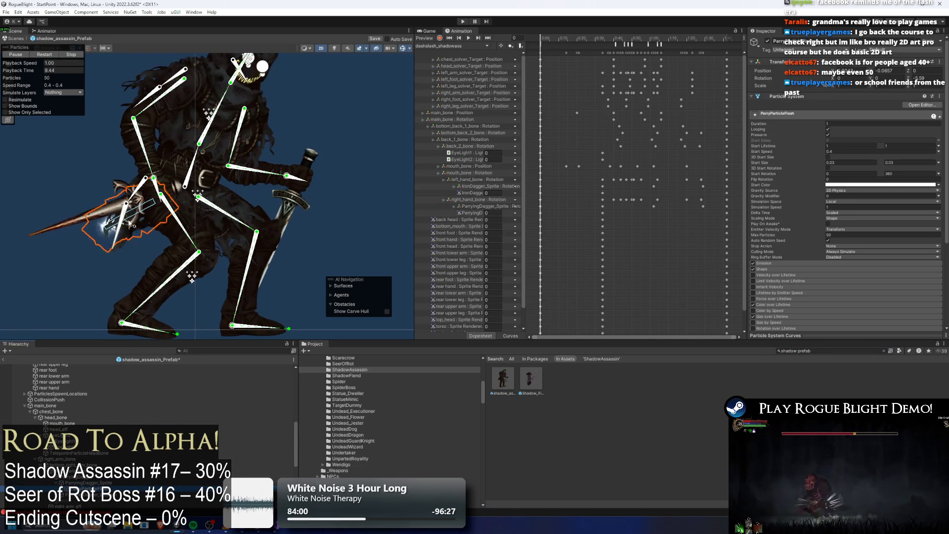
scroll(129, 223, up, 1)
drag(129, 223, 253, 229)
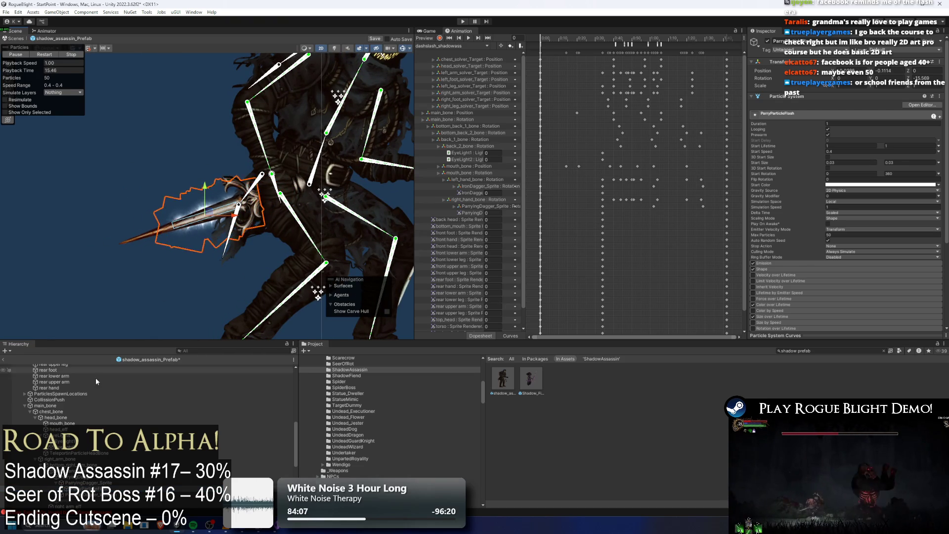
Put the flash's particle renderer on the EnemyFront1 sorting layer.
click(786, 268)
scroll(836, 260, down, 5)
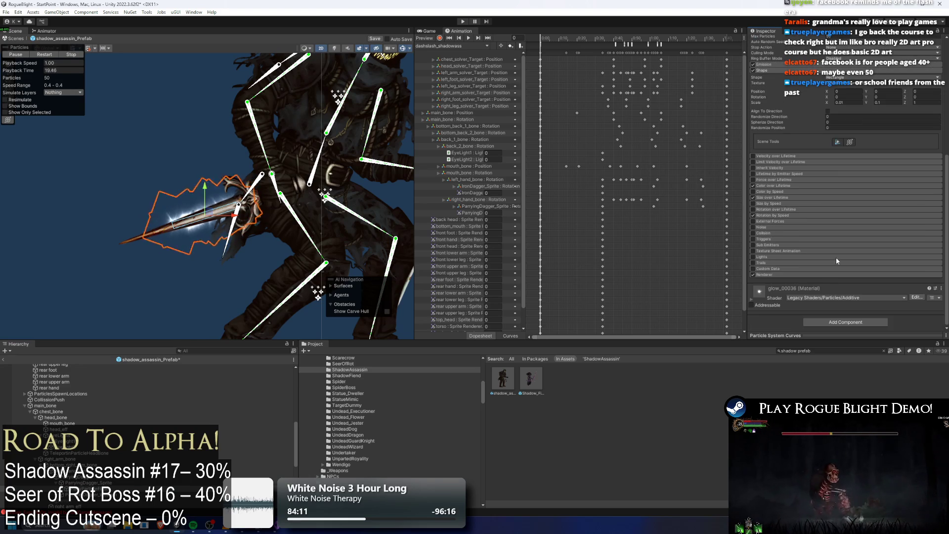
click(791, 274)
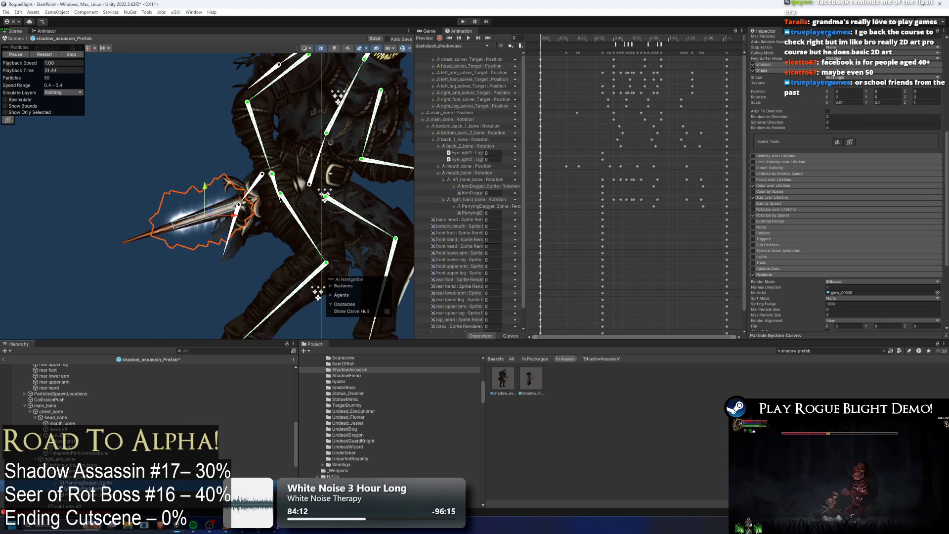
scroll(845, 213, up, 2)
scroll(845, 213, up, 3)
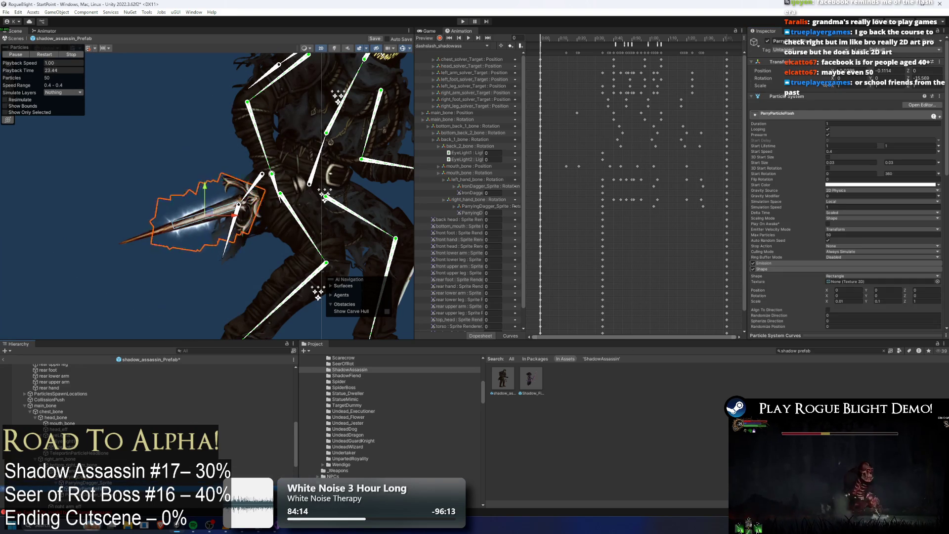
scroll(875, 228, down, 2)
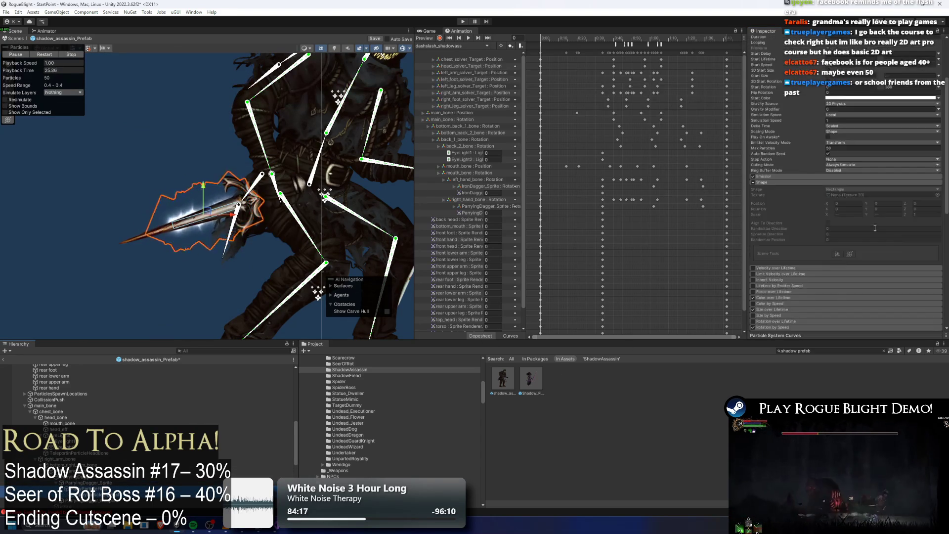
scroll(874, 227, down, 5)
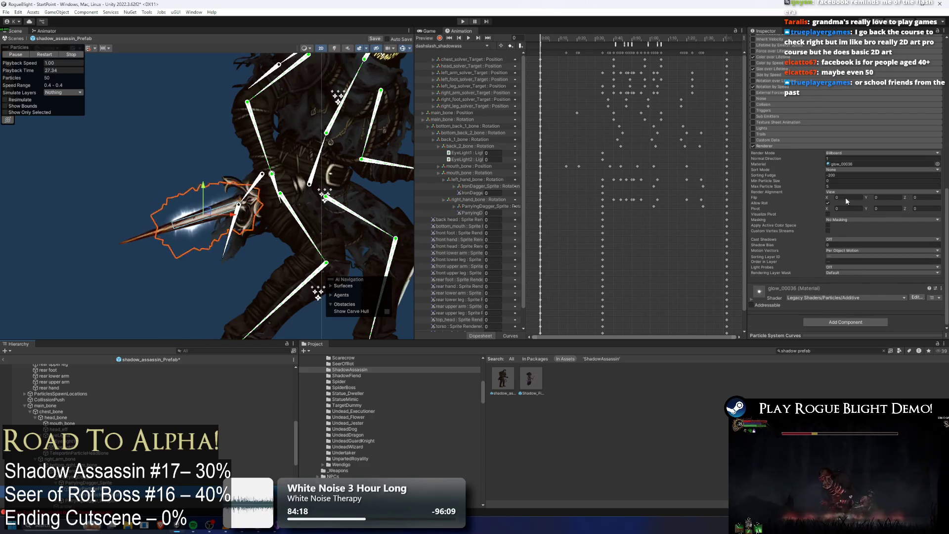
click(851, 256)
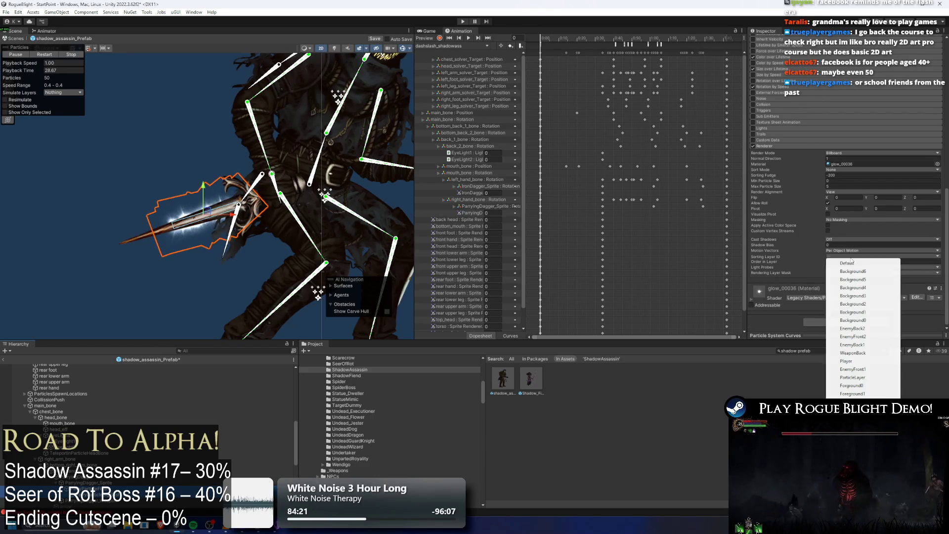
click(854, 370)
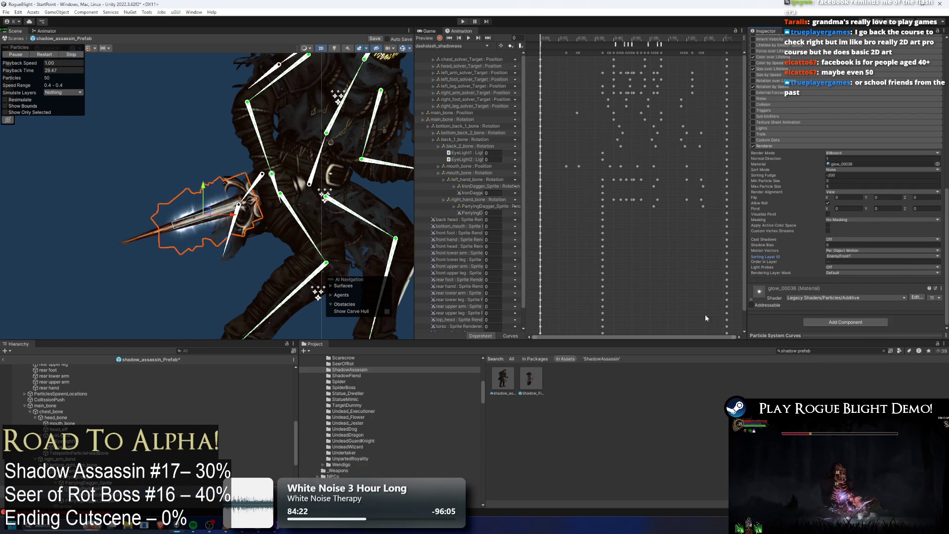
Set the flash renderer's Order in Layer to 30.
click(840, 262)
text(176)
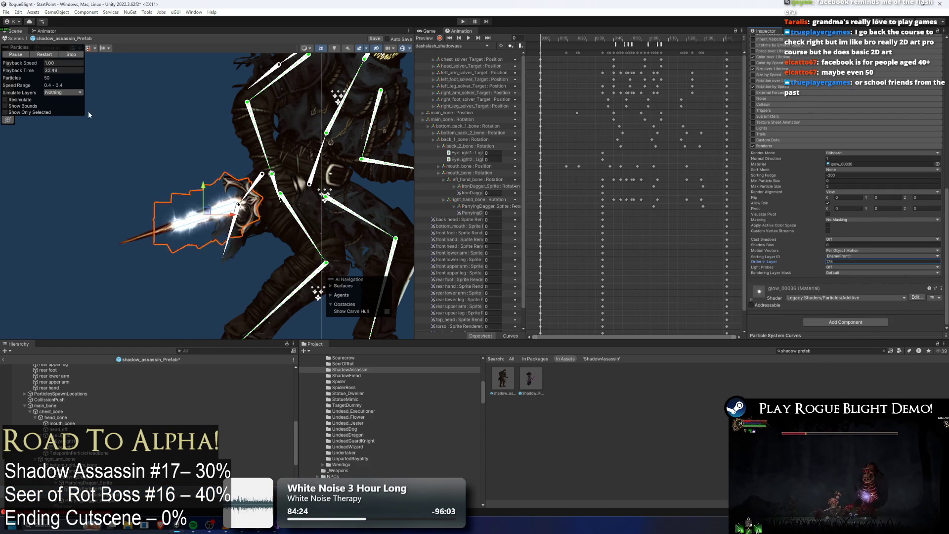
click(839, 262)
text(30)
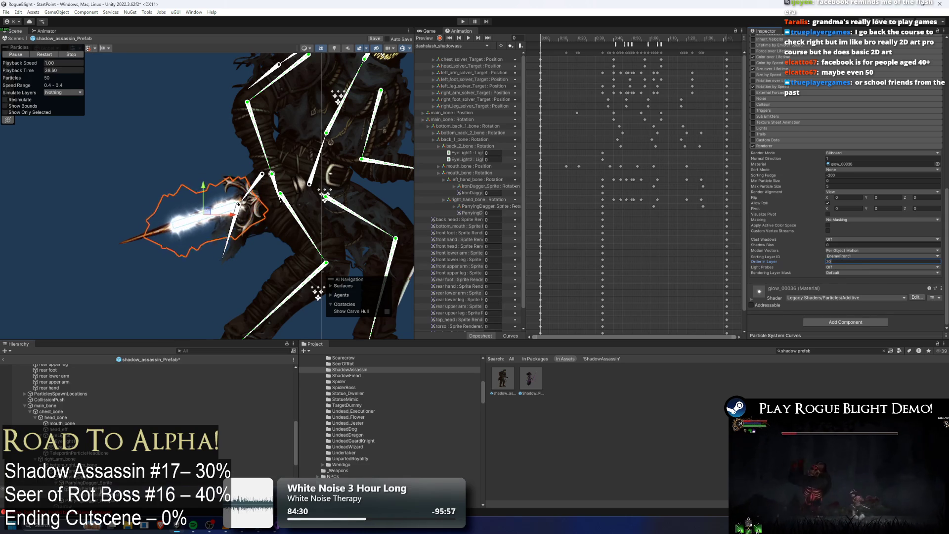
Confirm sorting order 30, set the flash shape's Y scale to 0.15, and move it along the blade.
key(Return)
scroll(888, 158, up, 1)
scroll(850, 182, up, 5)
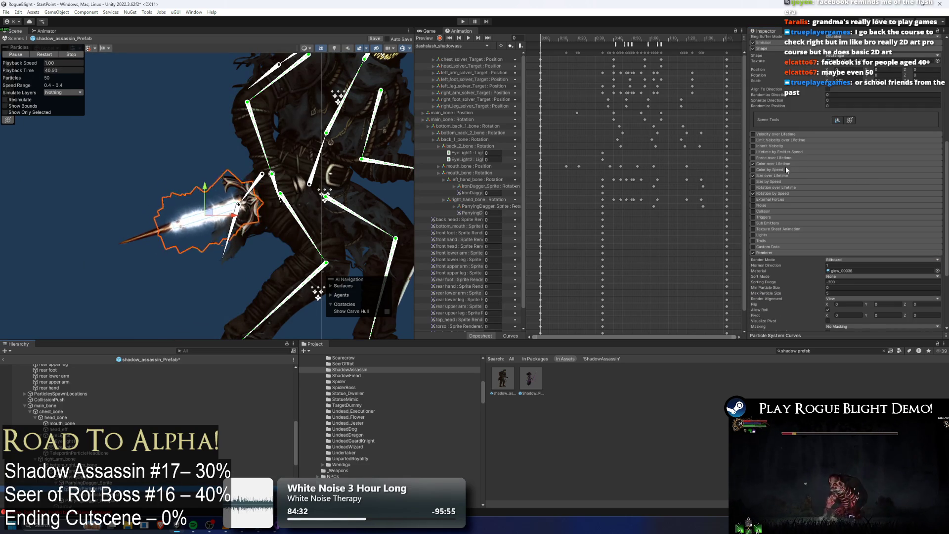
scroll(836, 120, up, 2)
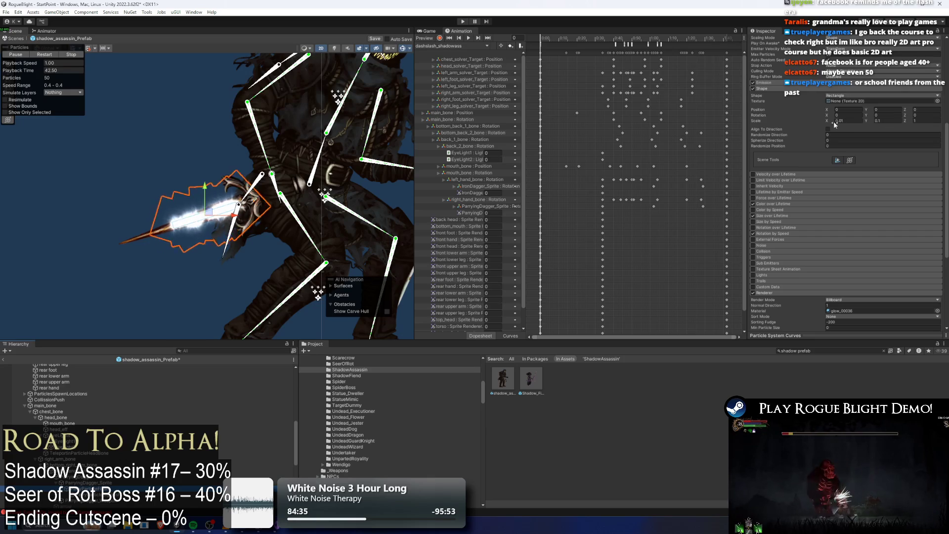
click(874, 121)
text(0.2)
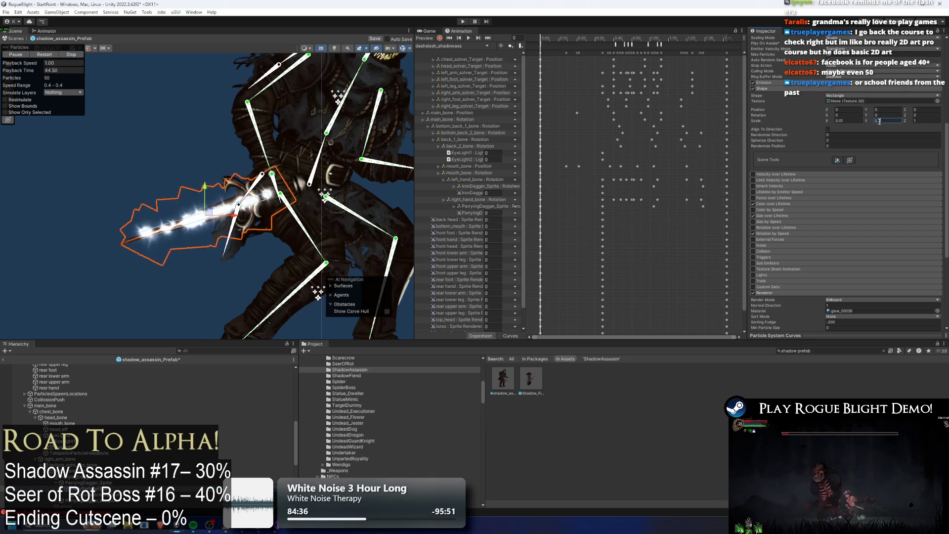
key(BackSpace)
text(15)
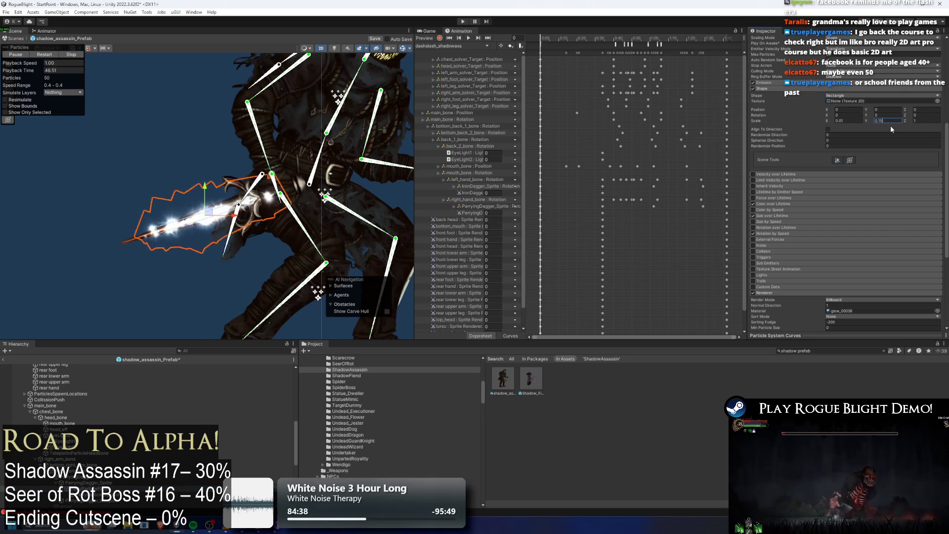
key(Return)
drag(198, 218, 189, 222)
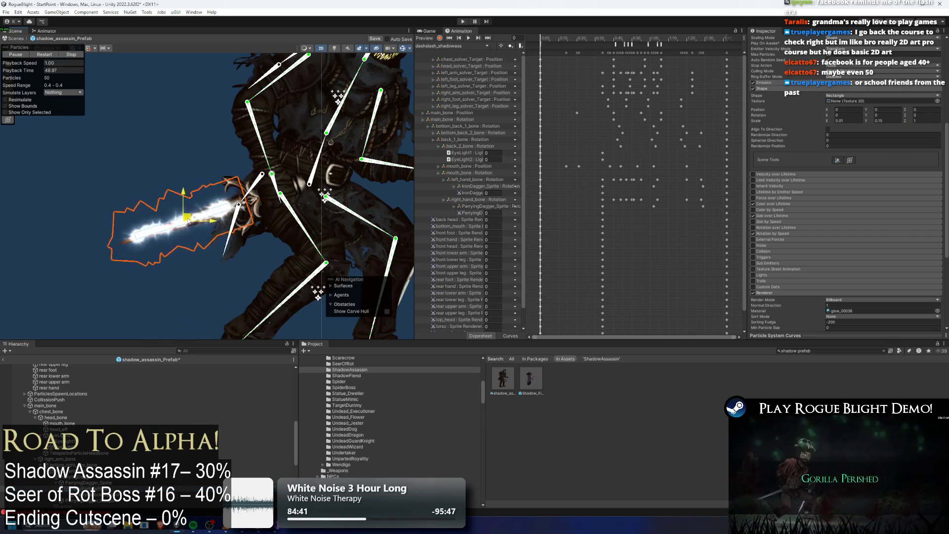
Change the flash shape's Y scale to 0.17 and shift the flash slightly left on the dagger.
click(888, 121)
key(BackSpace)
text(7)
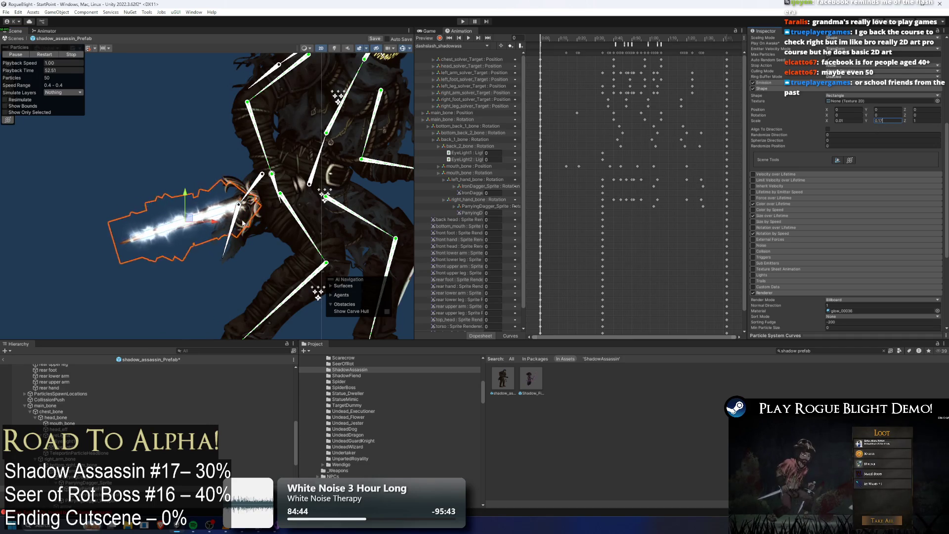
drag(217, 213, 211, 213)
key(e)
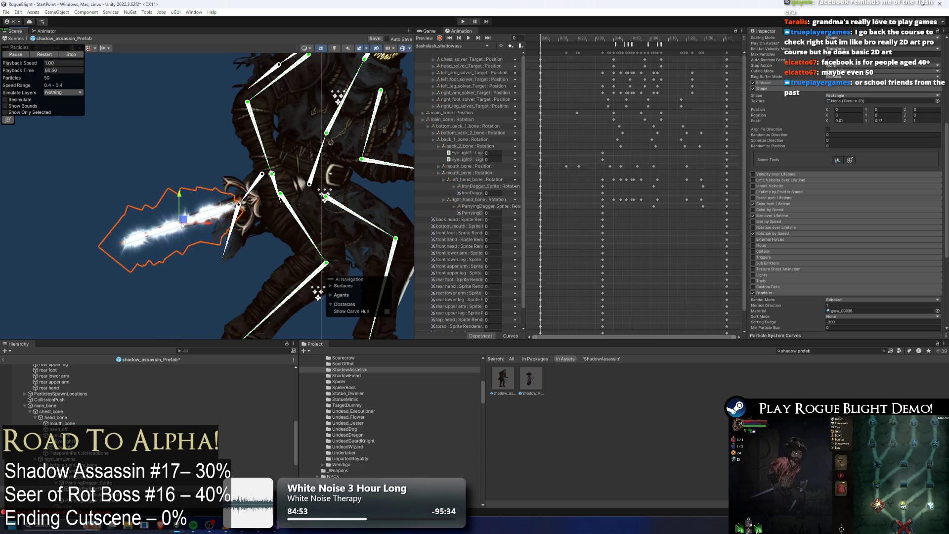
key(w)
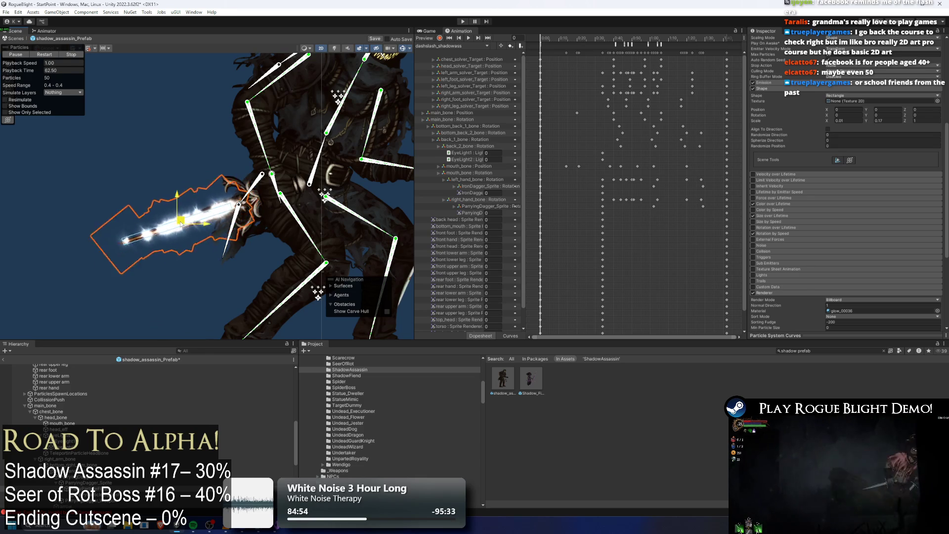
Preview the flash particles, toggling the emission shape off and back on while scrubbing playback.
click(161, 449)
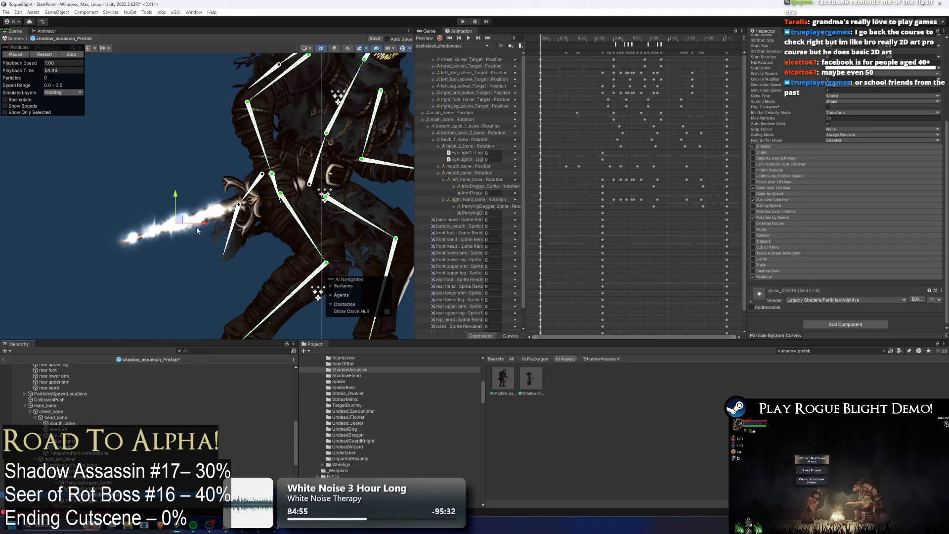
click(67, 55)
drag(24, 73, 129, 83)
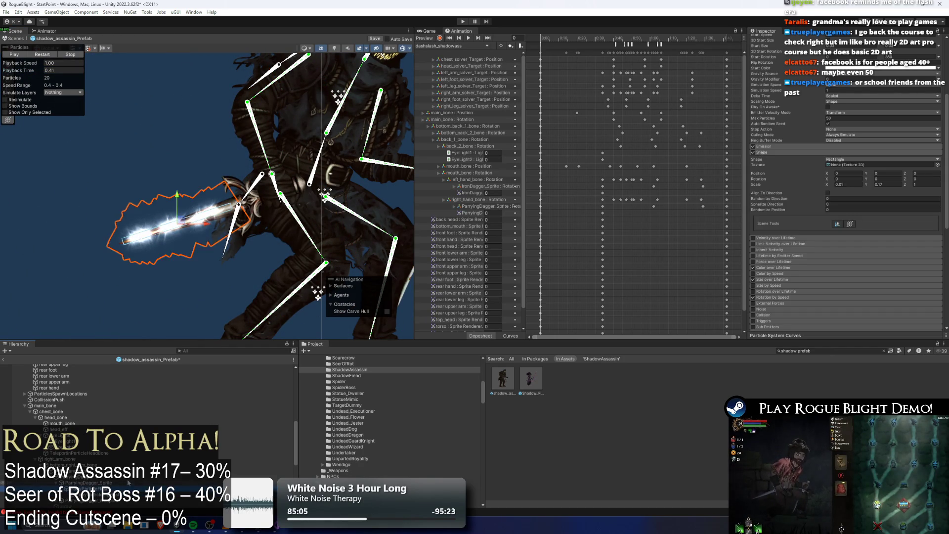
key(ctrl+z)
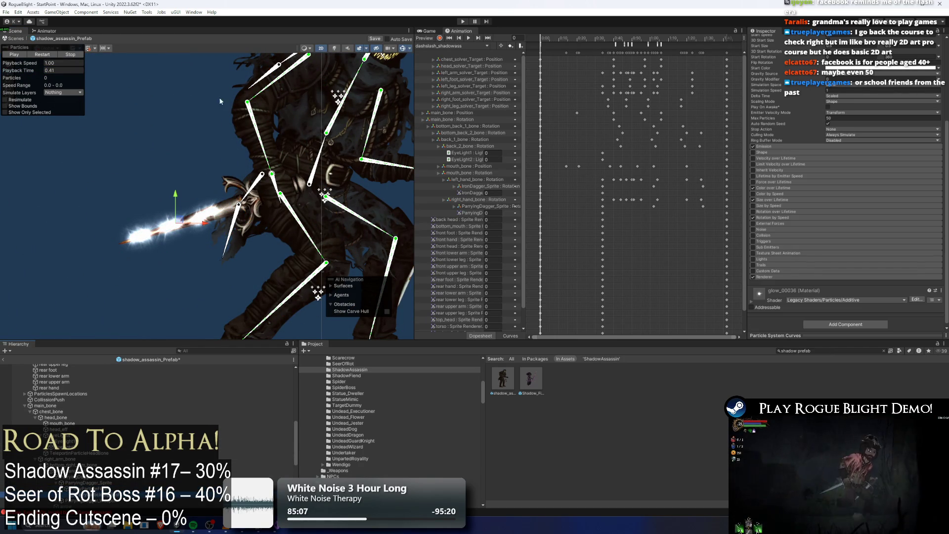
mouse_move(42, 70)
mouse_down()
mouse_move(2, 70)
mouse_move(939, 72)
mouse_move(890, 79)
mouse_move(928, 86)
mouse_move(10, 87)
mouse_up()
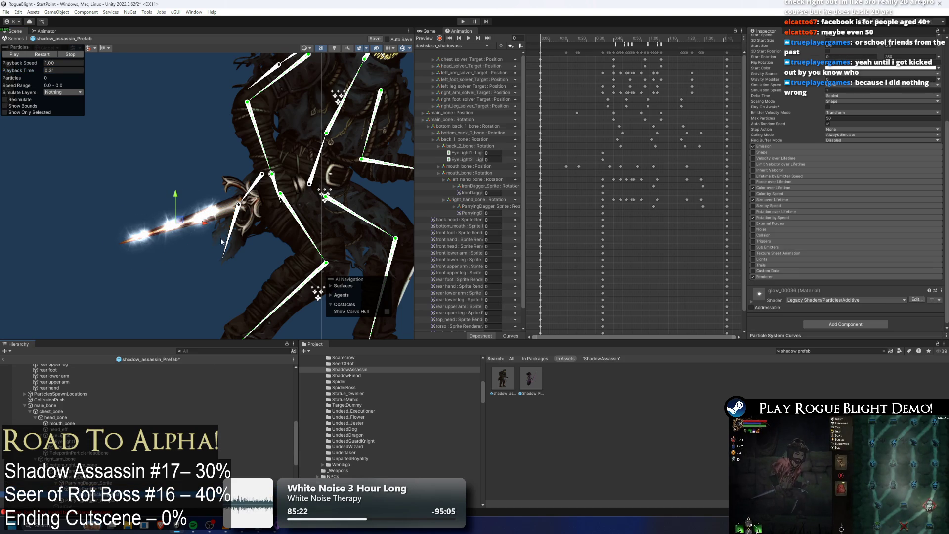
key(Tab)
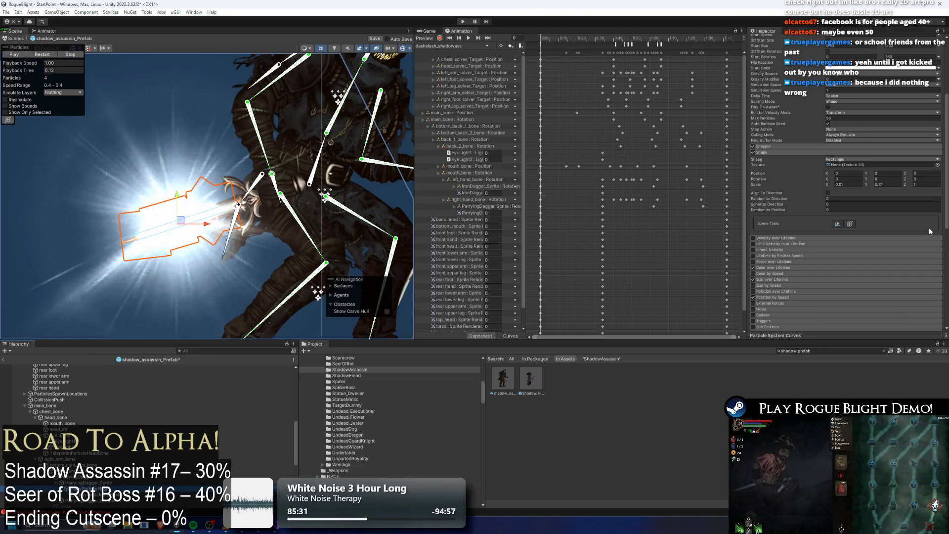
scroll(840, 243, down, 1)
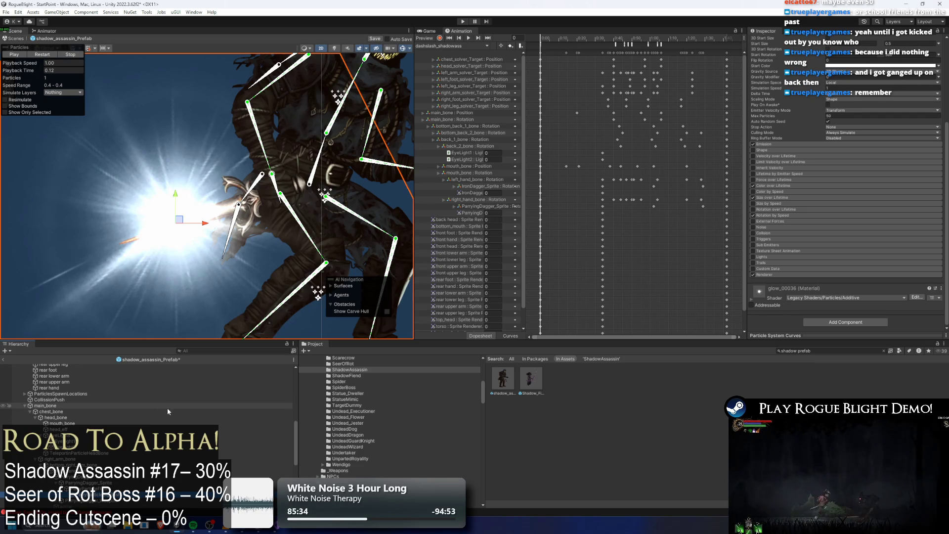
key(ctrl+z)
drag(32, 73, 22, 87)
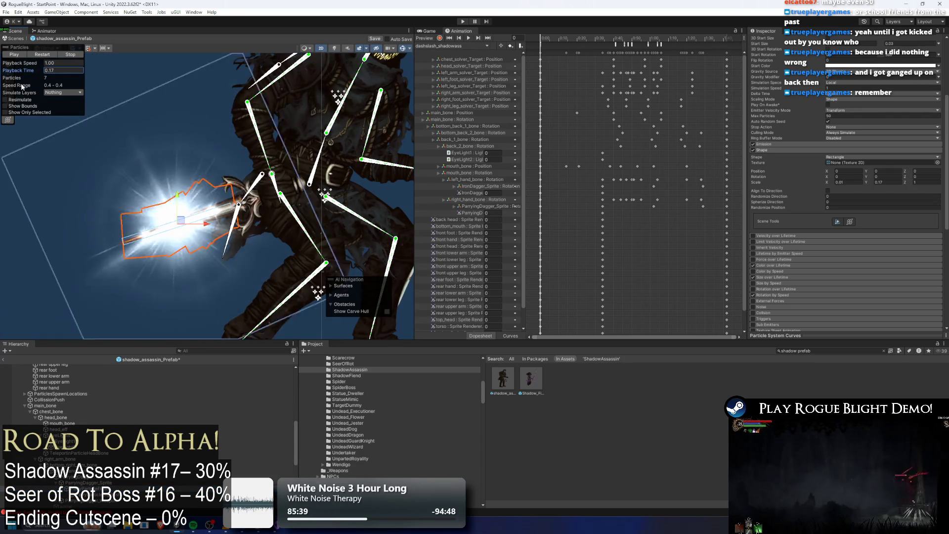
Show the particle effect's bounds and save the shadow_assassin_Prefab.
click(11, 119)
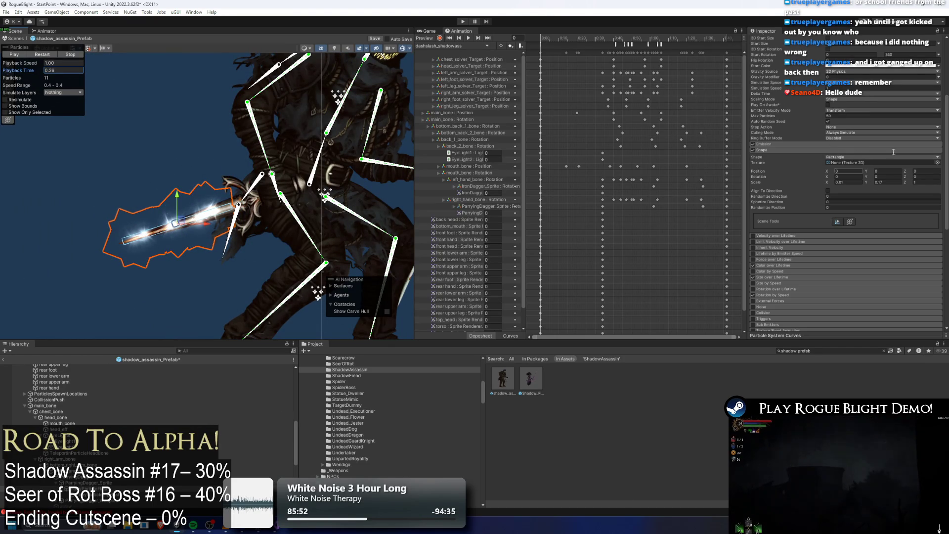
scroll(840, 185, up, 5)
scroll(124, 386, up, 10)
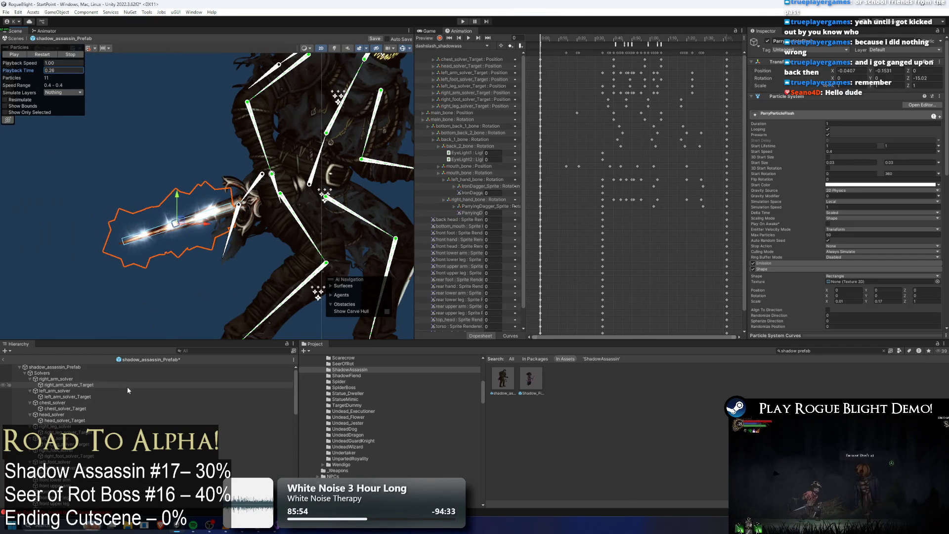
key(ctrl+s)
text(el)
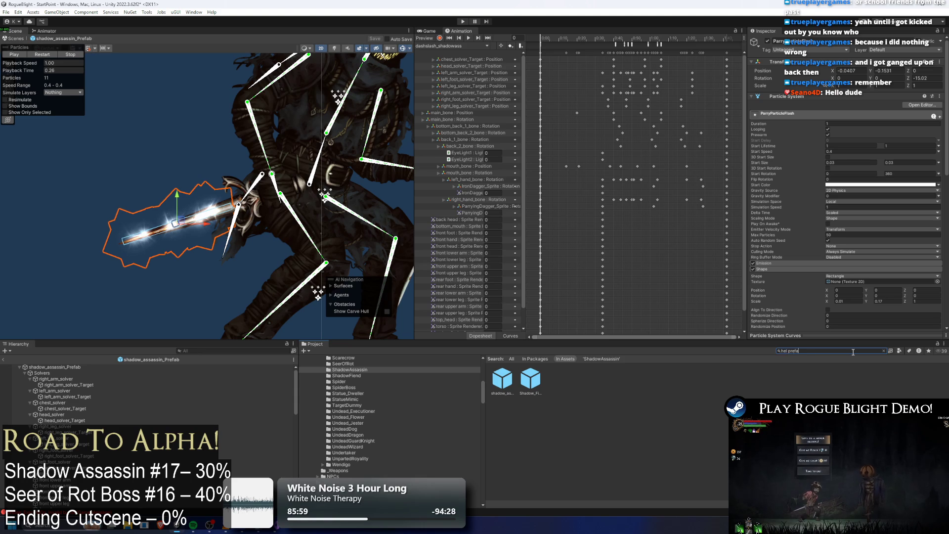
Open NPC_Fighter_HELRAZR_prefab, select its curved blade, ping the Parrying_Dagger_Weapon sprite, and select ParryParticleFlash.
double_click(502, 380)
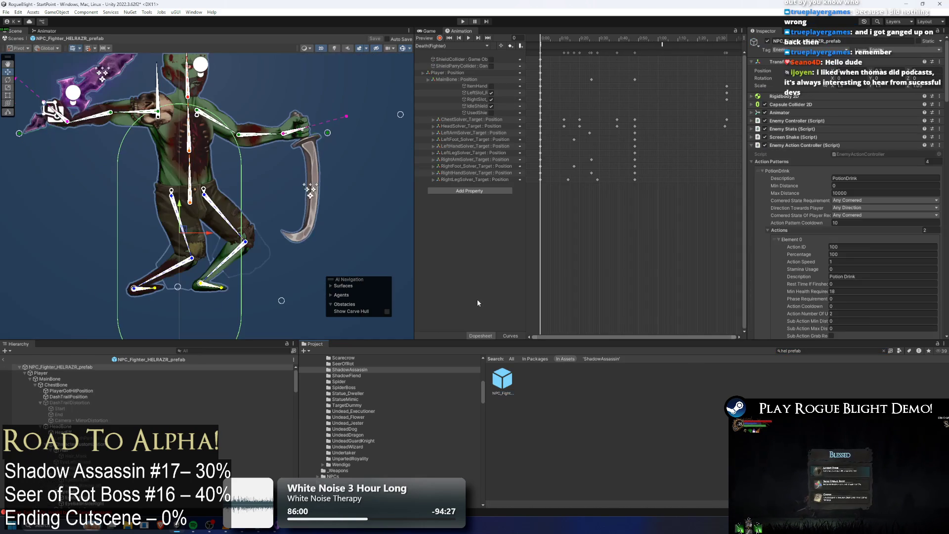
click(311, 171)
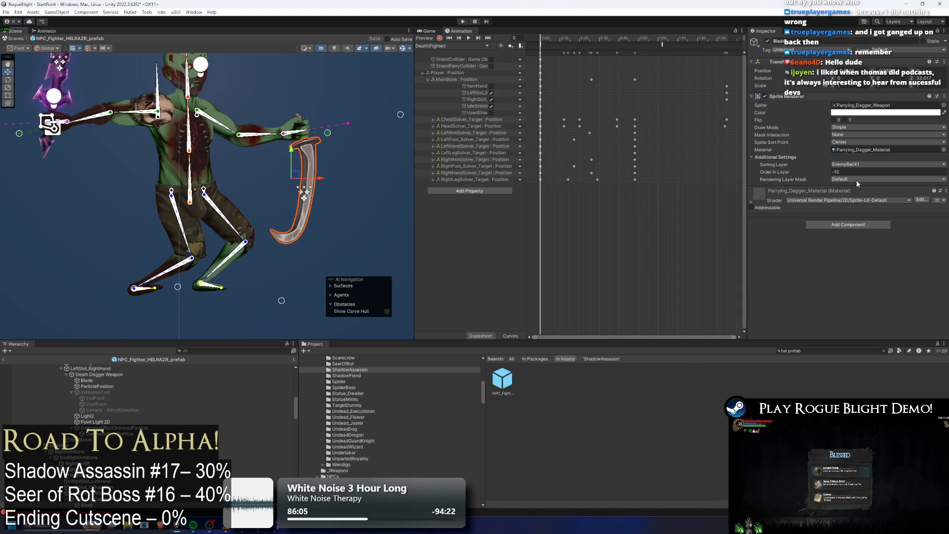
click(866, 106)
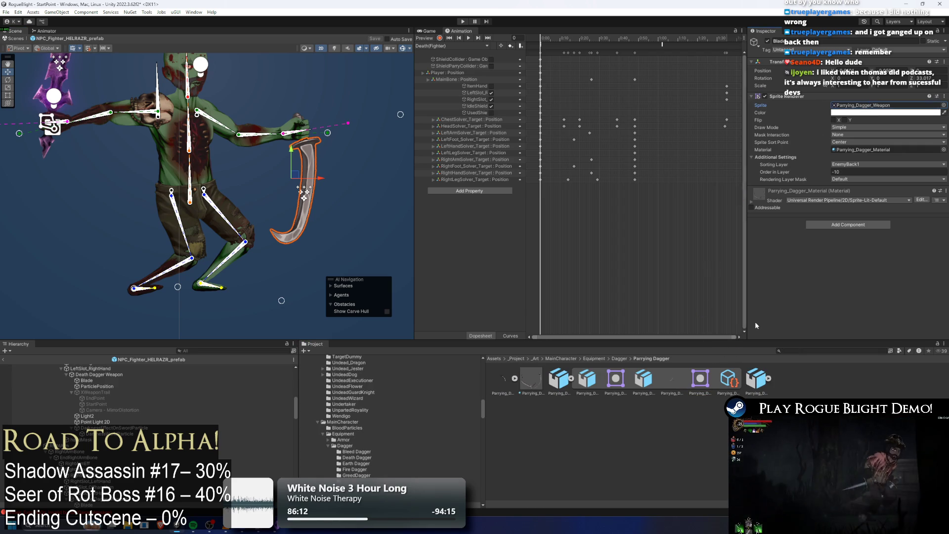
scroll(132, 450, down, 2)
click(247, 465)
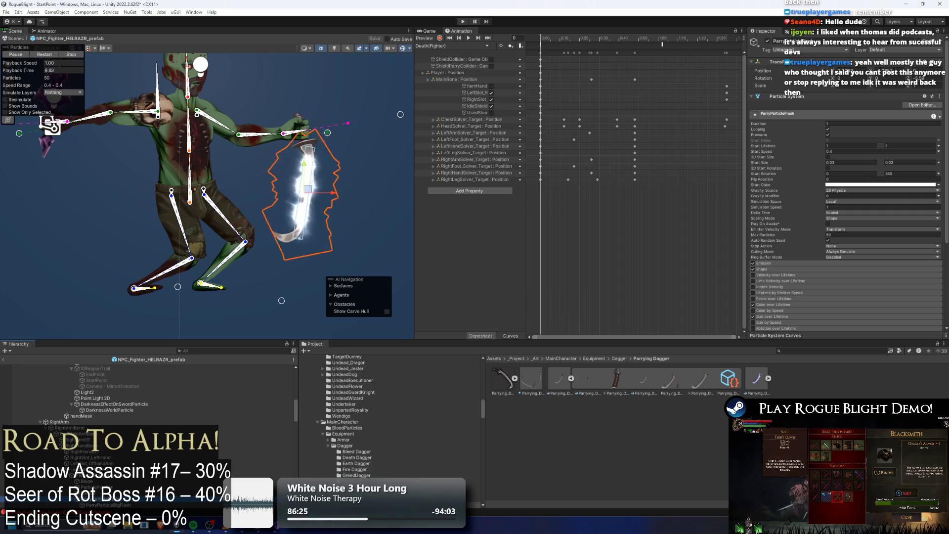
Scrub the particle preview and switch between ParryParticleBigFlash and ParryParticleFlash to compare them.
scroll(870, 203, down, 3)
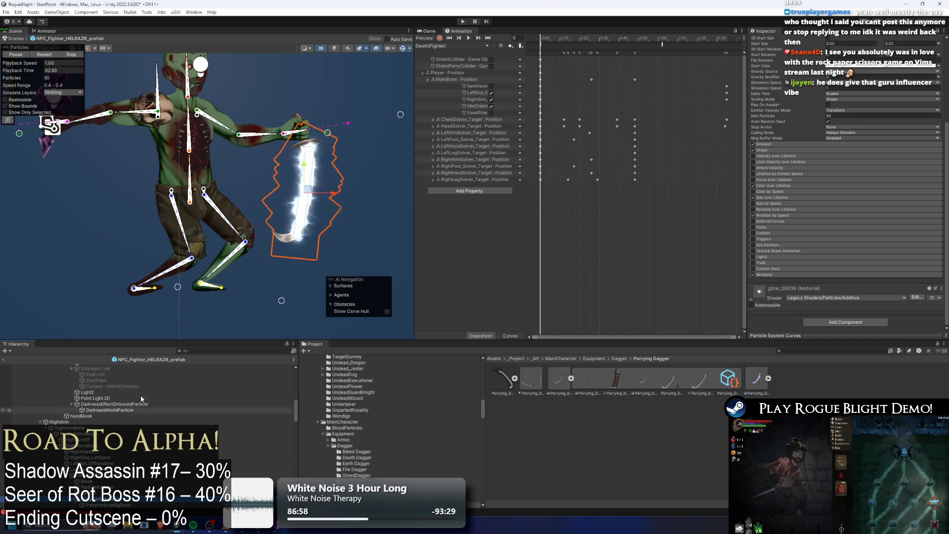
drag(48, 68, 58, 69)
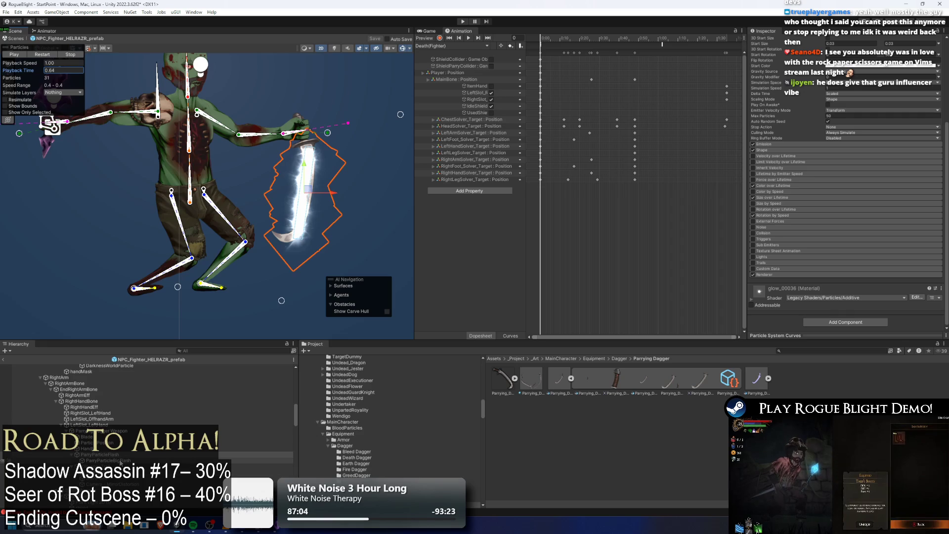
click(120, 461)
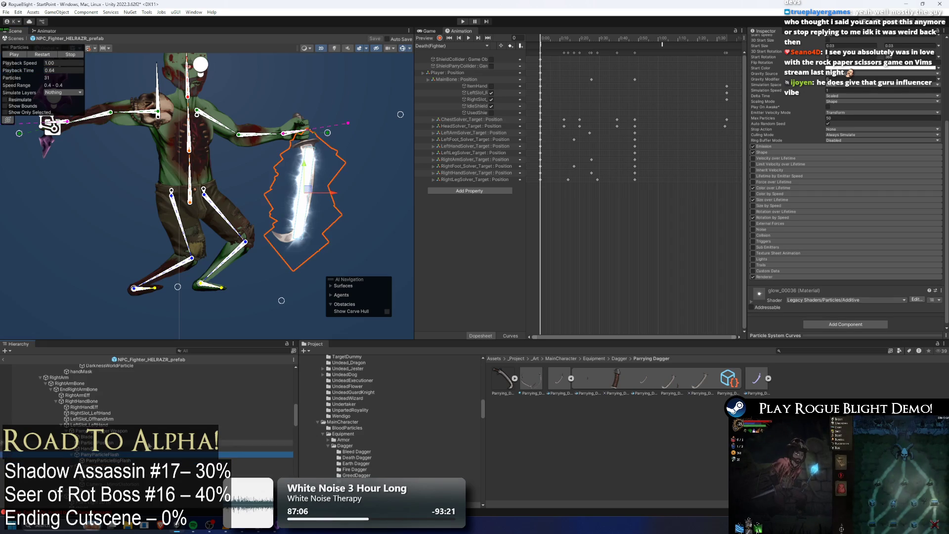
key(Up)
key(Down)
key(Up)
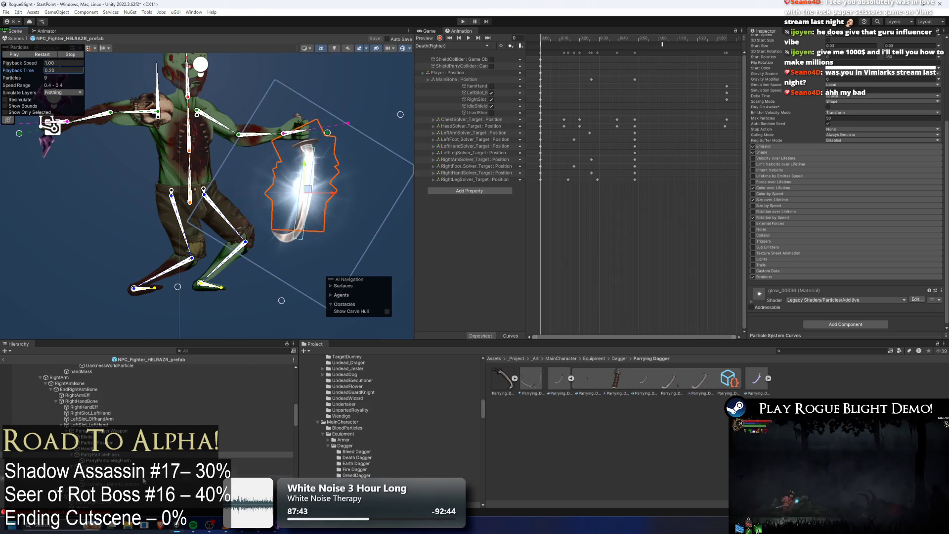
click(109, 460)
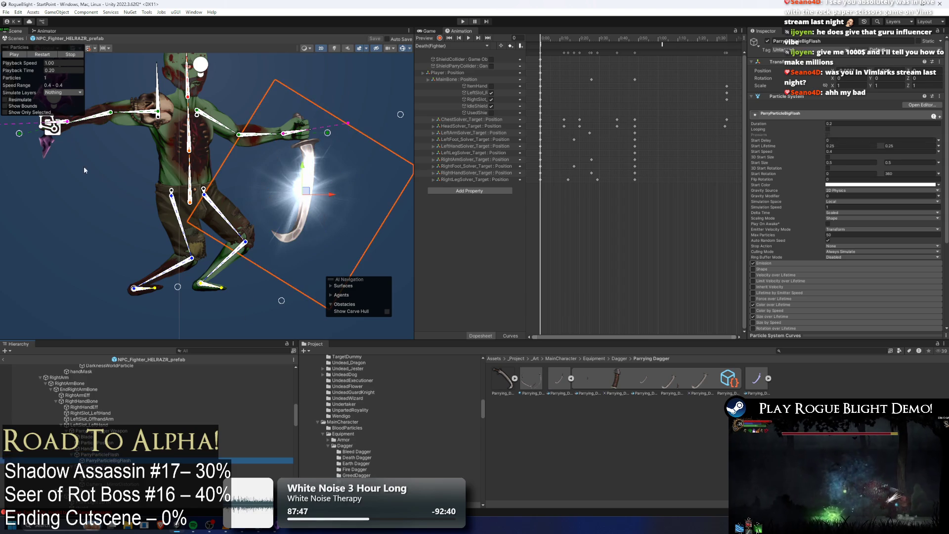
Scroll the Inspector to review the flash Renderer's glow_00036 Legacy Particles/Additive material.
scroll(864, 175, down, 6)
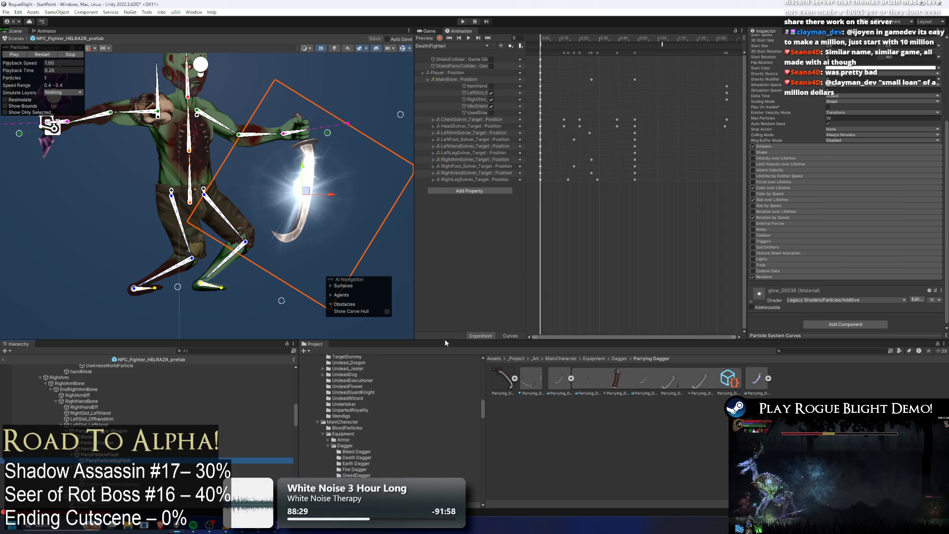
scroll(149, 381, up, 15)
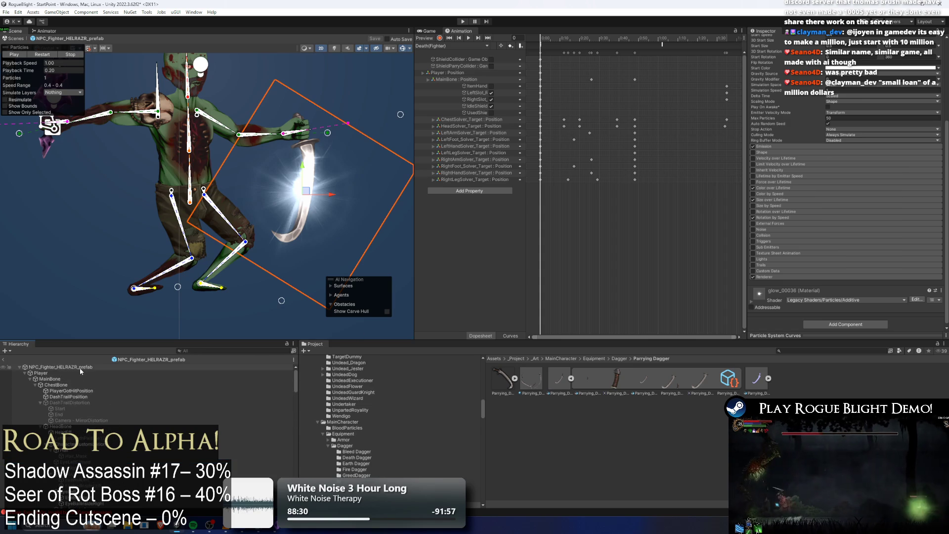
Select the Shadow Assassin prefab root and expand its Common Particles To Spawn settings.
click(79, 367)
scroll(840, 149, up, 4)
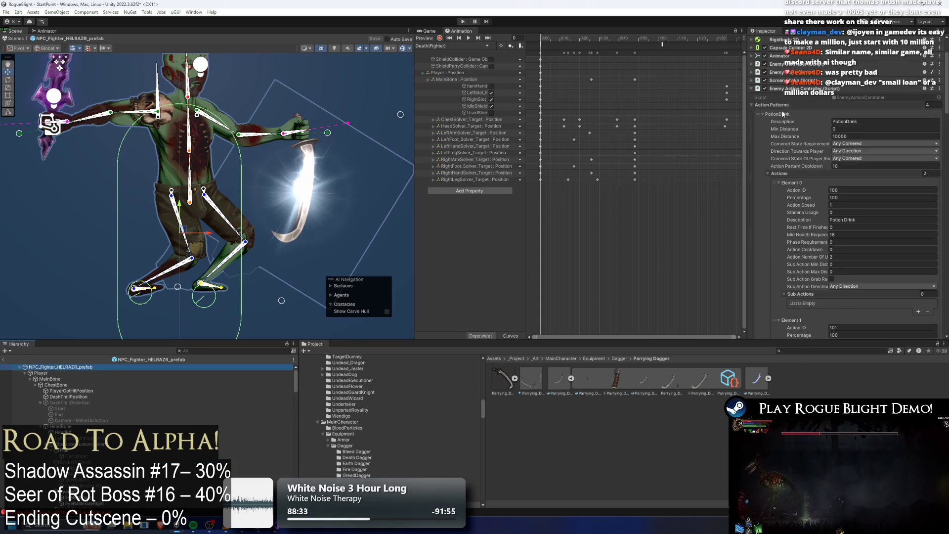
click(833, 101)
click(824, 201)
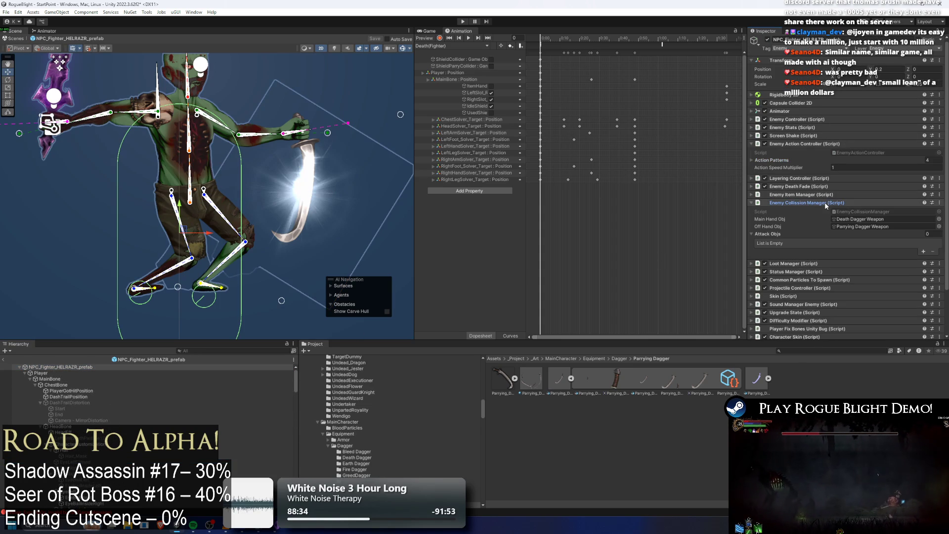
click(826, 203)
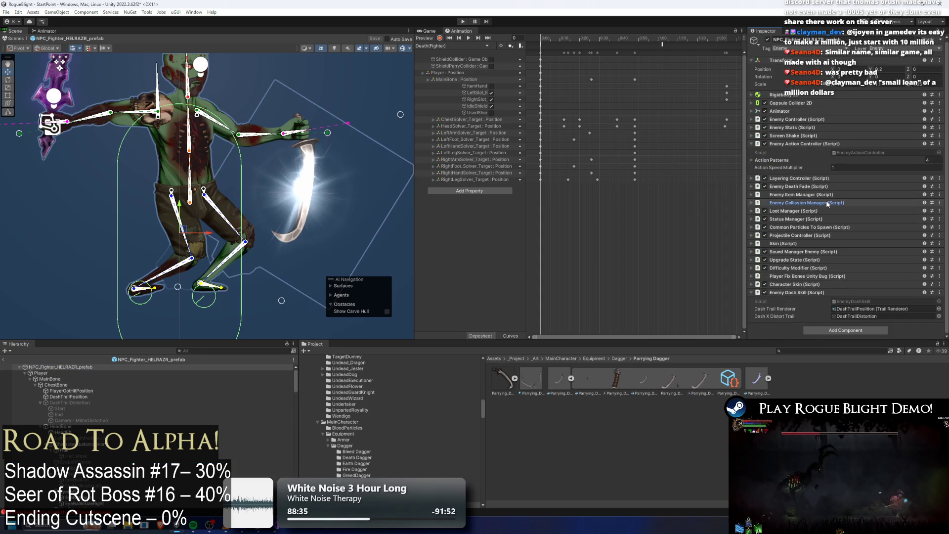
click(825, 228)
Expand the second Default Particles To Spawn entry and the Particles To Destroy Parent list.
scroll(870, 219, down, 5)
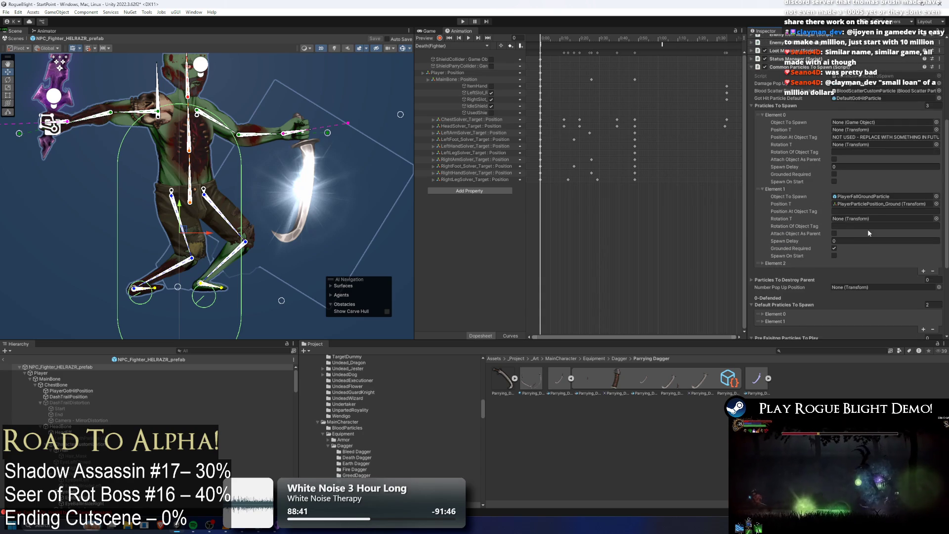
scroll(870, 227, down, 3)
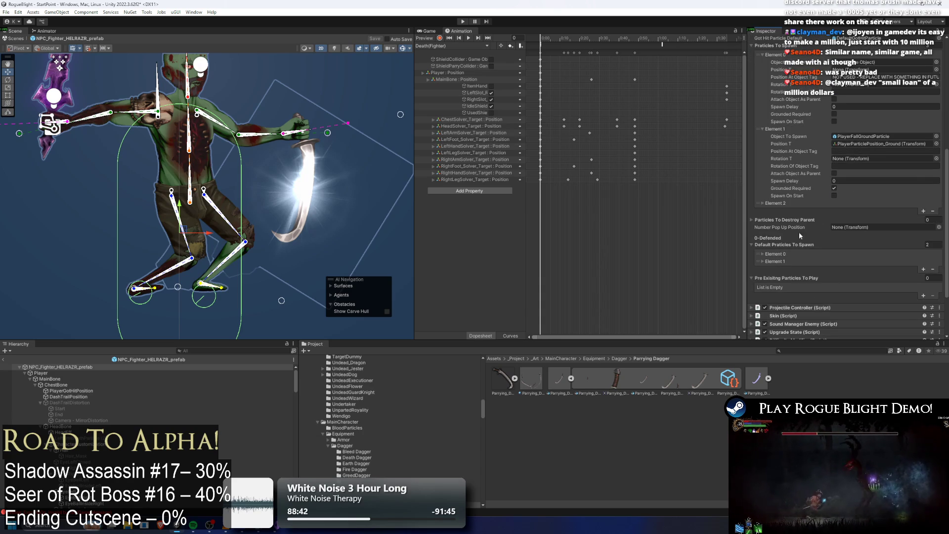
click(774, 261)
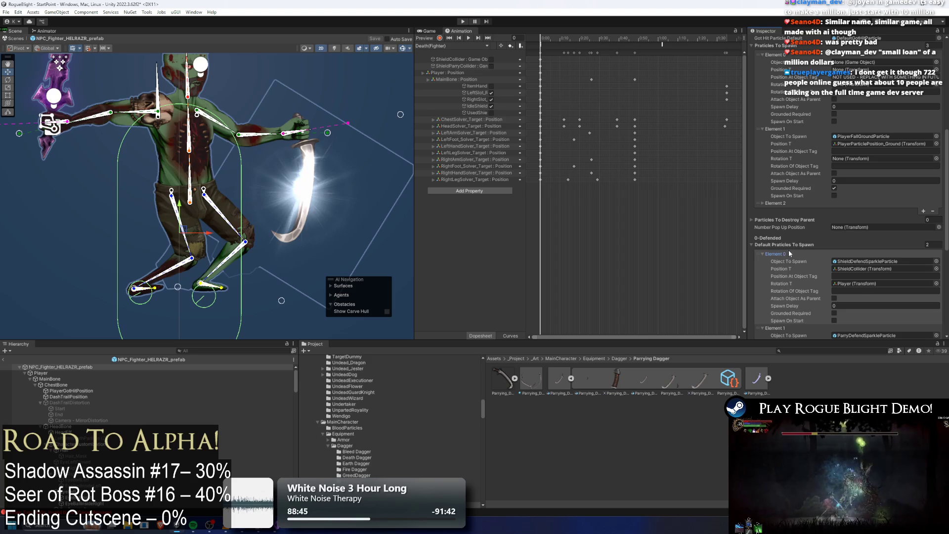
scroll(805, 242, down, 4)
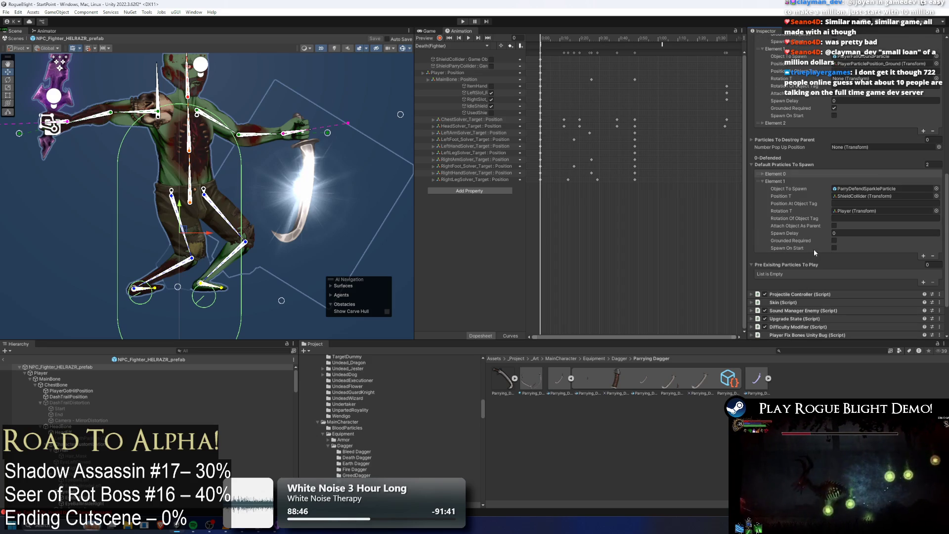
click(793, 139)
scroll(796, 152, up, 2)
scroll(798, 154, up, 4)
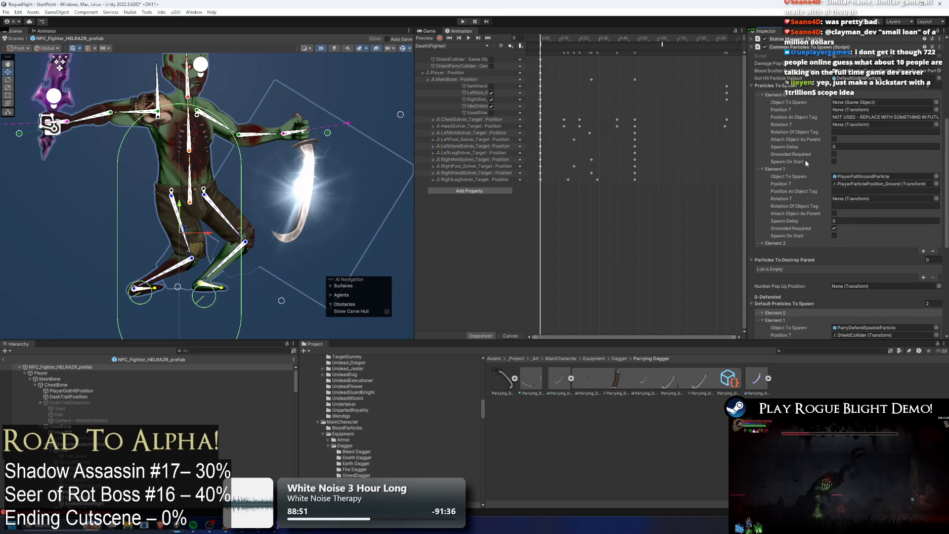
scroll(805, 161, up, 2)
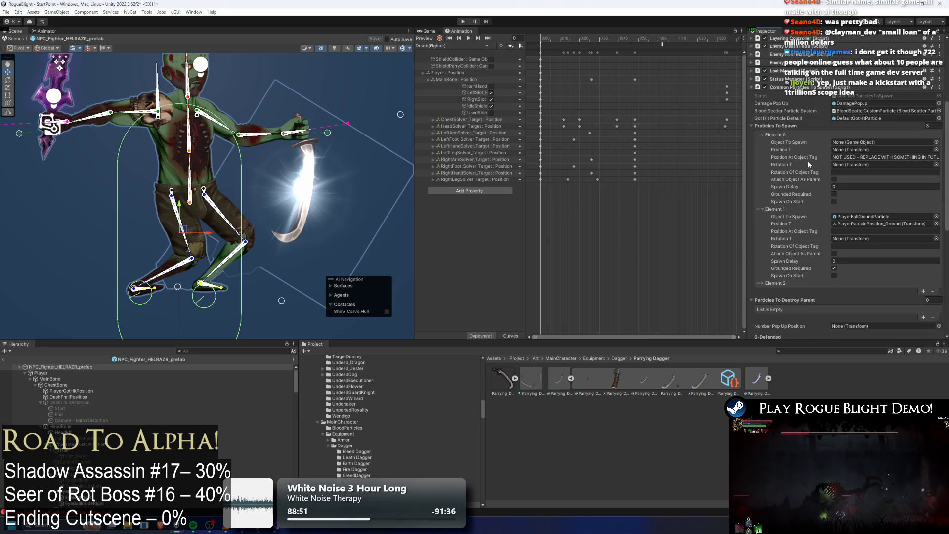
click(453, 46)
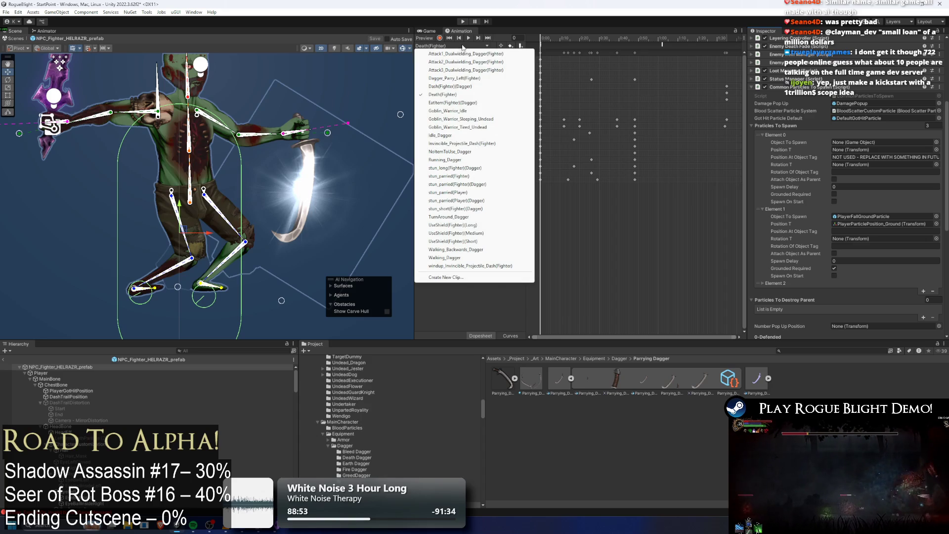
Switch to the stun_parried(Fighter)(Dagger) clip and review its CloseEyes and StopForward events.
click(485, 184)
click(548, 46)
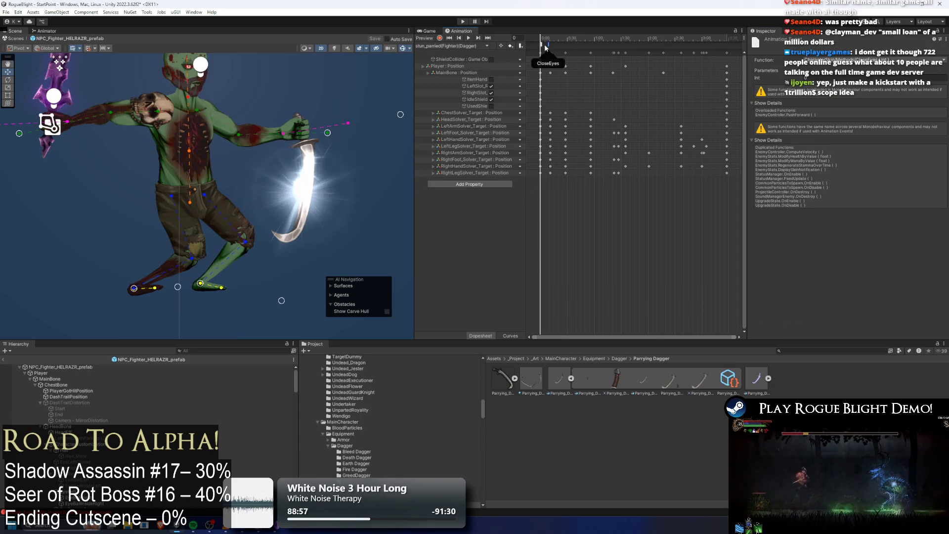
mouse_move(539, 42)
mouse_down()
mouse_move(564, 41)
mouse_move(538, 43)
mouse_up()
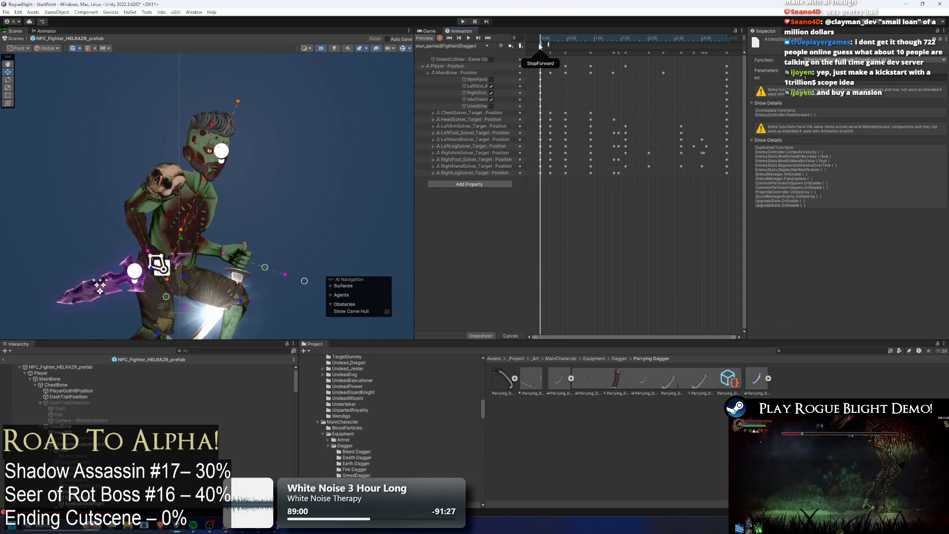
click(539, 45)
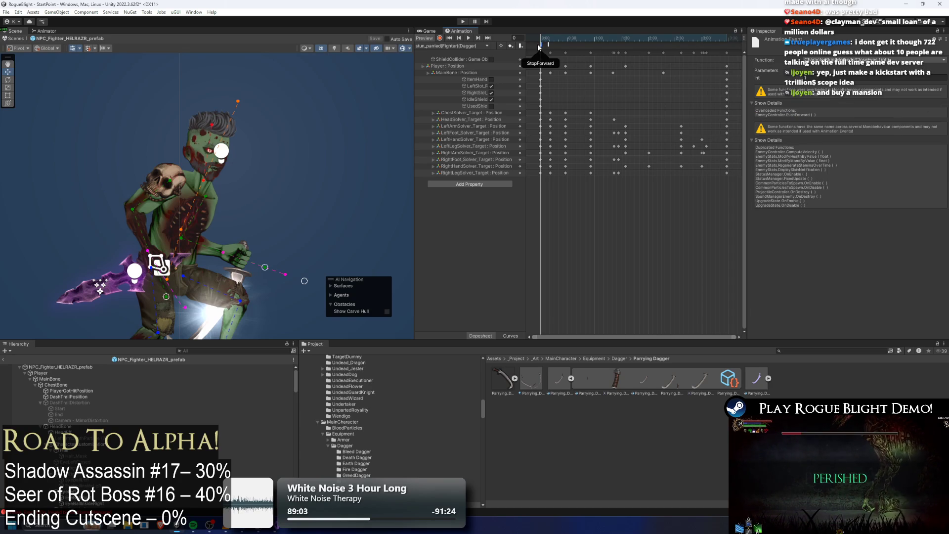
click(549, 44)
mouse_move(557, 41)
mouse_down()
mouse_move(567, 41)
mouse_move(540, 41)
mouse_up()
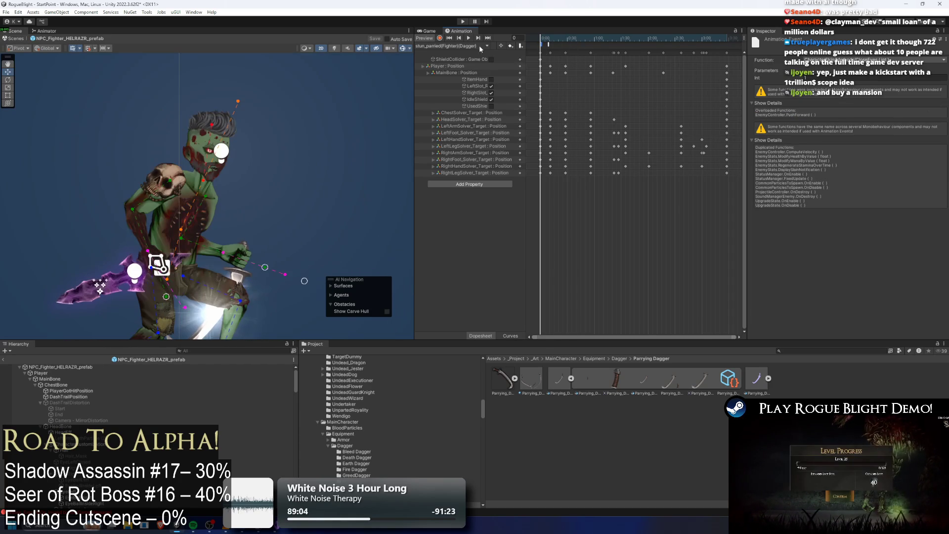
Open Dagger_Parry_Left(Fighter) and inspect its ApplyEffectLeftHandWeapon event at frame 9 in a wider Inspector.
click(460, 46)
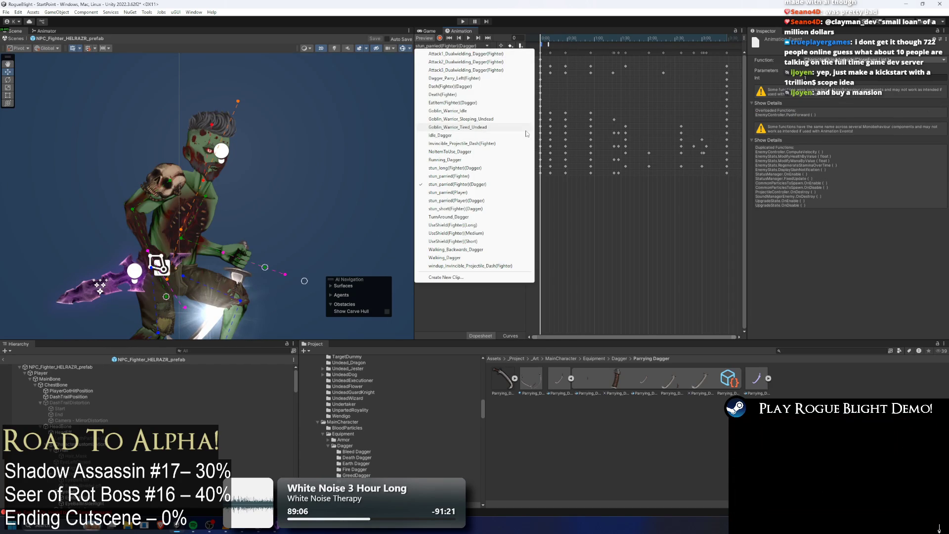
click(494, 79)
drag(558, 40, 588, 40)
click(569, 45)
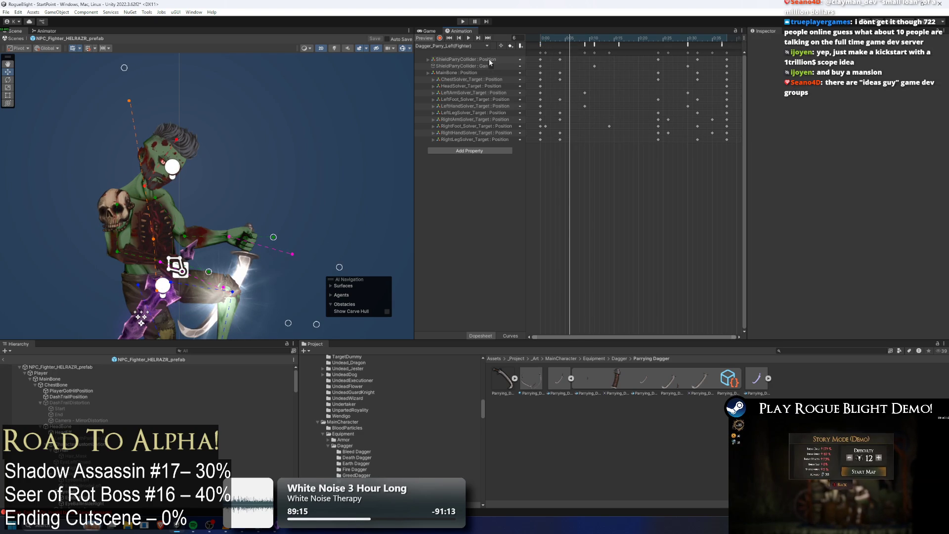
click(588, 43)
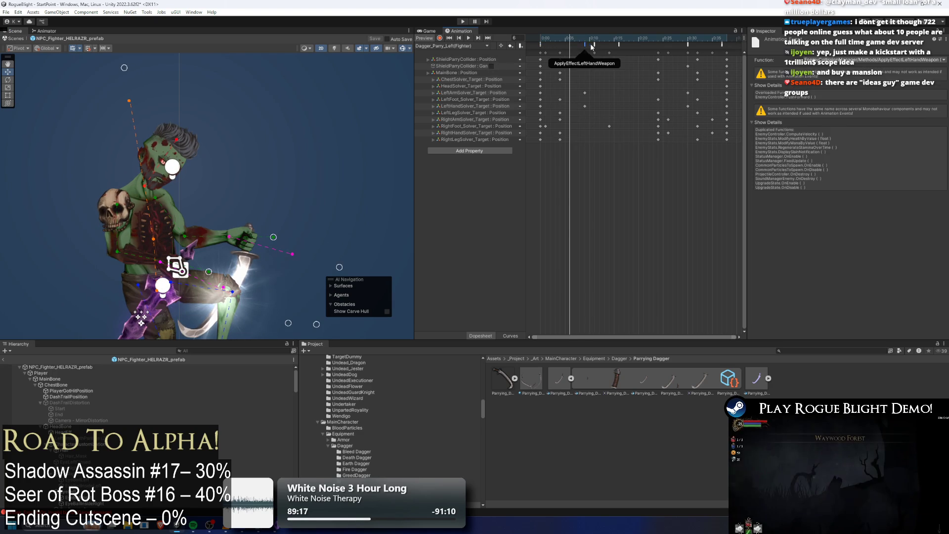
click(583, 43)
click(583, 44)
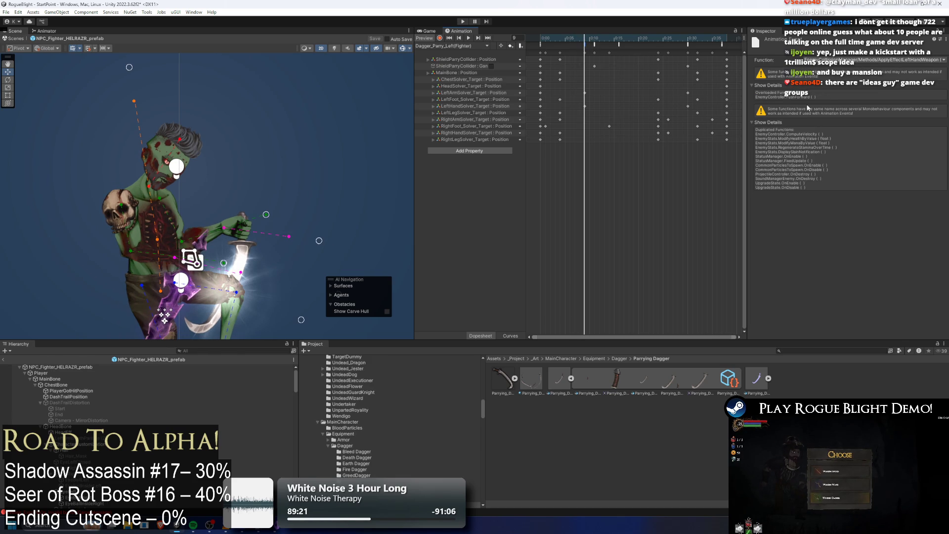
drag(746, 95, 705, 95)
click(246, 255)
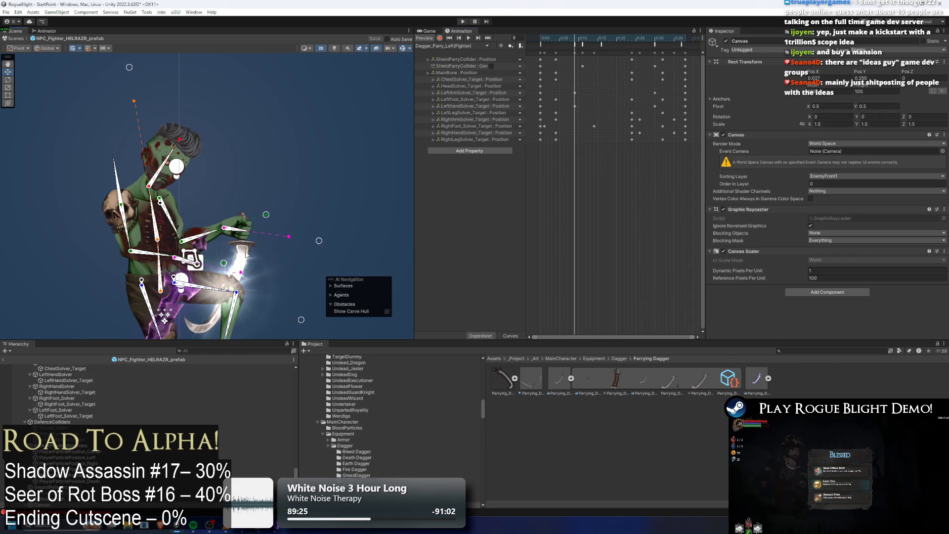
Inspect the Parrying Dagger Weapon's pre-existing particle player, which plays ParryParticleFlash.
click(246, 254)
click(246, 254)
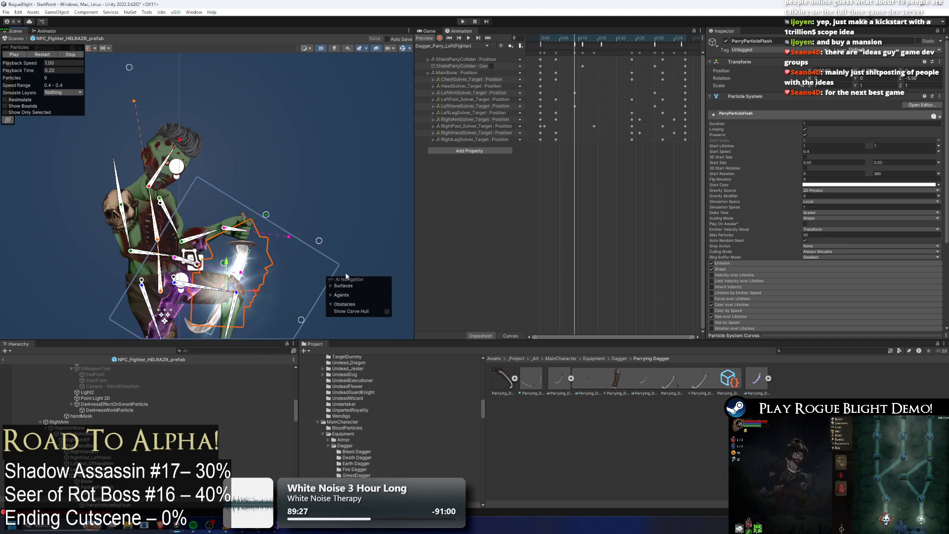
scroll(134, 445, down, 3)
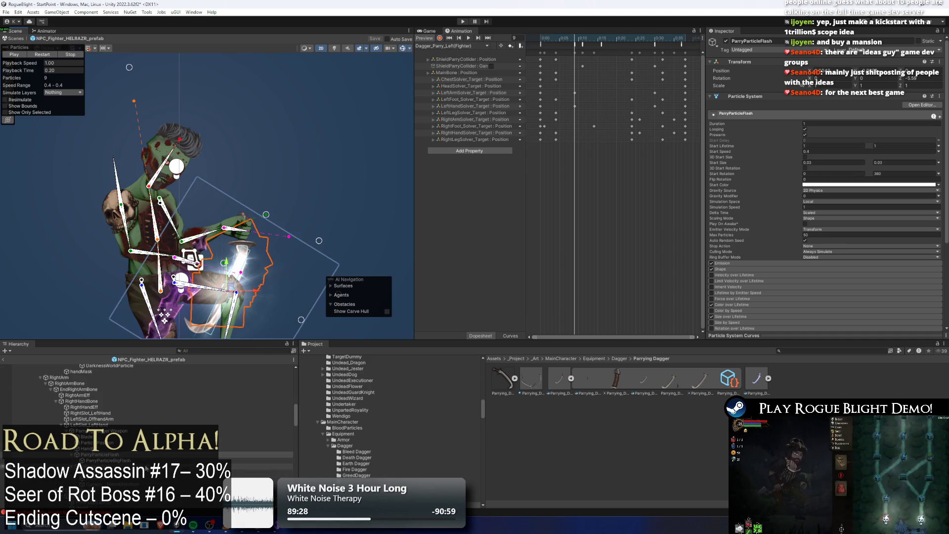
click(109, 431)
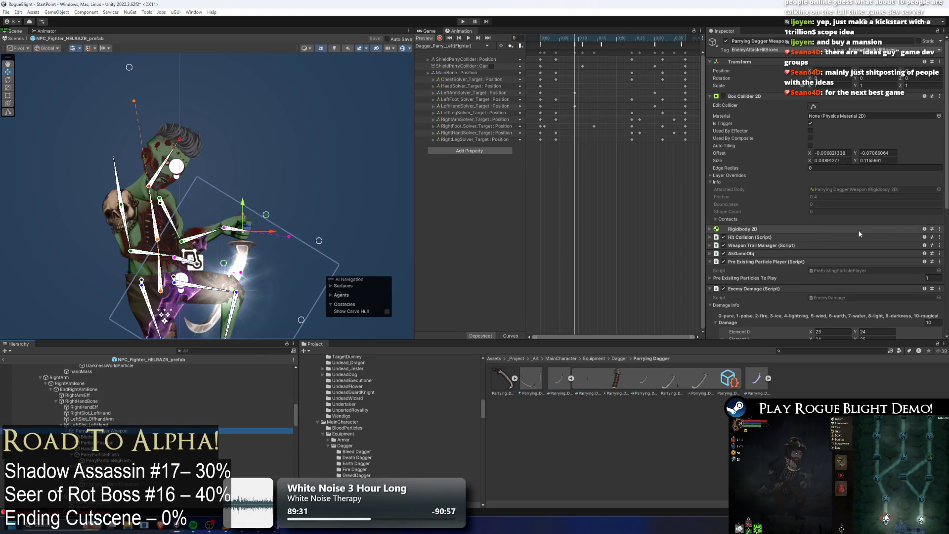
click(770, 261)
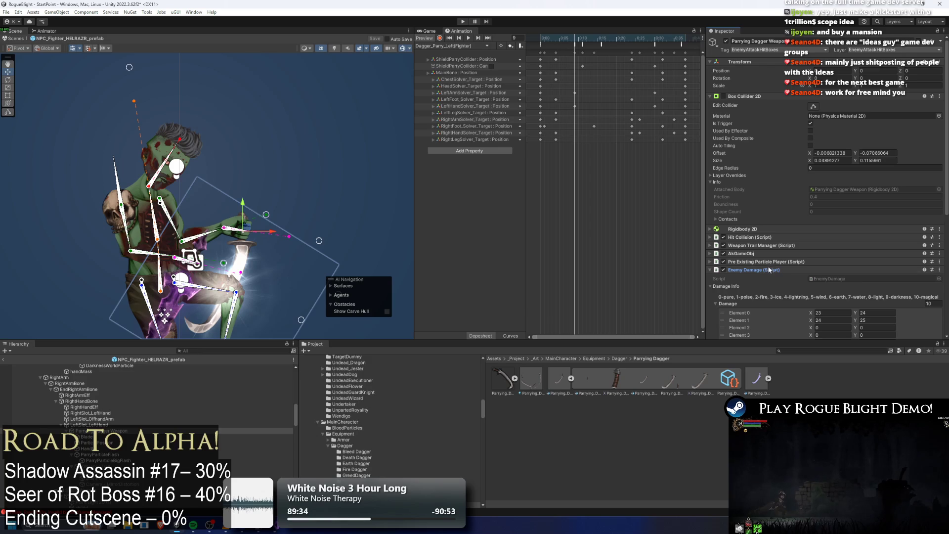
click(770, 269)
click(774, 261)
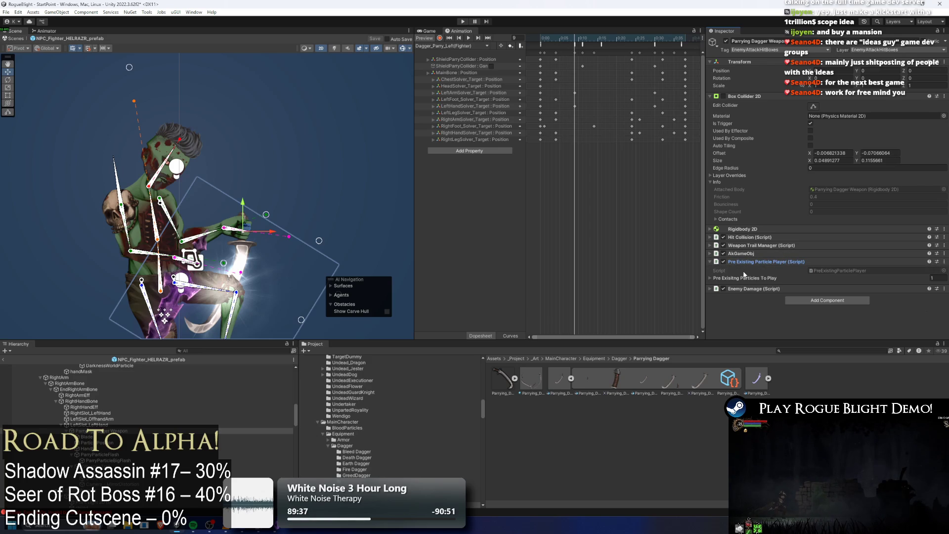
click(745, 279)
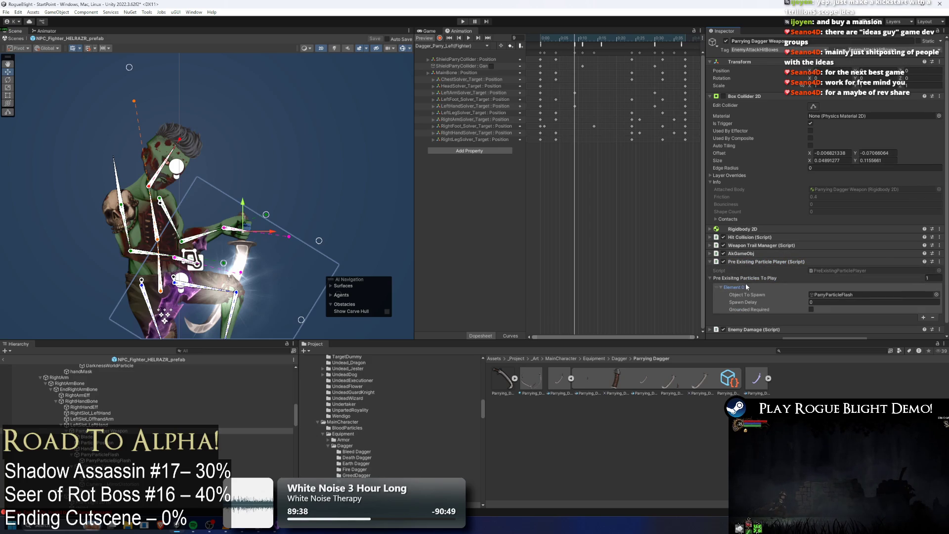
right_click(761, 262)
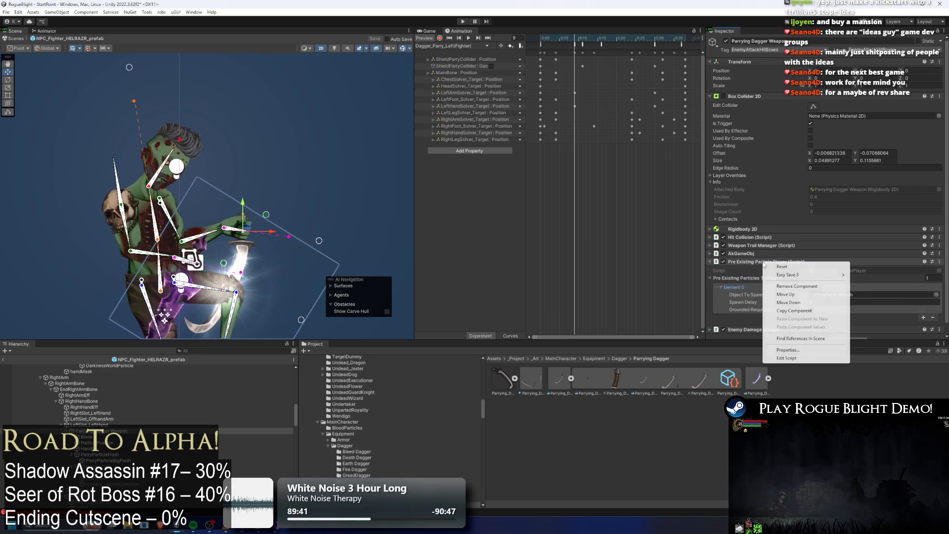
click(741, 302)
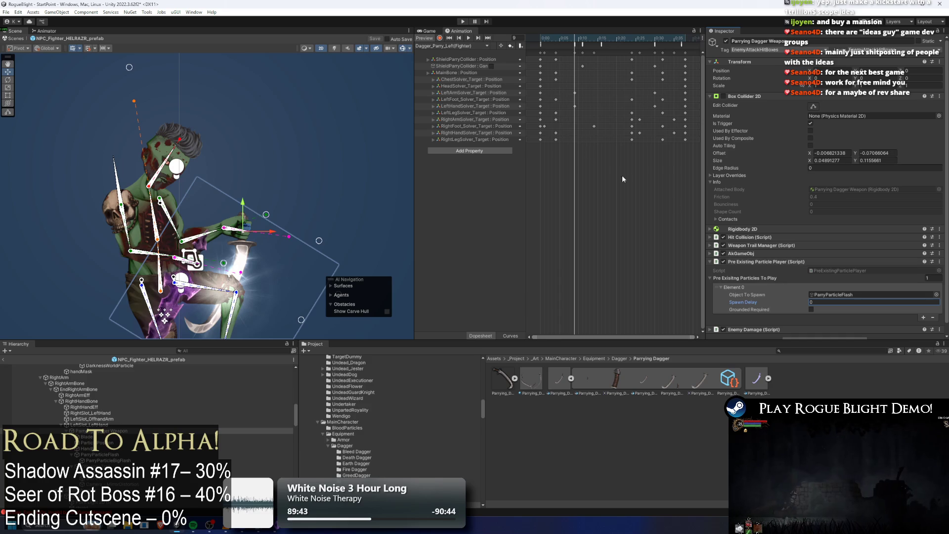
Inspect the clip's weapon particle, SpawnCommonParticle and stop-particle events, then select the fighter prefab root.
click(583, 45)
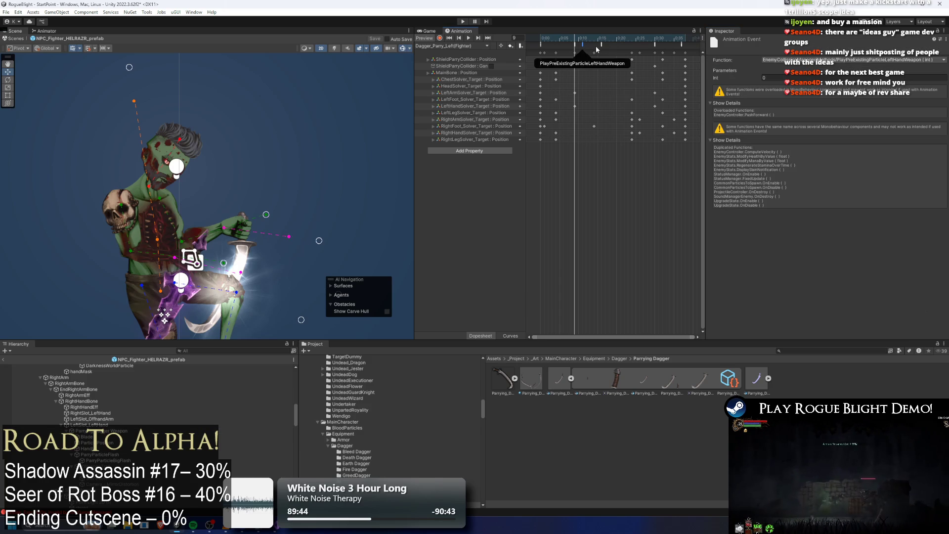
click(602, 45)
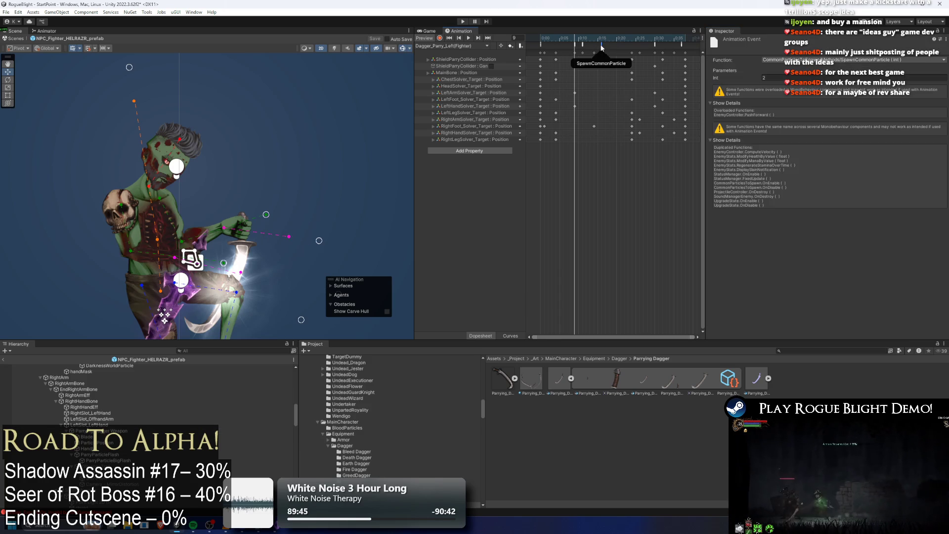
click(654, 45)
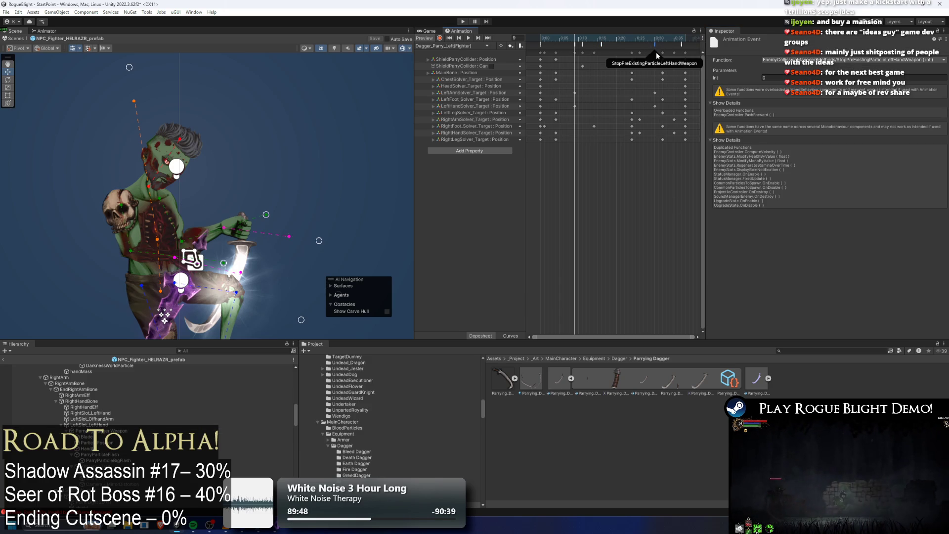
scroll(88, 381, up, 5)
click(85, 367)
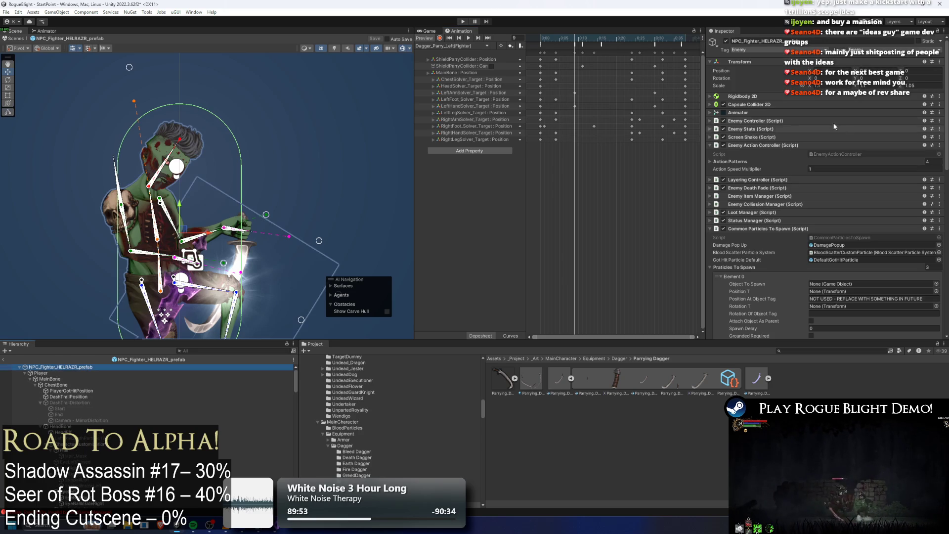
Search the Project for 'dow ass prefa' and open shadow_assassin_Prefab.
click(812, 351)
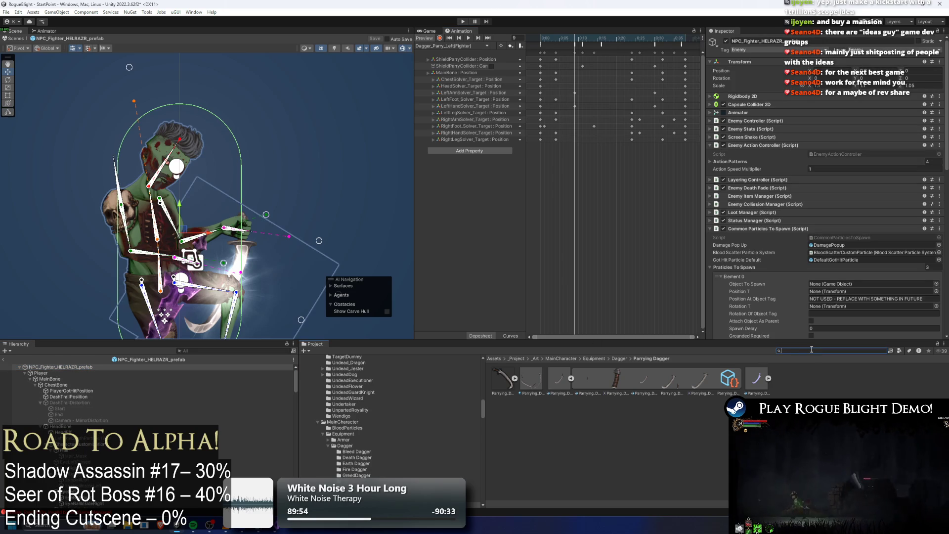
text(shadow ass pr)
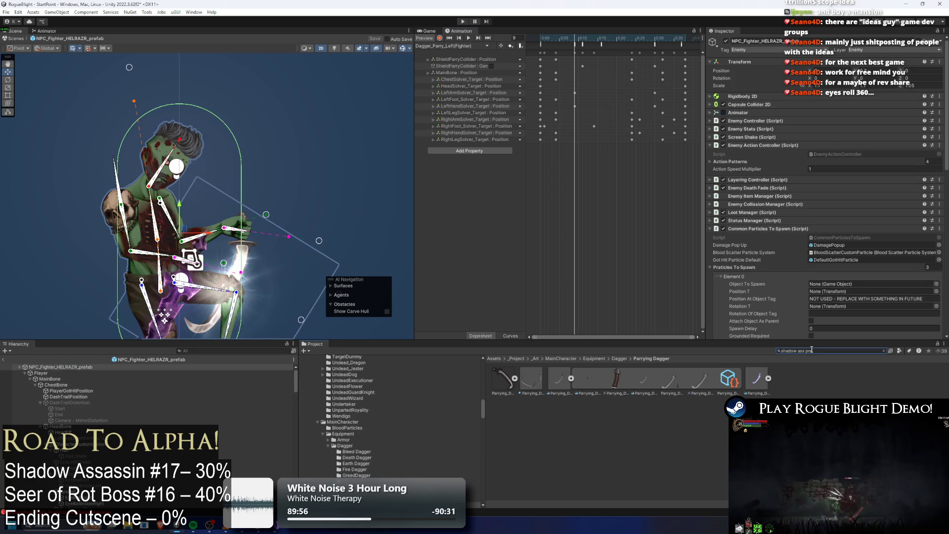
text(efa)
double_click(503, 378)
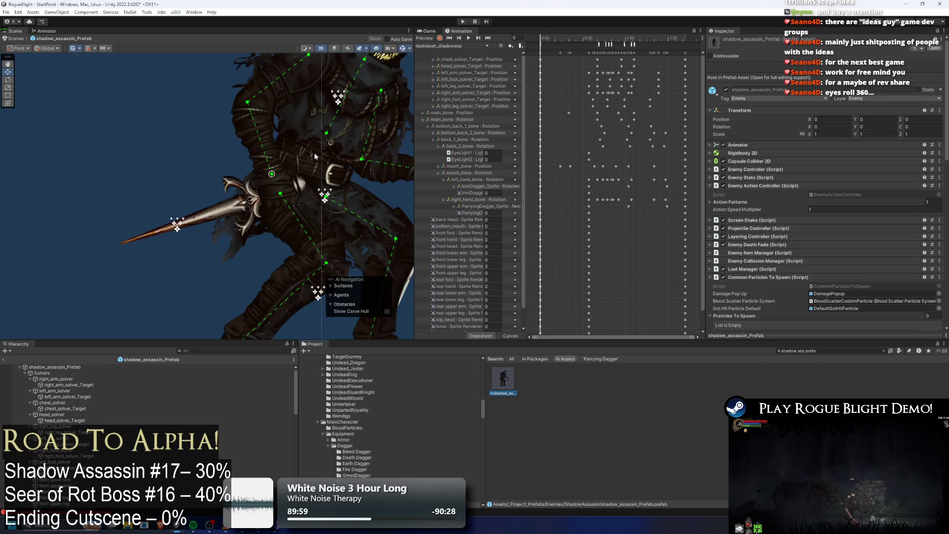
scroll(279, 235, up, 3)
click(82, 225)
On the prefab root, set Pre Existing Particles Element 4 to ParryParticleFlash.
click(57, 367)
scroll(796, 217, down, 5)
scroll(120, 430, down, 3)
scroll(119, 429, up, 5)
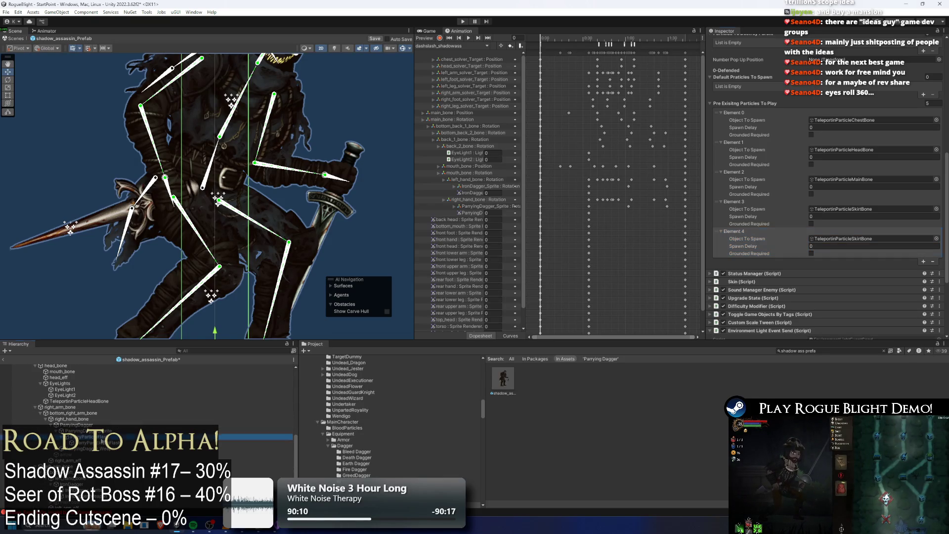
scroll(390, 415, up, 1)
drag(82, 443, 869, 238)
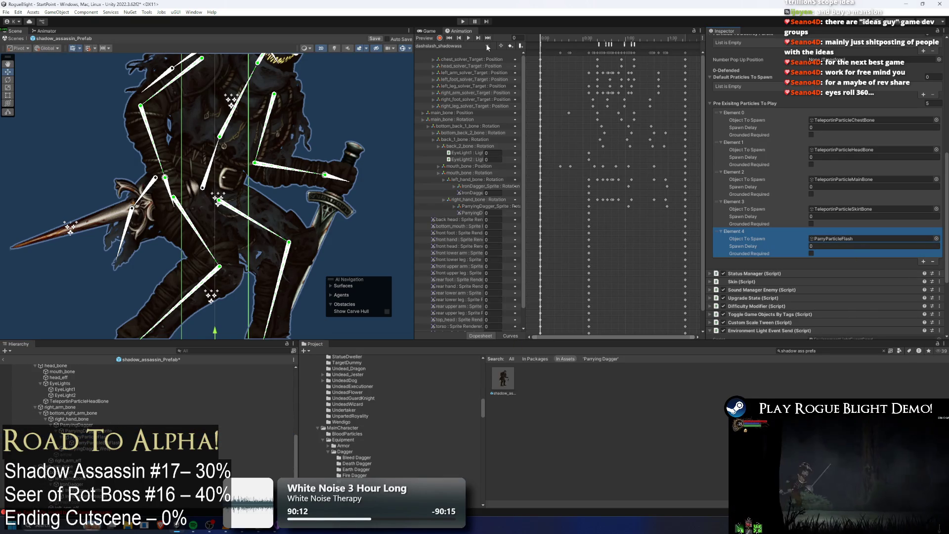
click(458, 46)
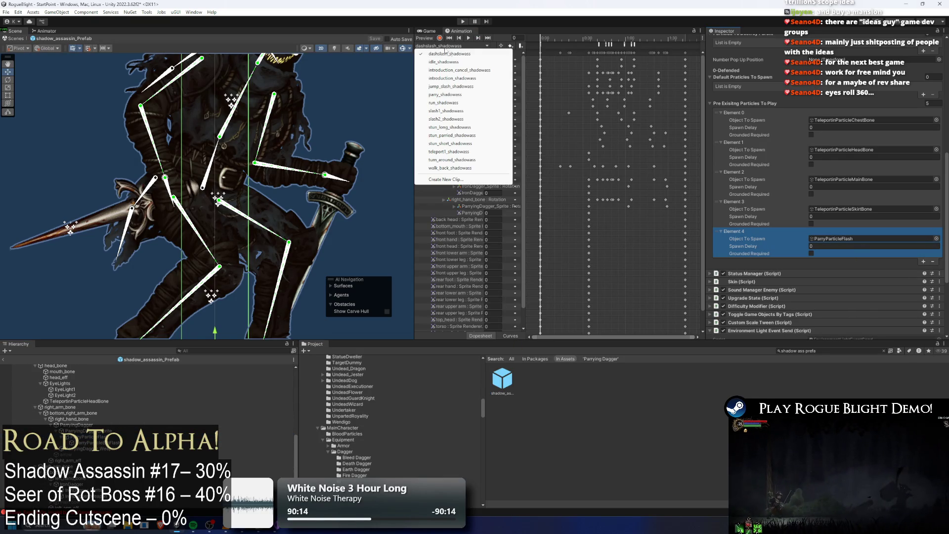
In parry_shadowass, add a frame-28 event calling PlayPreExistingParticle with int 5.
click(460, 94)
drag(566, 37, 597, 40)
right_click(598, 47)
click(650, 49)
click(787, 60)
mouse_move(826, 154)
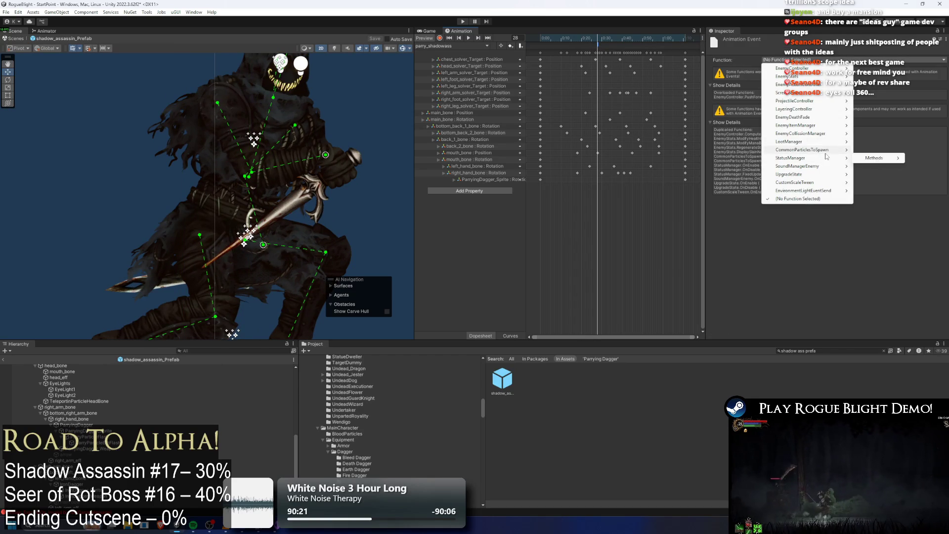
mouse_move(816, 137)
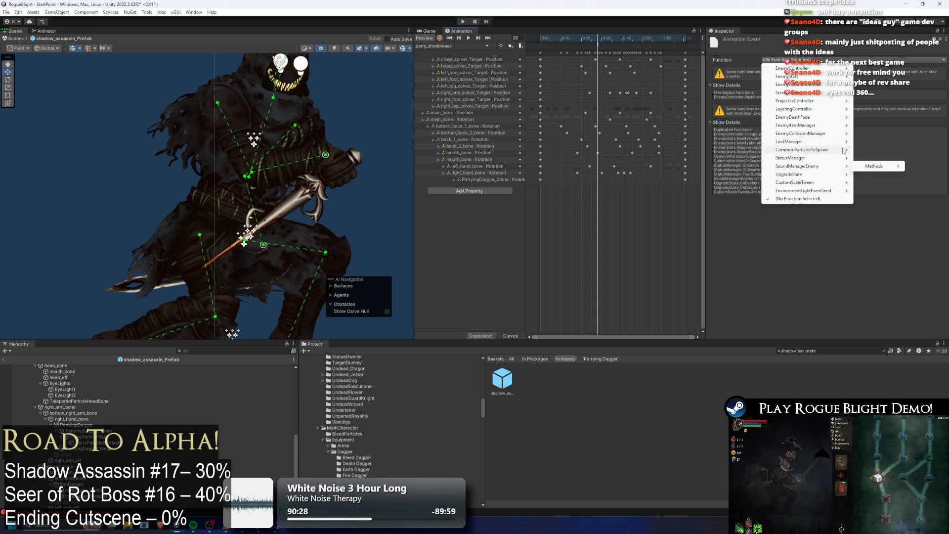
mouse_move(874, 150)
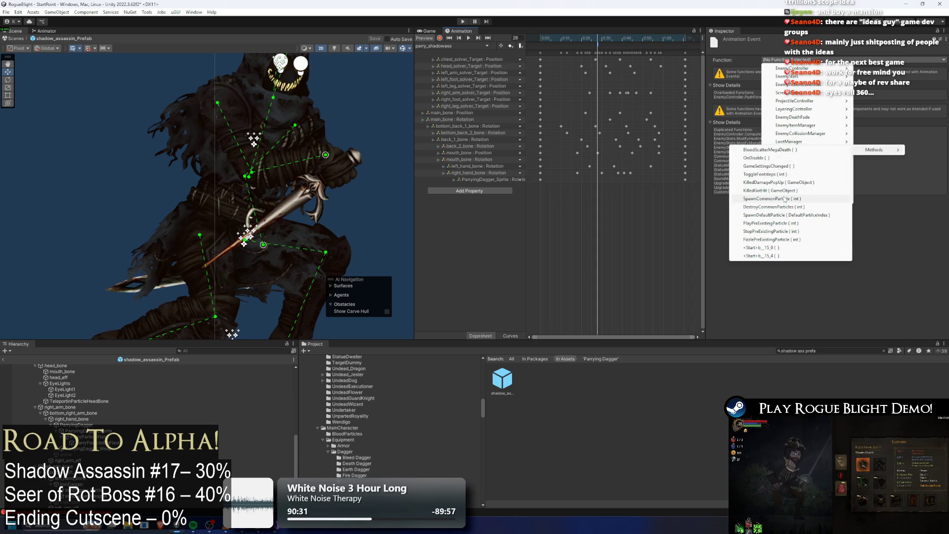
click(777, 224)
click(771, 78)
text(5)
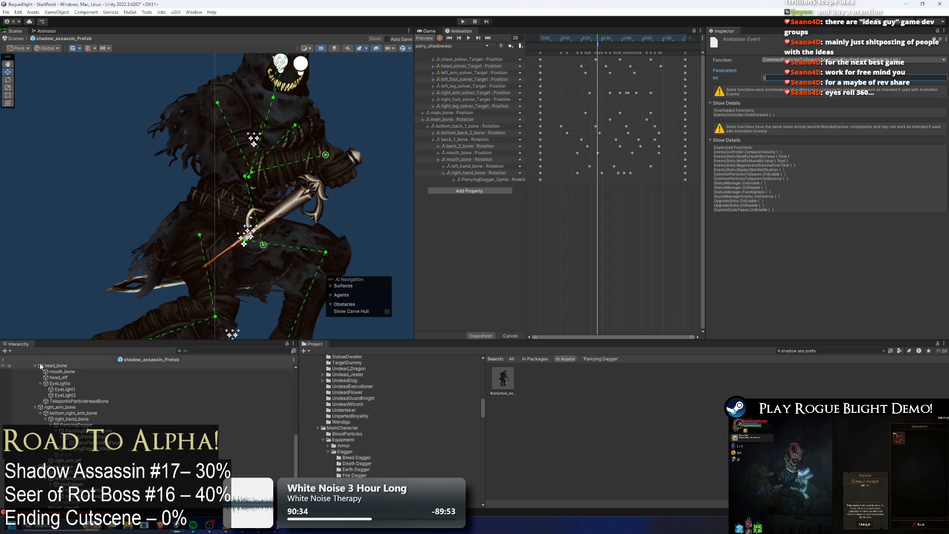
Check the prefab's particle list, then make the later event call StopPreExistingParticle.
scroll(27, 367, up, 10)
click(45, 366)
scroll(874, 198, down, 5)
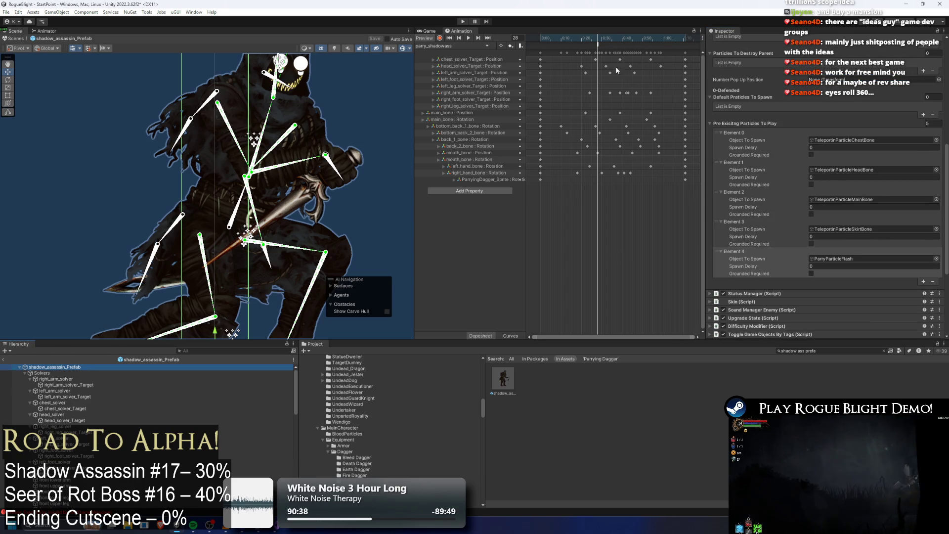
scroll(612, 64, up, 1)
click(600, 44)
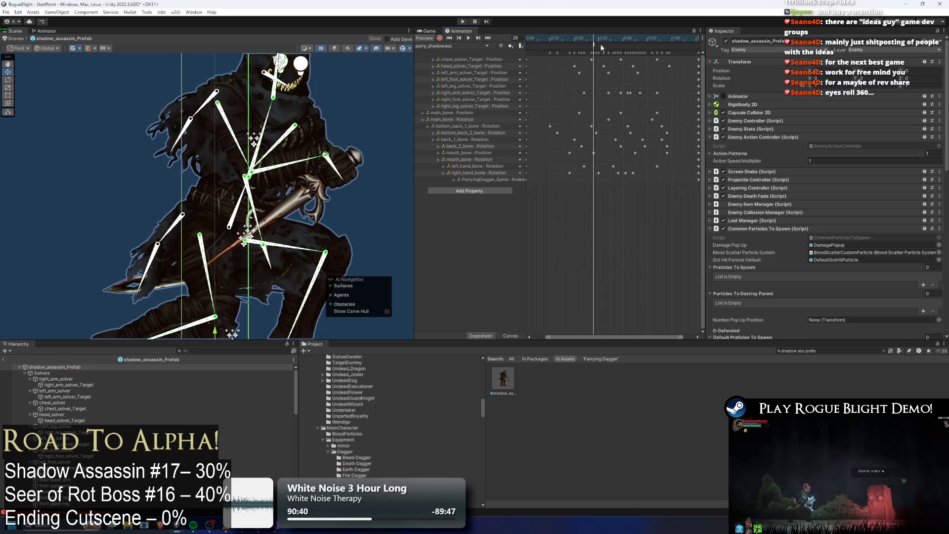
click(601, 52)
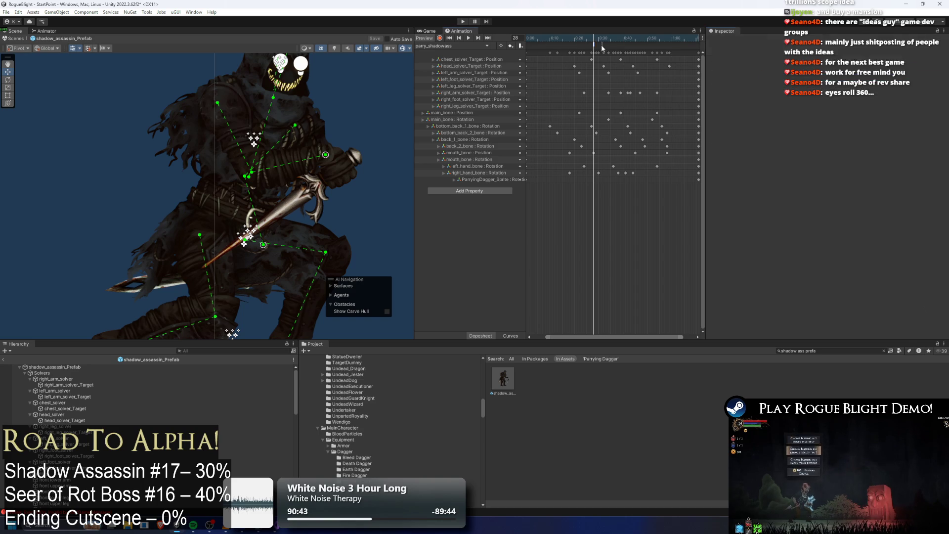
drag(600, 41, 635, 41)
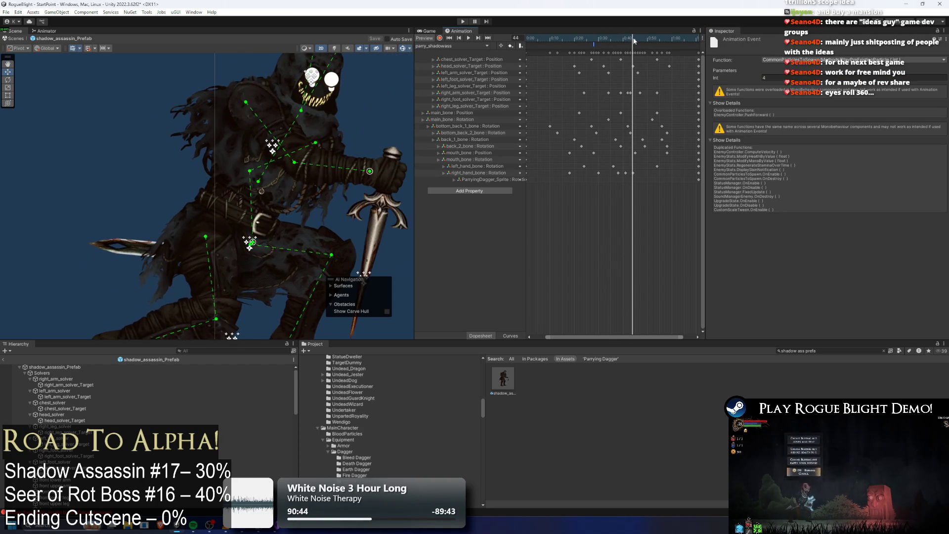
click(840, 59)
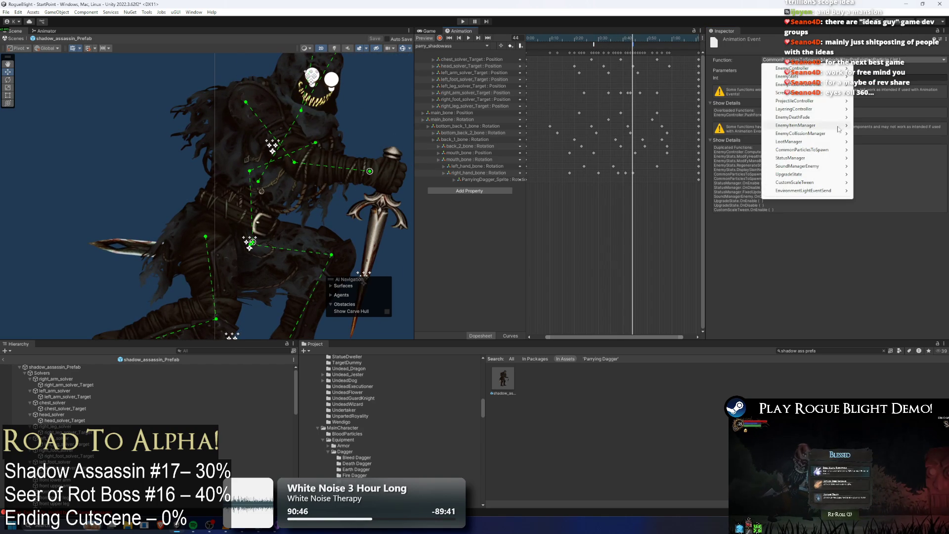
mouse_move(871, 154)
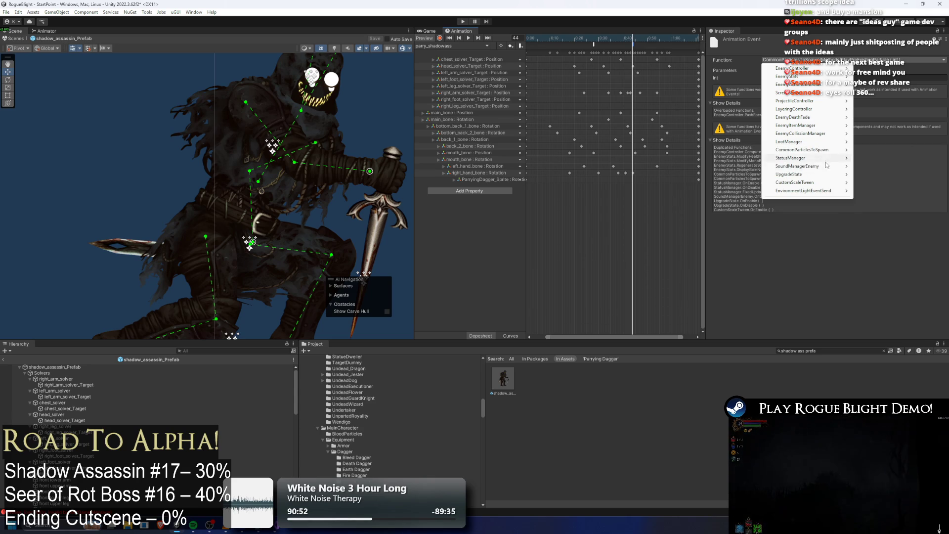
click(771, 231)
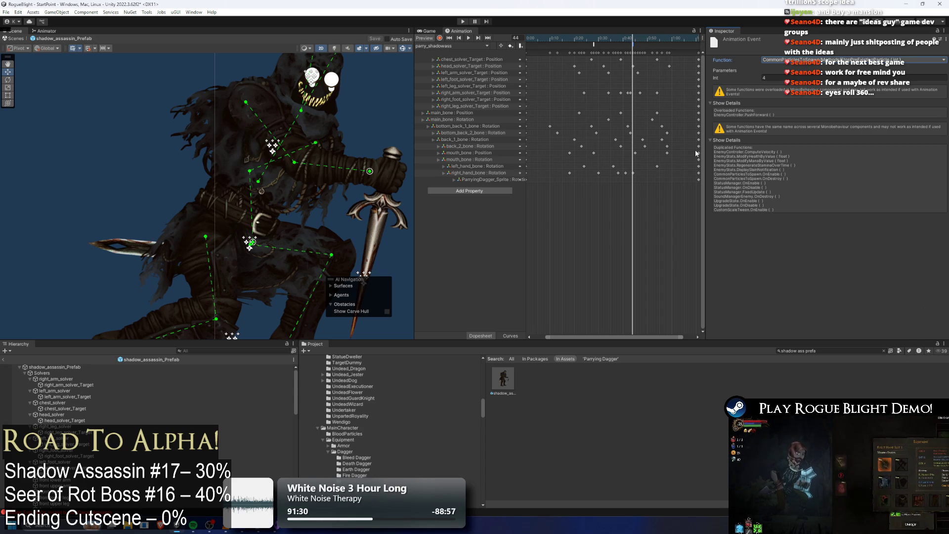
Scrub the parry clip between frames 30 and 45 to check the particle play and stop timing.
mouse_move(582, 43)
mouse_down()
mouse_move(633, 40)
mouse_move(621, 34)
mouse_move(632, 42)
mouse_up()
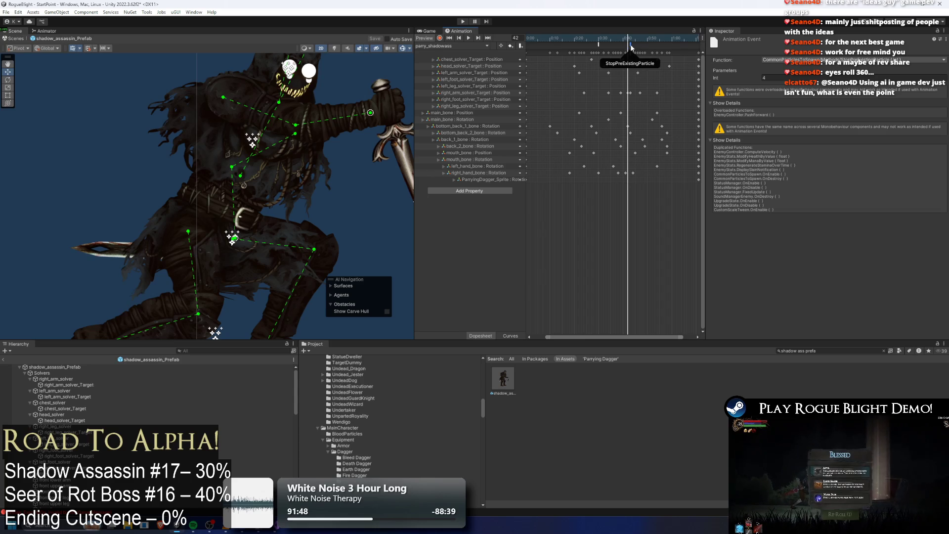
click(632, 41)
drag(632, 42, 601, 43)
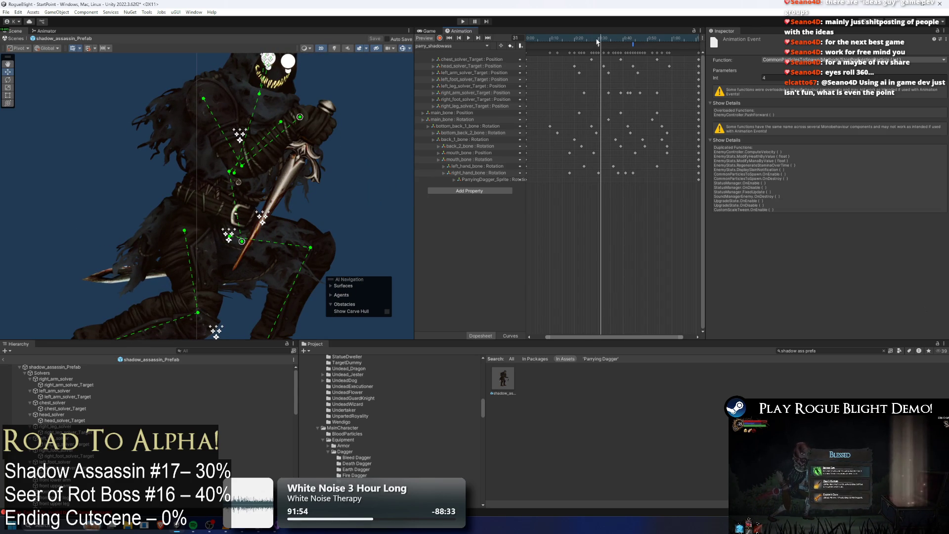
click(599, 43)
drag(599, 44, 625, 45)
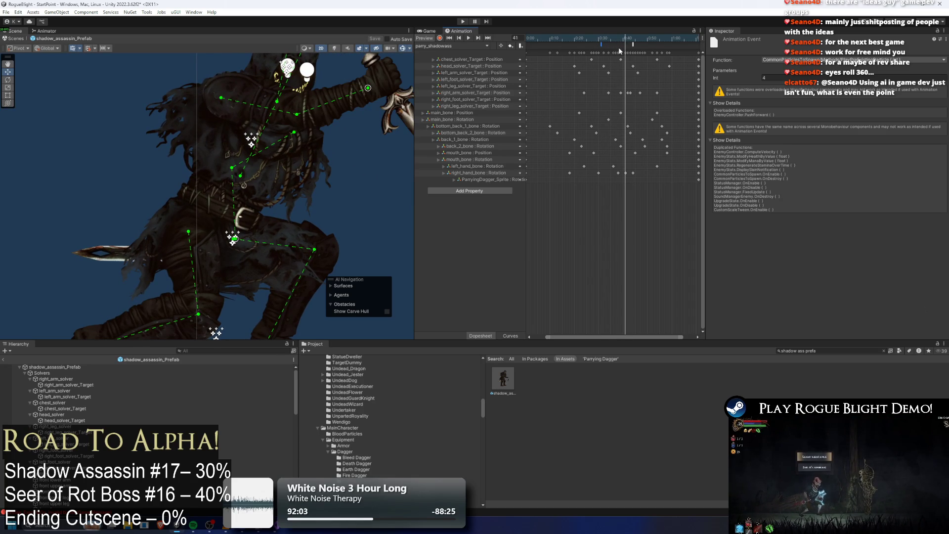
Scrub the parry animation across frames 14–49, comparing dagger poses around frames 34–39.
scroll(355, 139, down, 2)
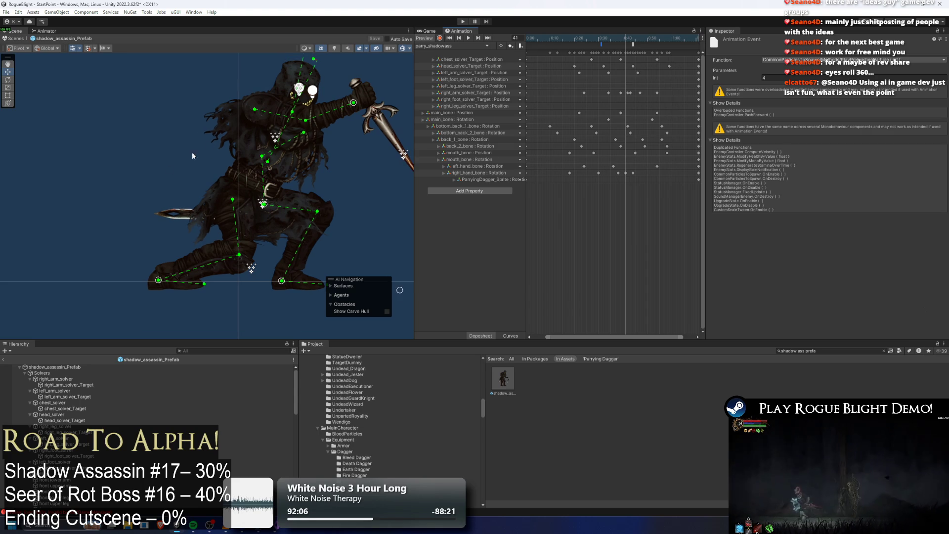
scroll(267, 114, down, 2)
scroll(265, 127, up, 3)
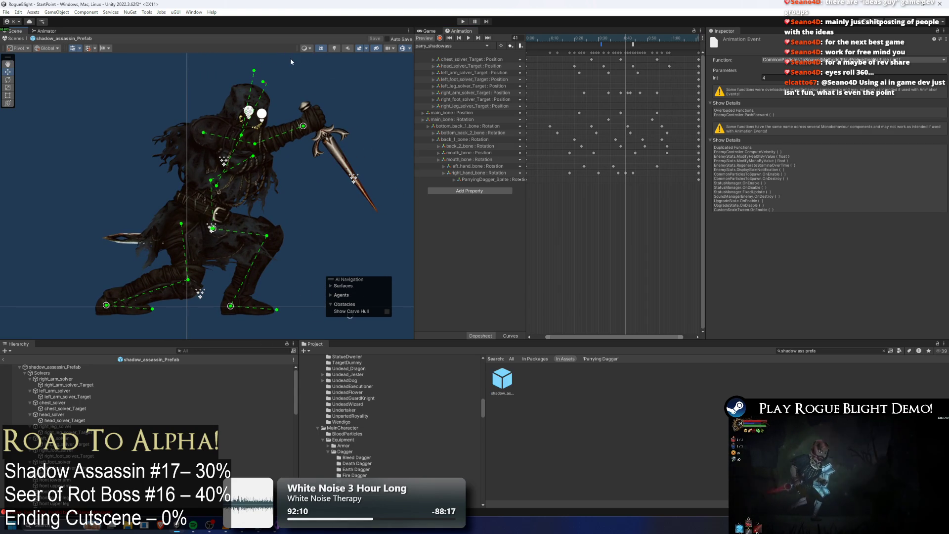
drag(602, 39, 624, 40)
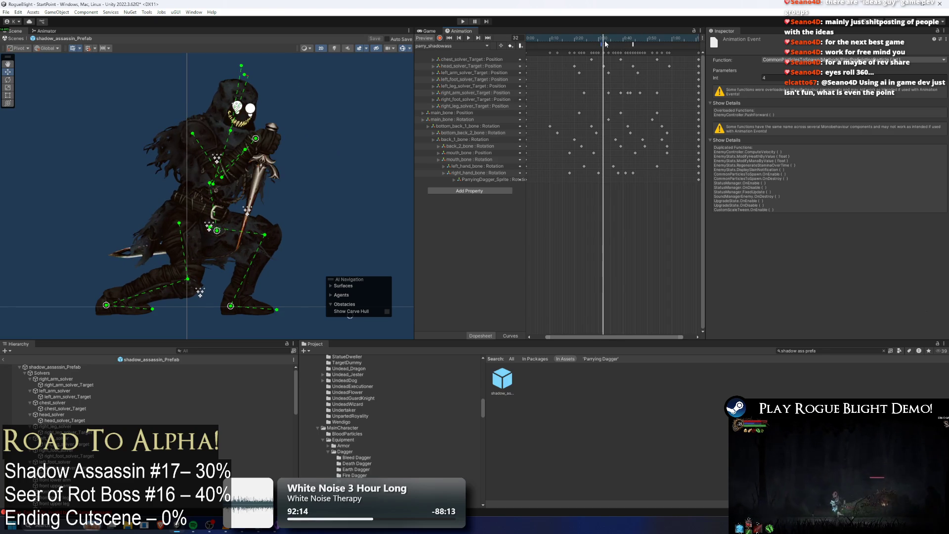
click(608, 41)
click(619, 42)
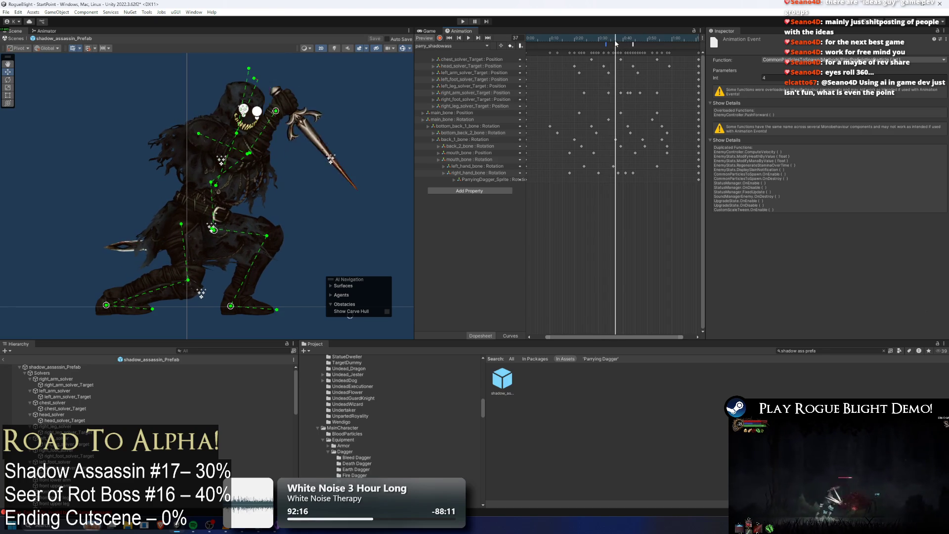
click(608, 41)
click(620, 41)
drag(619, 42, 638, 41)
click(559, 41)
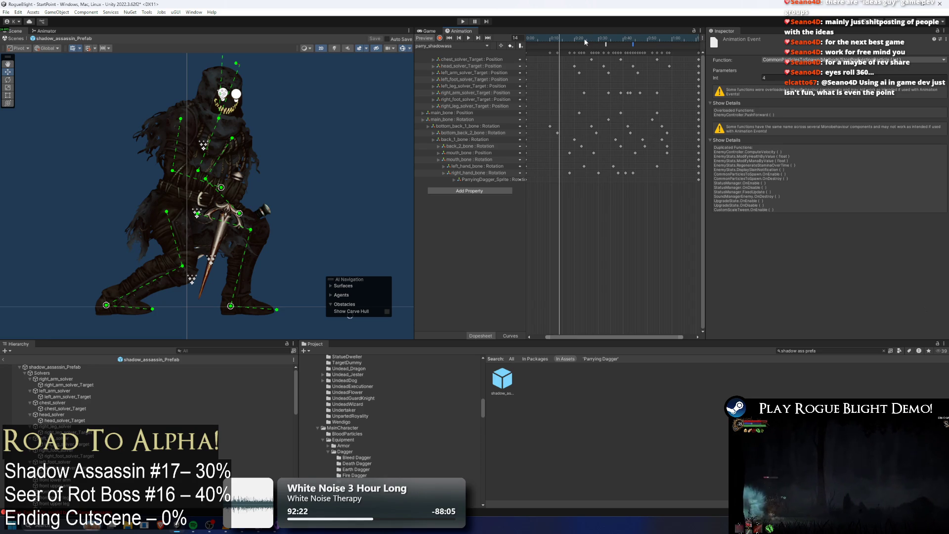
Save the project, set the playhead to frame 26, and select shadow_assassin_Prefab.
key(ctrl+s)
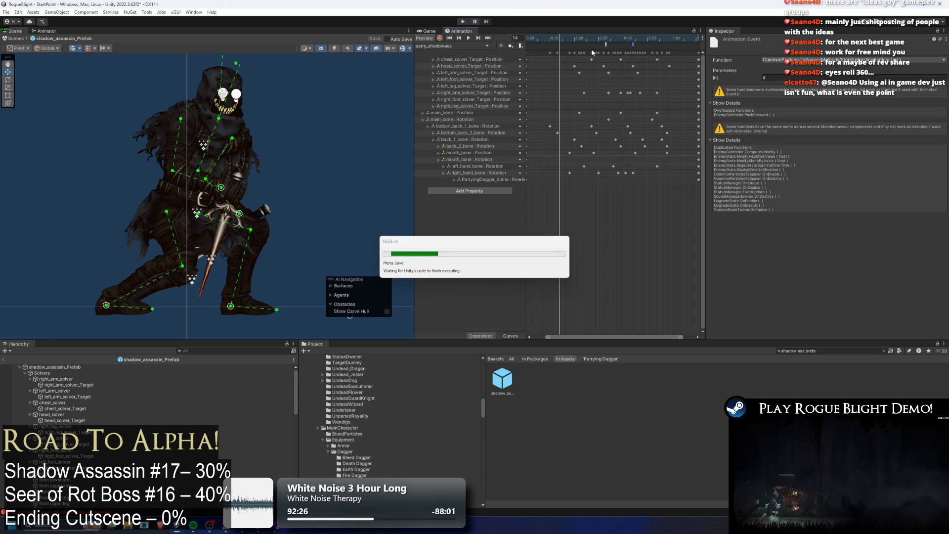
click(588, 45)
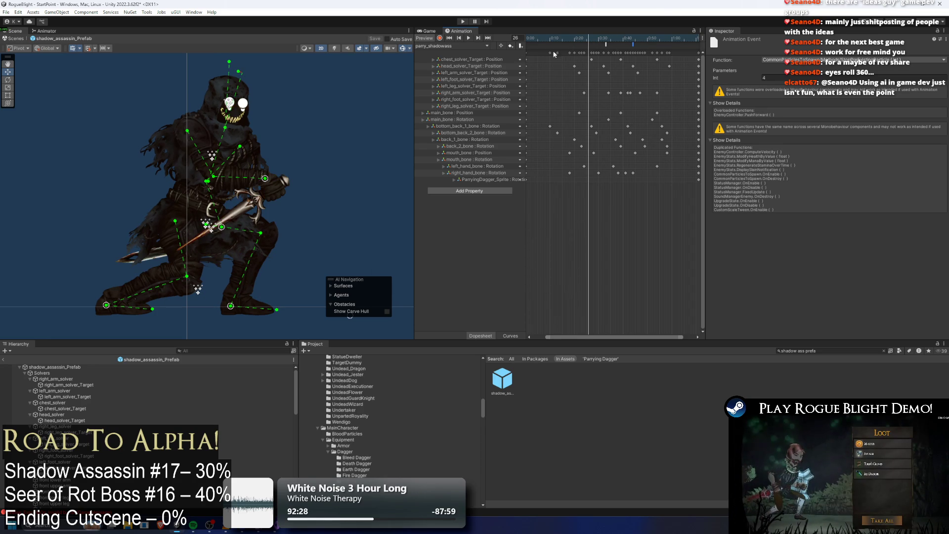
click(53, 367)
click(46, 32)
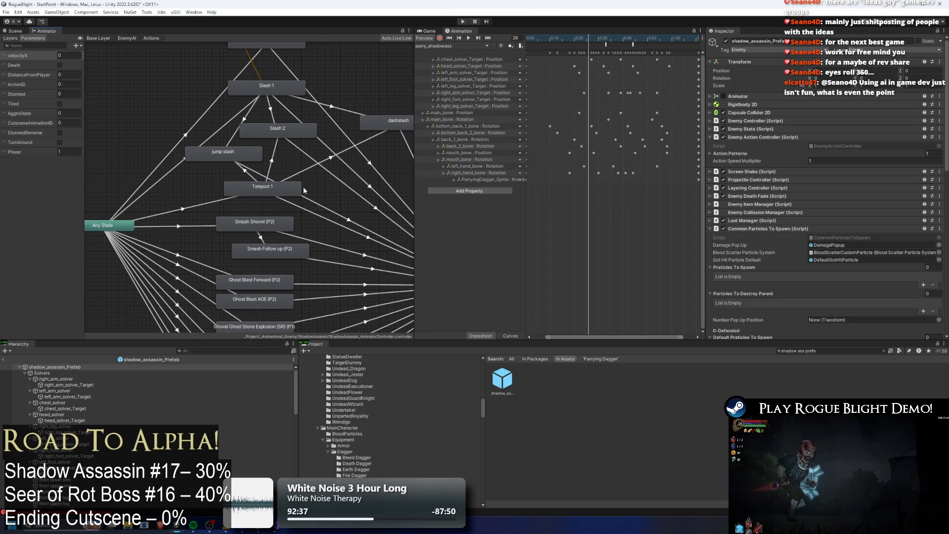
Move the lower column of Ghost and Shovel states further down the Animator graph.
scroll(279, 192, down, 5)
drag(278, 196, 244, 114)
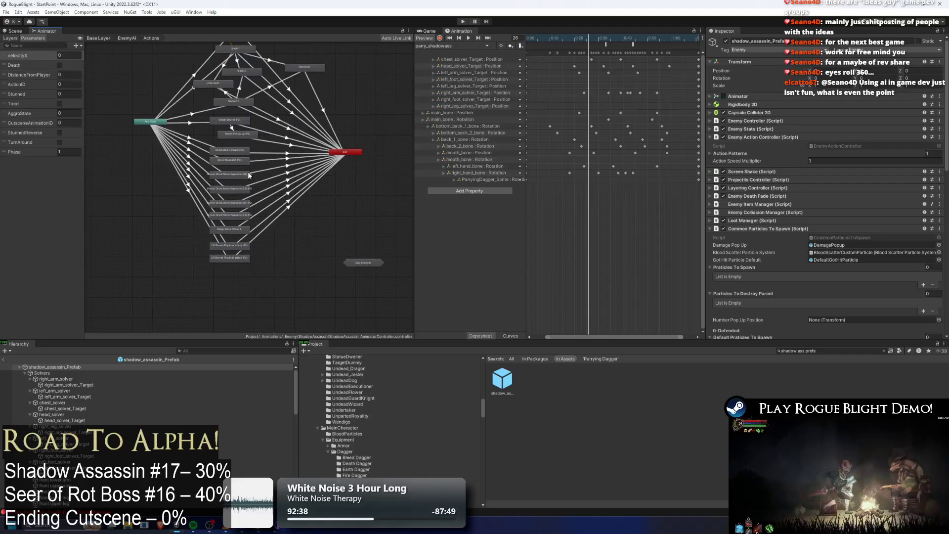
drag(260, 156, 200, 271)
drag(225, 176, 221, 262)
scroll(232, 156, up, 3)
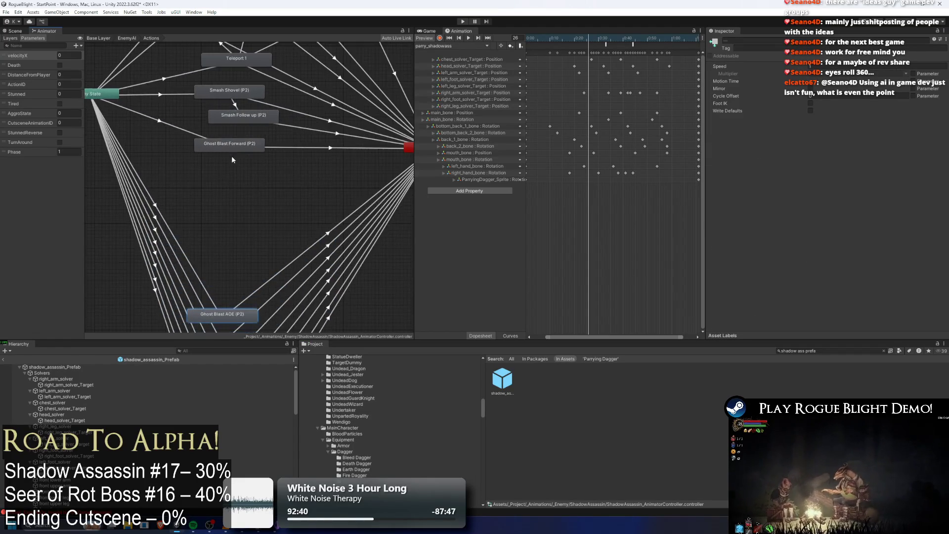
Name Ghost Blast Forward (P2) 'Parryy' and assign parry_shadowass as its motion.
click(227, 184)
click(789, 41)
text(Parry)
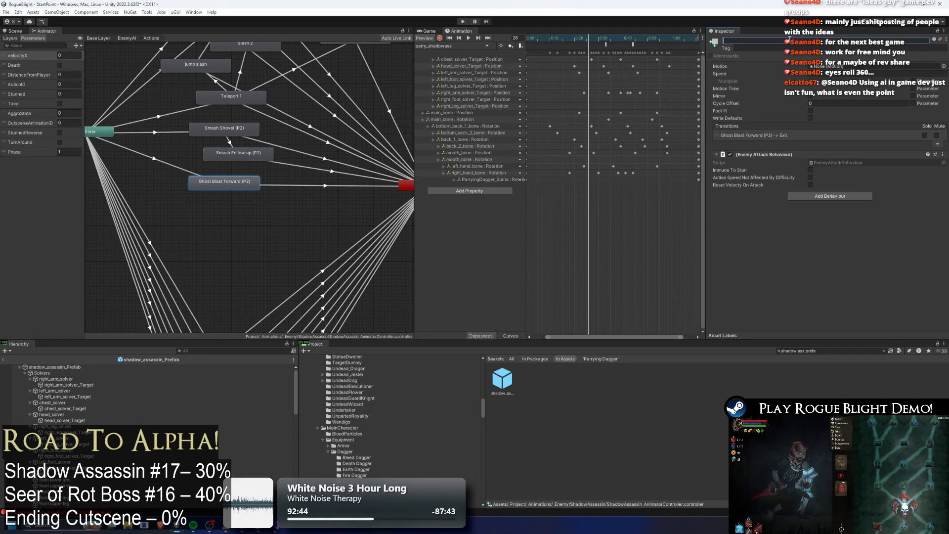
text(y)
click(943, 66)
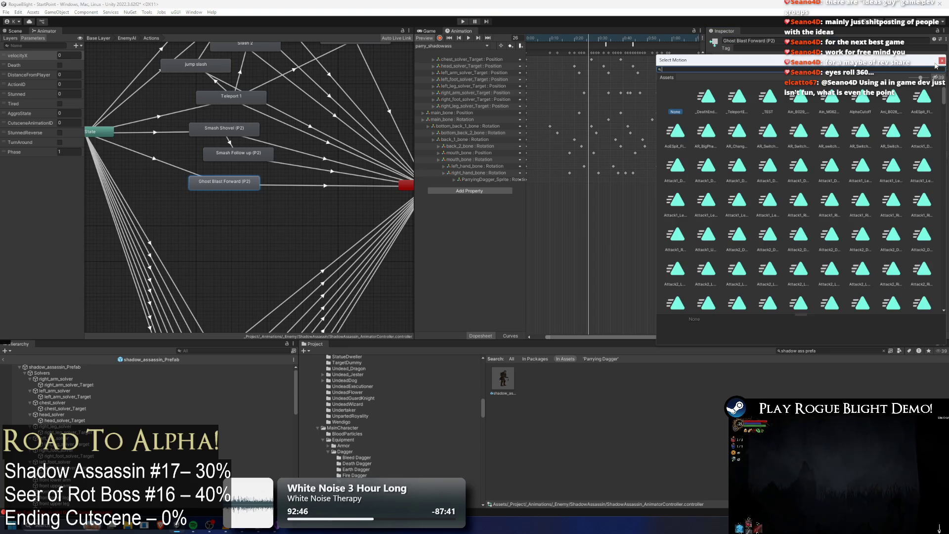
text(parry sa)
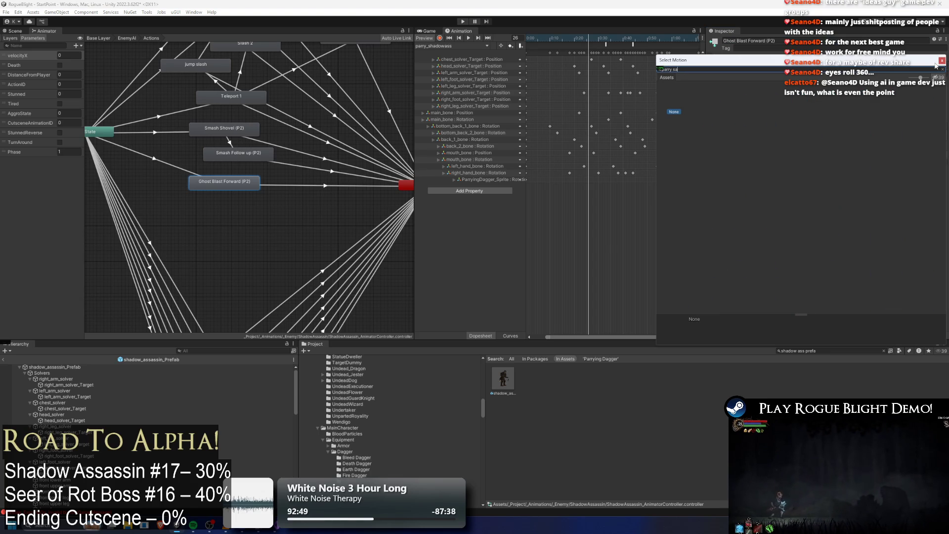
double_click(702, 96)
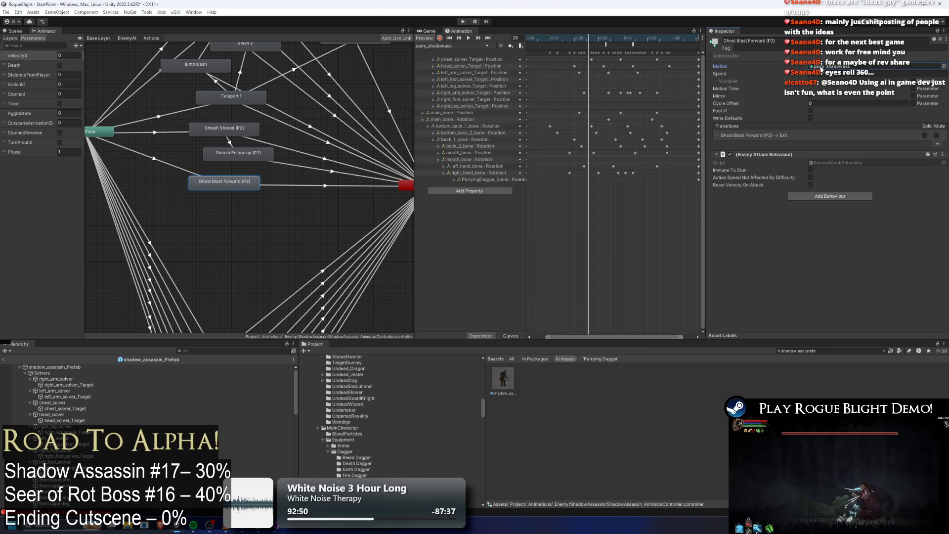
click(643, 378)
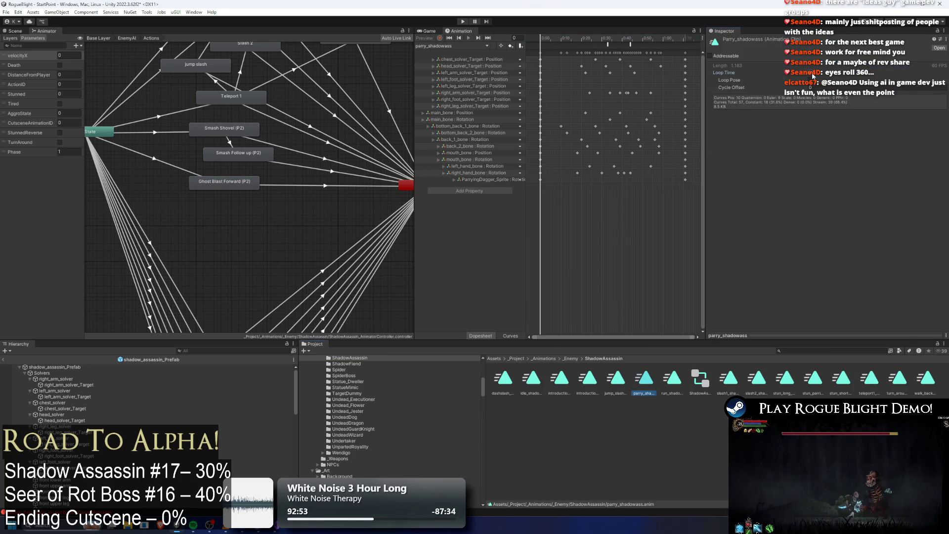
Shorten the Any State transition's blend duration and move Smash Shovel and Smash Follow up lower.
click(154, 158)
drag(731, 150, 722, 147)
click(229, 142)
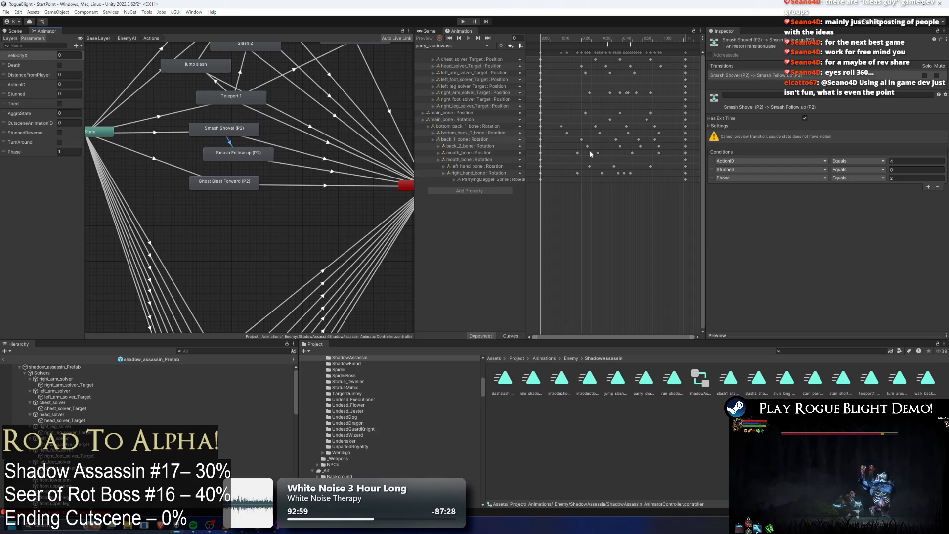
mouse_move(227, 168)
mouse_down()
mouse_move(212, 126)
mouse_move(218, 257)
mouse_move(226, 138)
mouse_move(236, 198)
mouse_up()
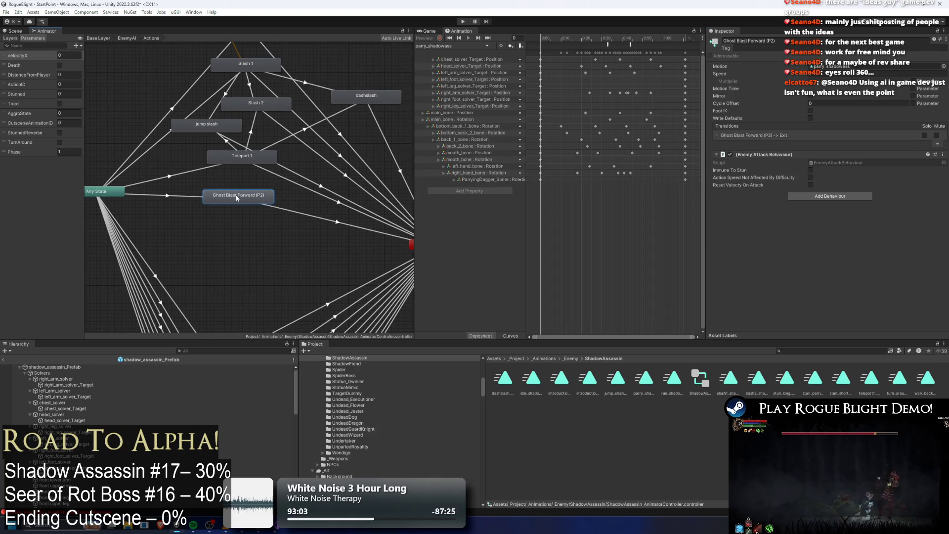
click(781, 41)
Rename the state to Parry and check the Teleport 1 transitions.
text(Parry)
key(Return)
click(197, 171)
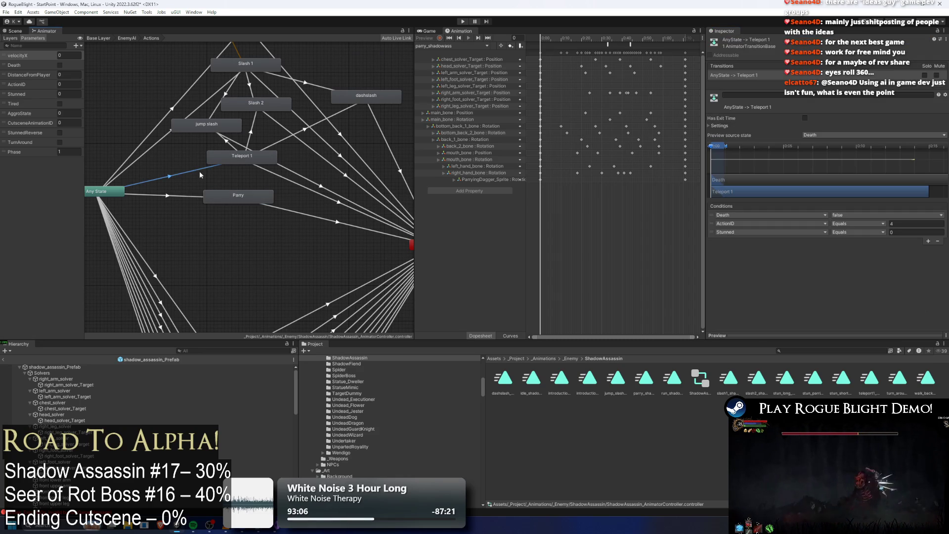
click(313, 127)
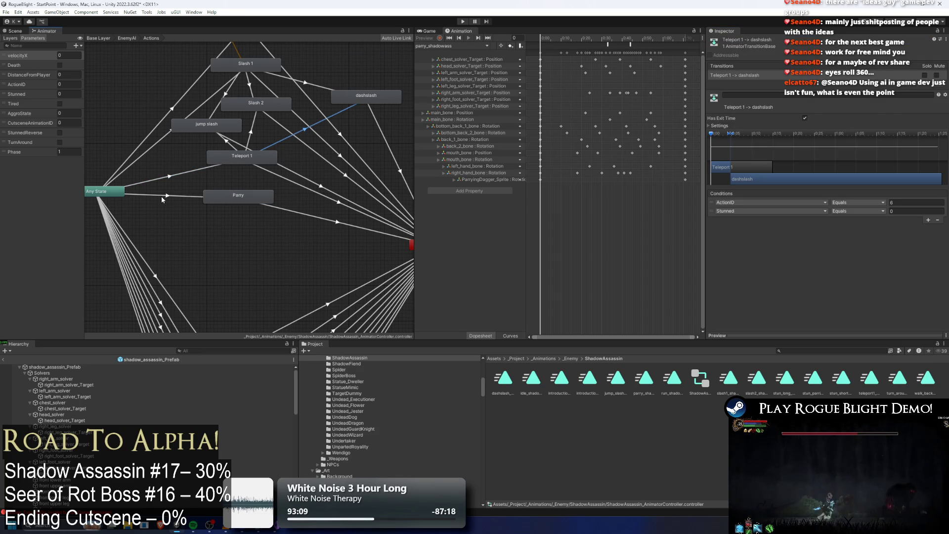
Make the Any State to Parry transition require ActionID equals 7 and remove its Phase condition.
click(181, 195)
click(901, 225)
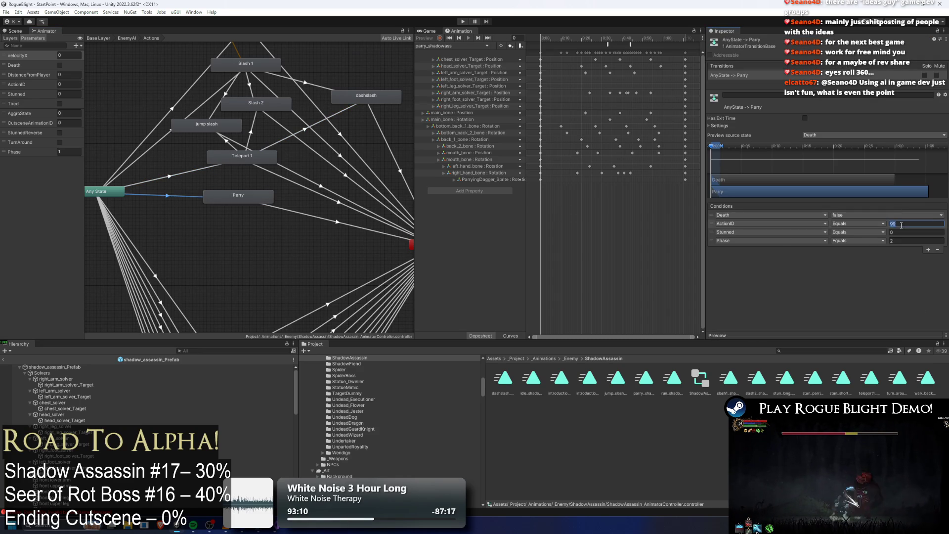
click(713, 240)
key(Delete)
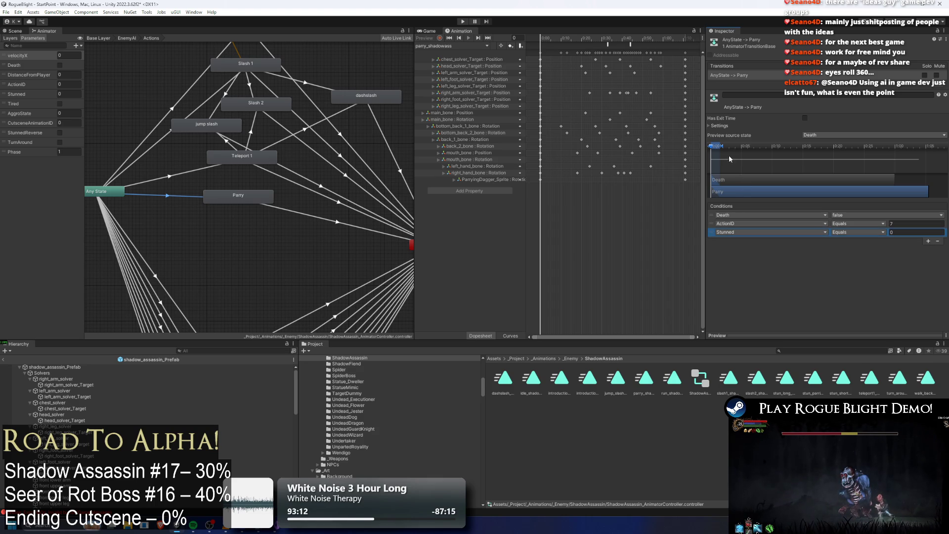
click(78, 367)
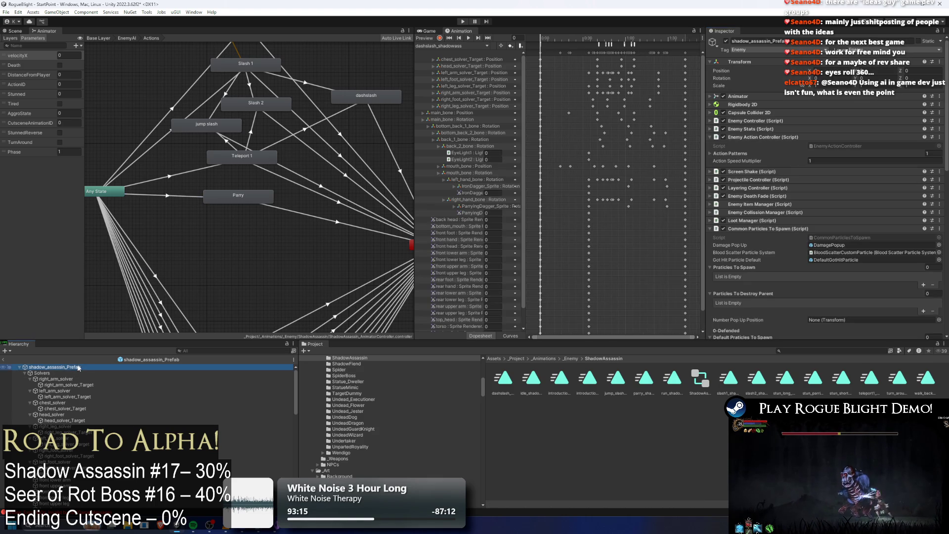
Add a new action to the Short Range pattern with Action ID 7 and description Parry.
click(730, 153)
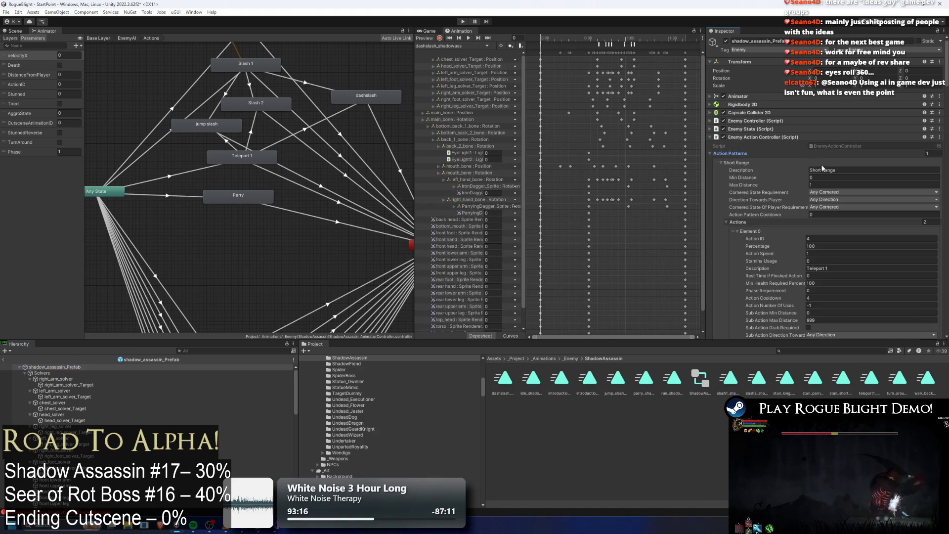
scroll(744, 139, down, 3)
click(741, 103)
scroll(835, 171, down, 5)
scroll(835, 171, down, 5)
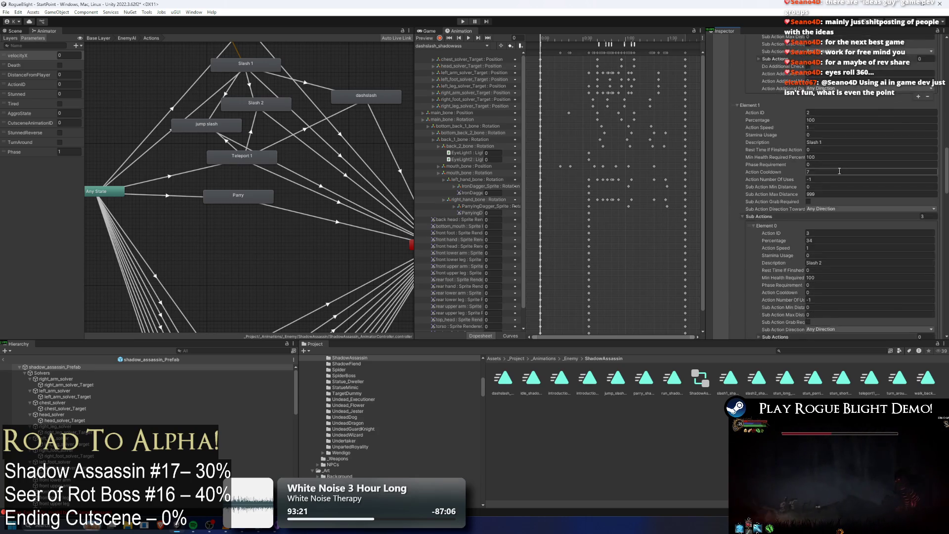
click(920, 180)
click(821, 188)
text(7)
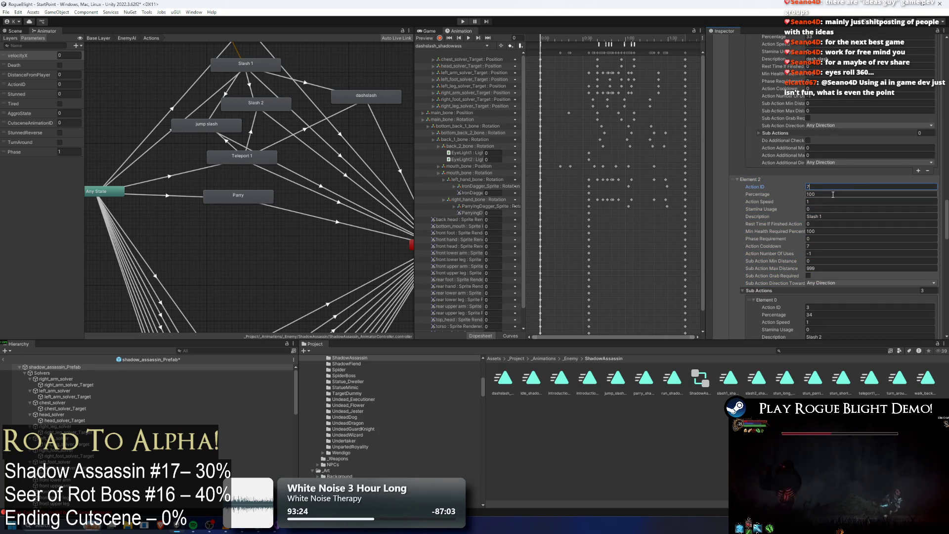
click(837, 216)
text(Parry)
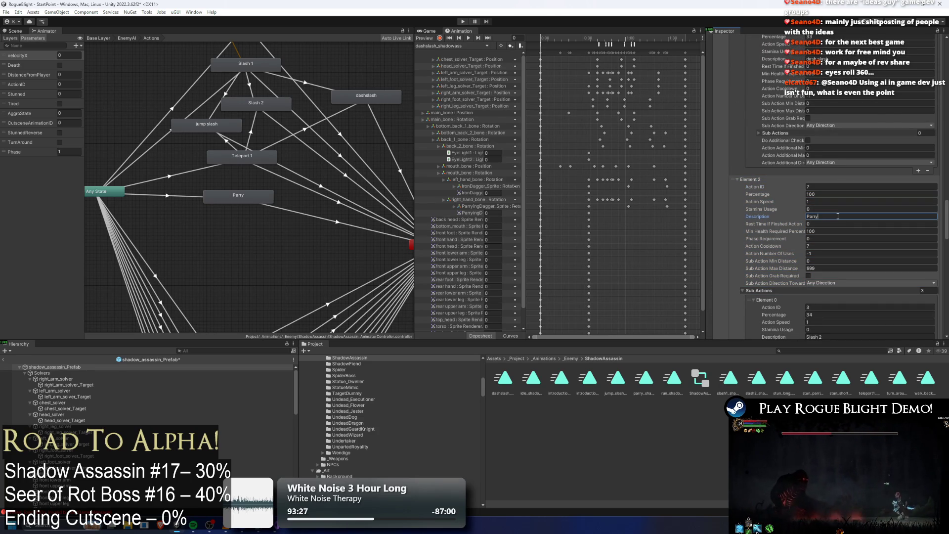
key(Return)
Clear the Parry action's copied sub actions by setting Sub Actions to 0.
scroll(780, 215, down, 3)
click(752, 281)
key(Delete)
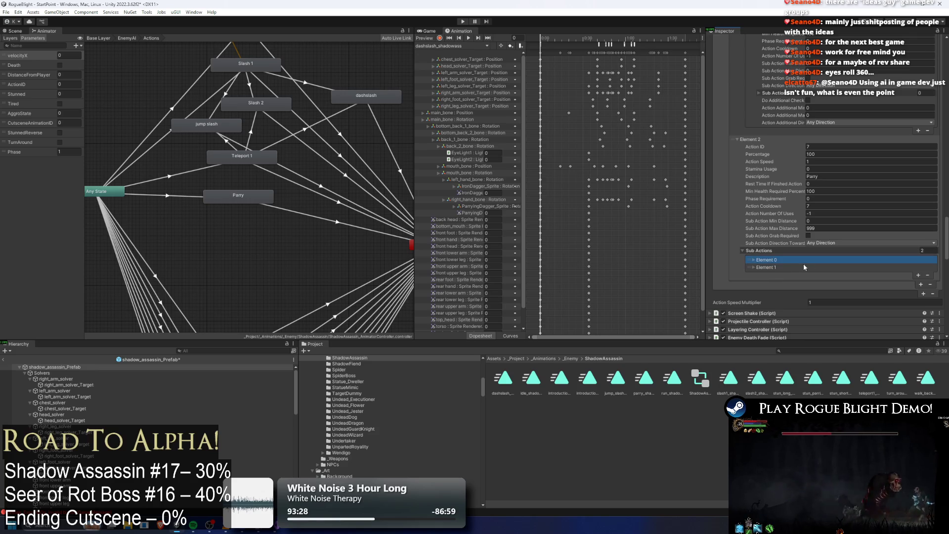
click(922, 250)
text(0)
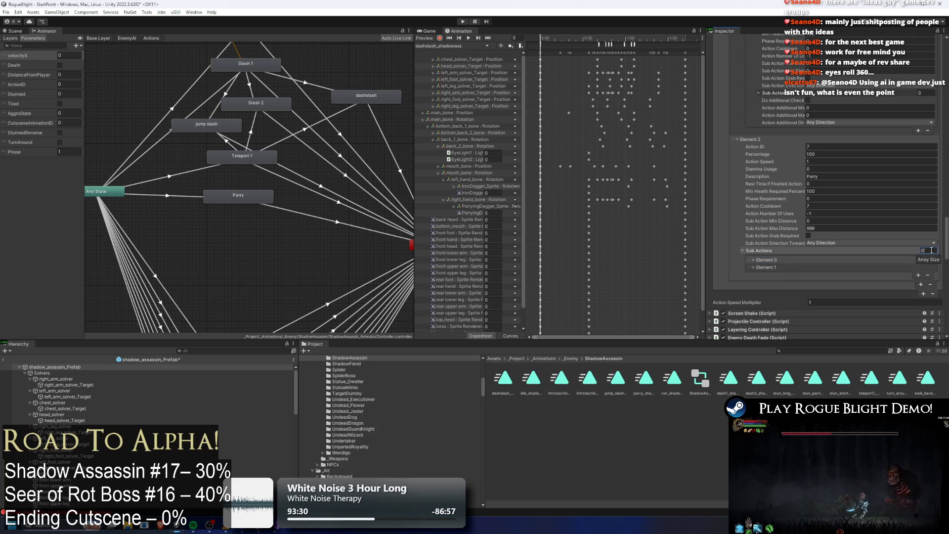
key(Return)
scroll(774, 214, up, 10)
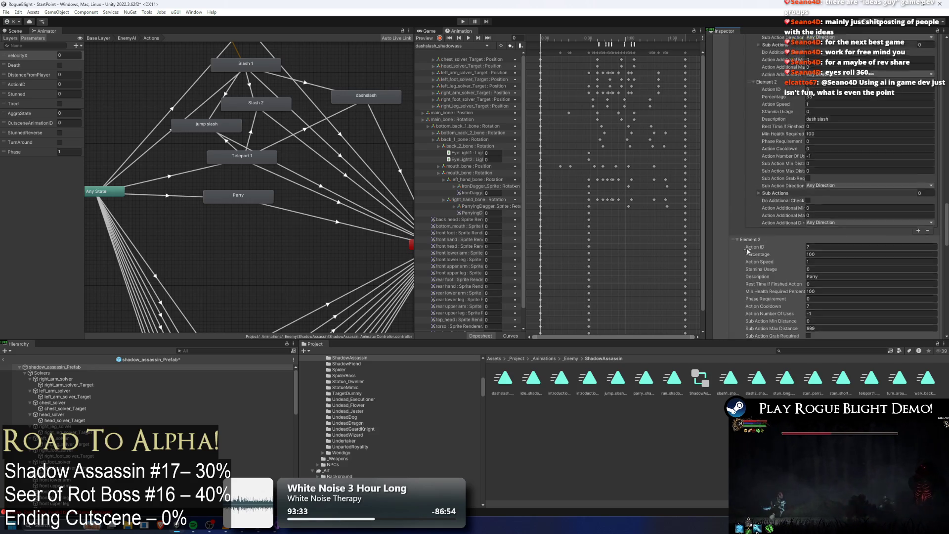
scroll(780, 128, up, 5)
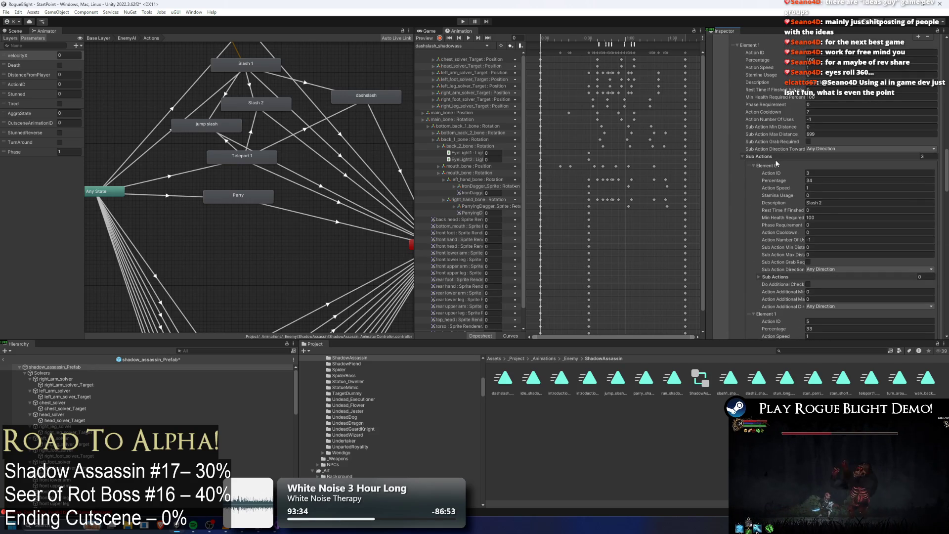
click(773, 157)
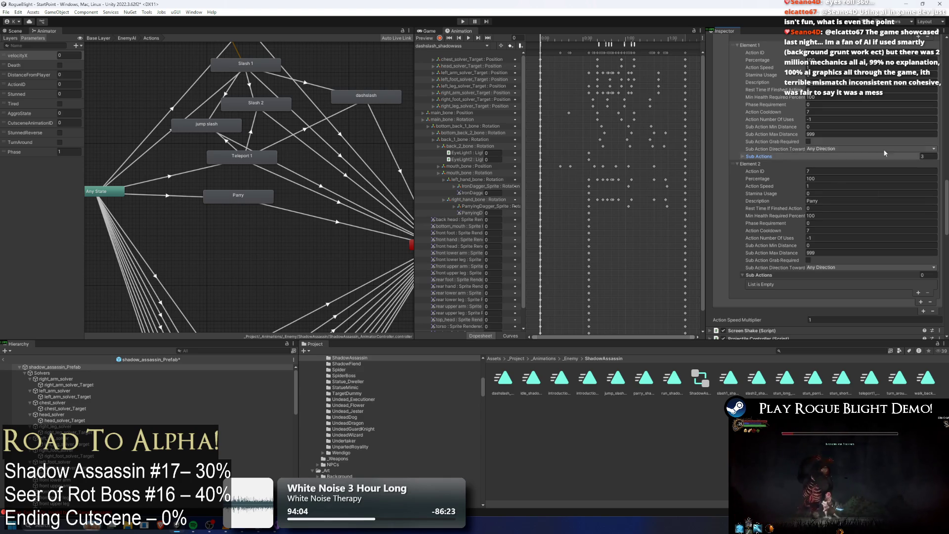
Compare the Any State to Parry and Teleport 1 transitions, then return to the layer view.
click(168, 191)
click(180, 197)
click(185, 171)
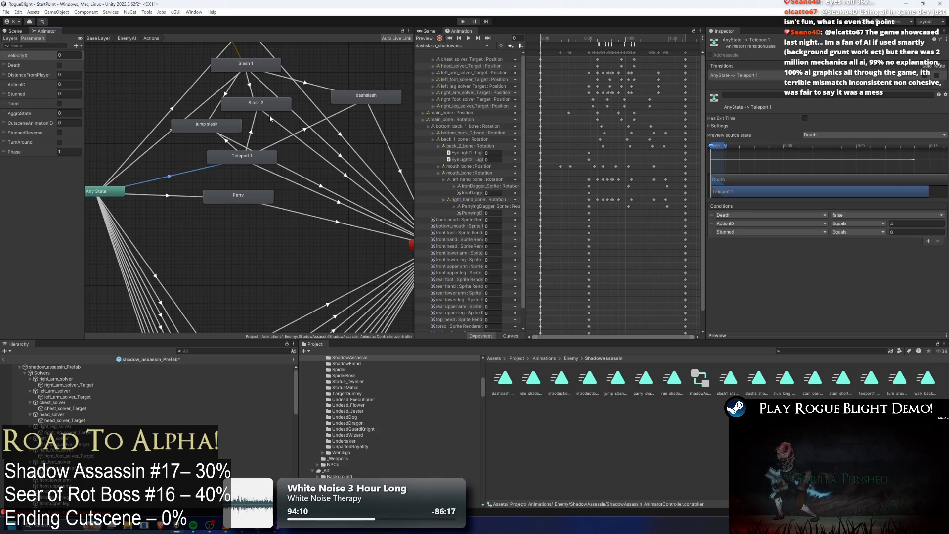
drag(271, 112, 332, 164)
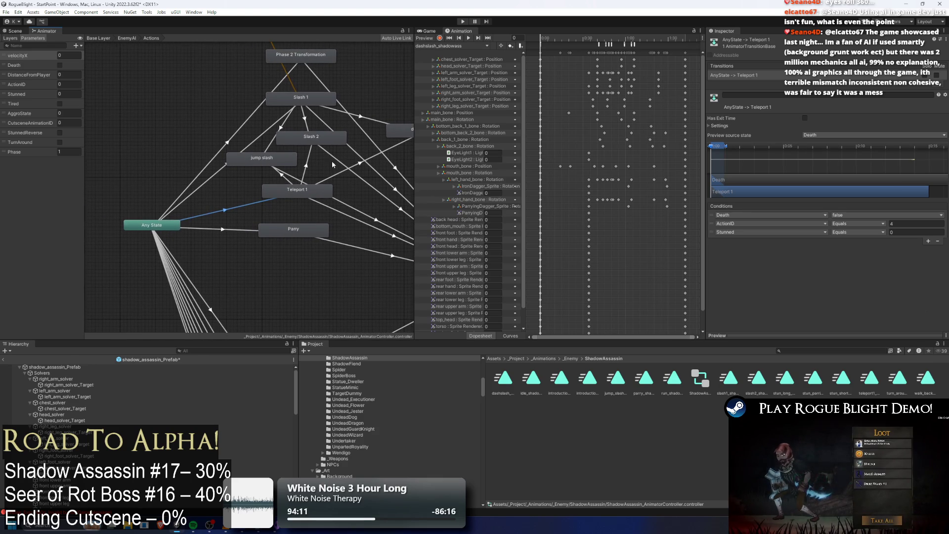
click(224, 227)
double_click(224, 228)
Set the Slash 1 action's Percentage to 0 and save the shadow assassin prefab.
click(95, 366)
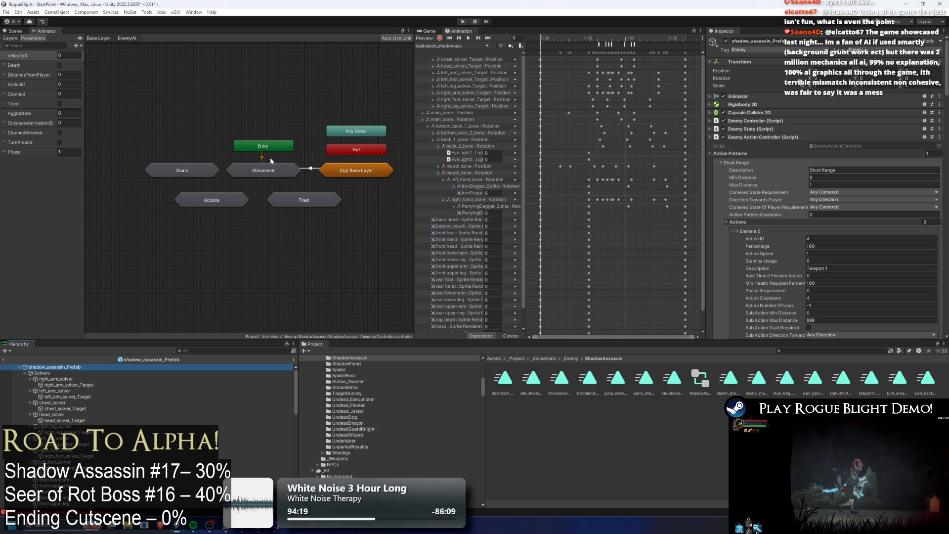
scroll(786, 207, down, 3)
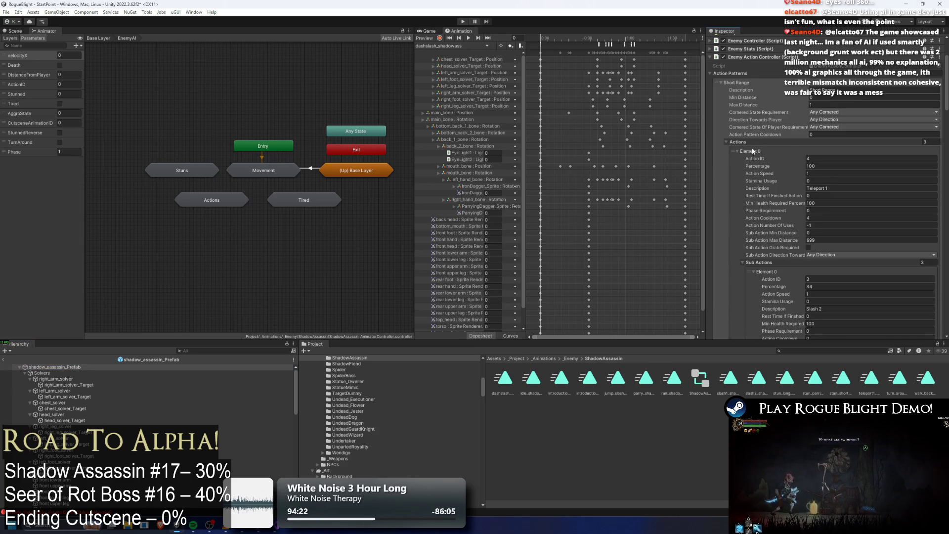
click(825, 173)
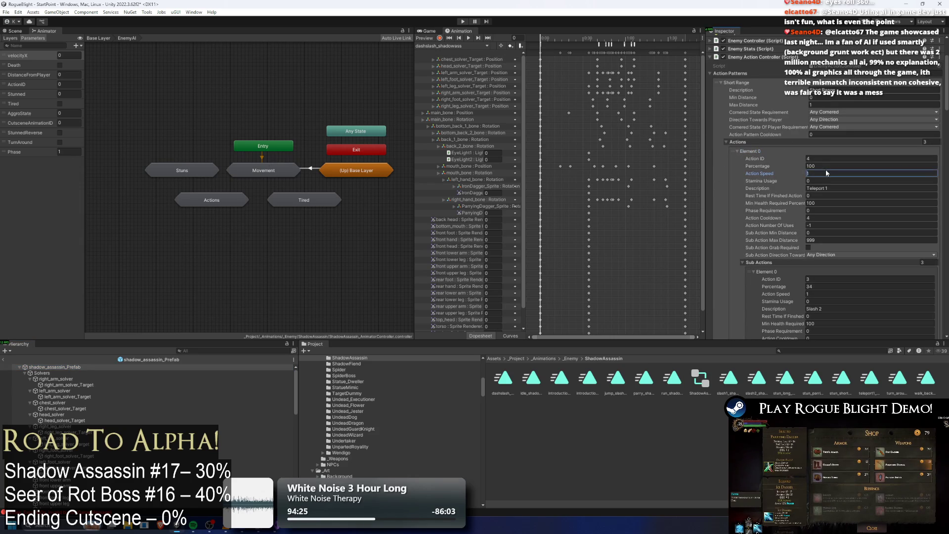
click(754, 151)
click(834, 173)
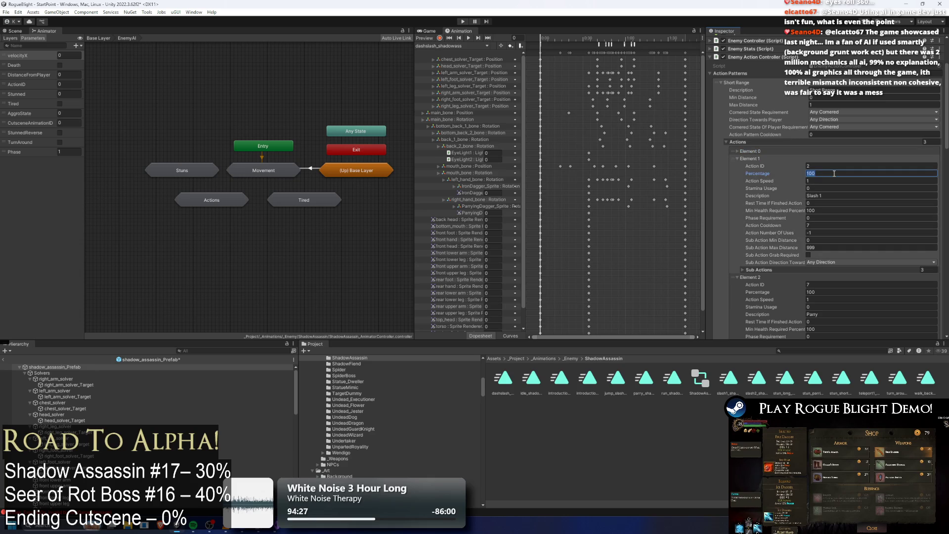
click(840, 277)
scroll(870, 257, down, 3)
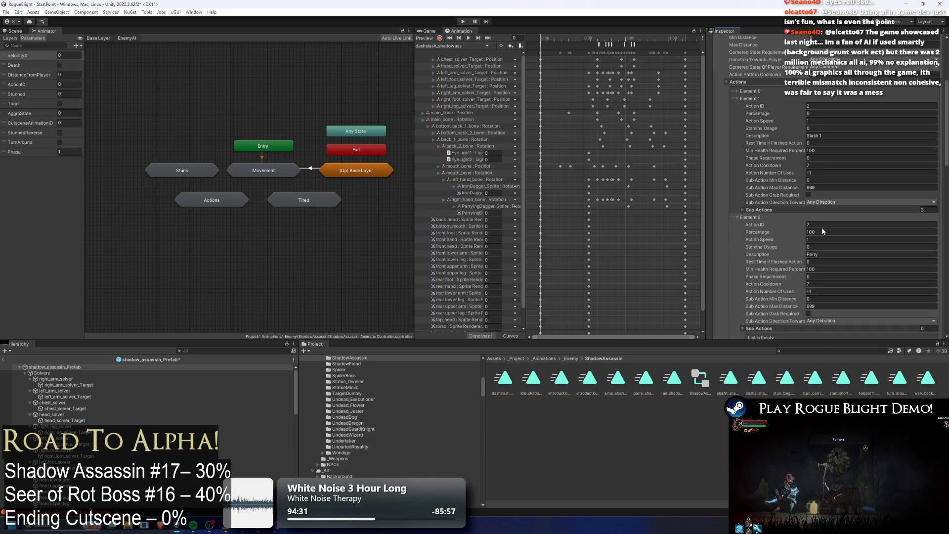
scroll(882, 240, down, 5)
key(ctrl+s)
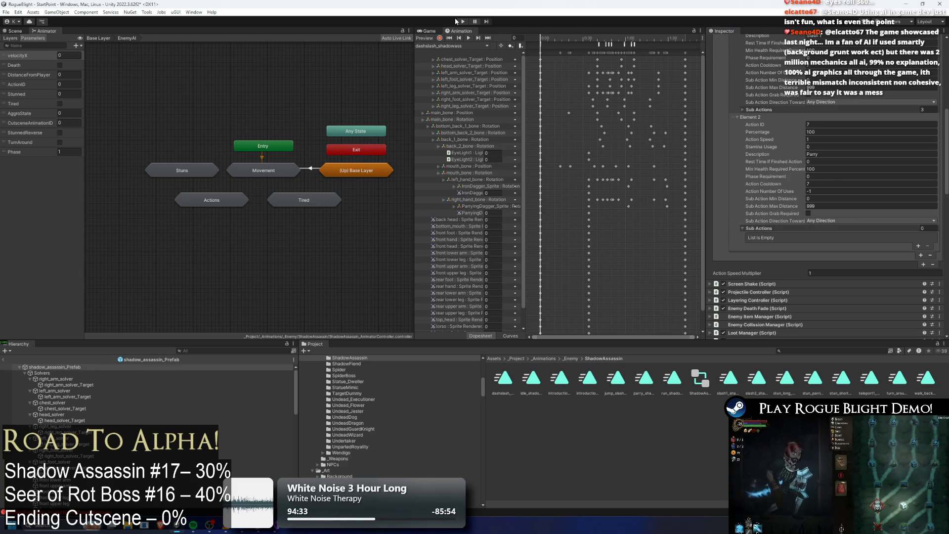
click(462, 22)
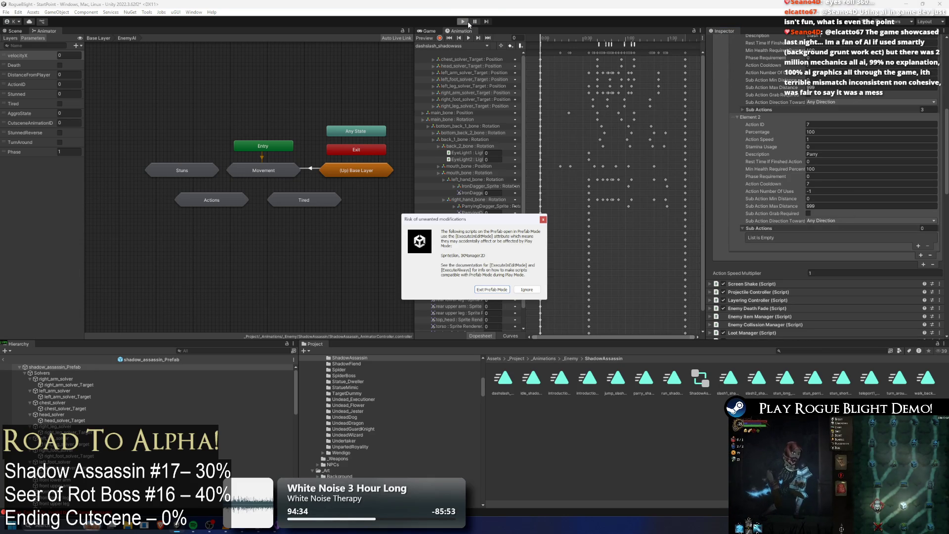
Ignore the prefab warning, start a game, fight the shadow assassin boss, then stop Play mode.
key(Escape)
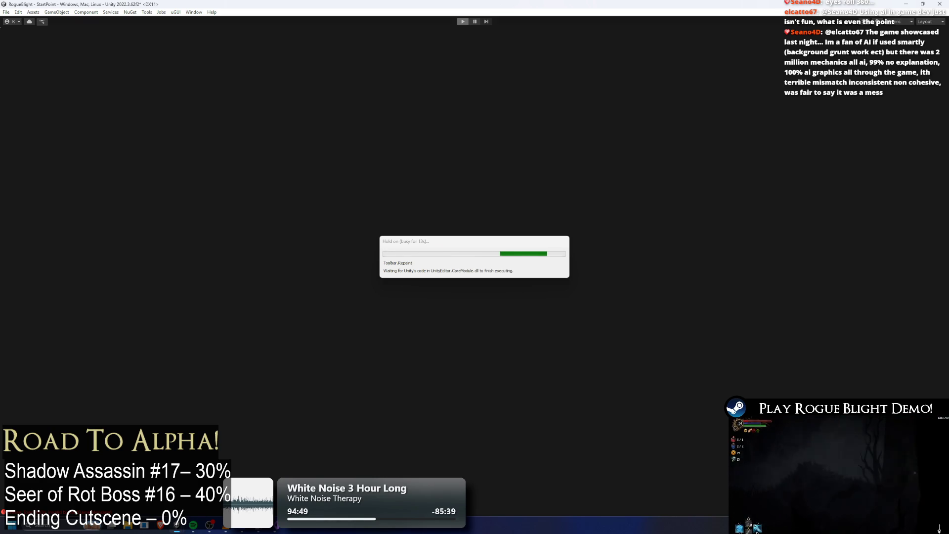
key(Return)
key(Return)
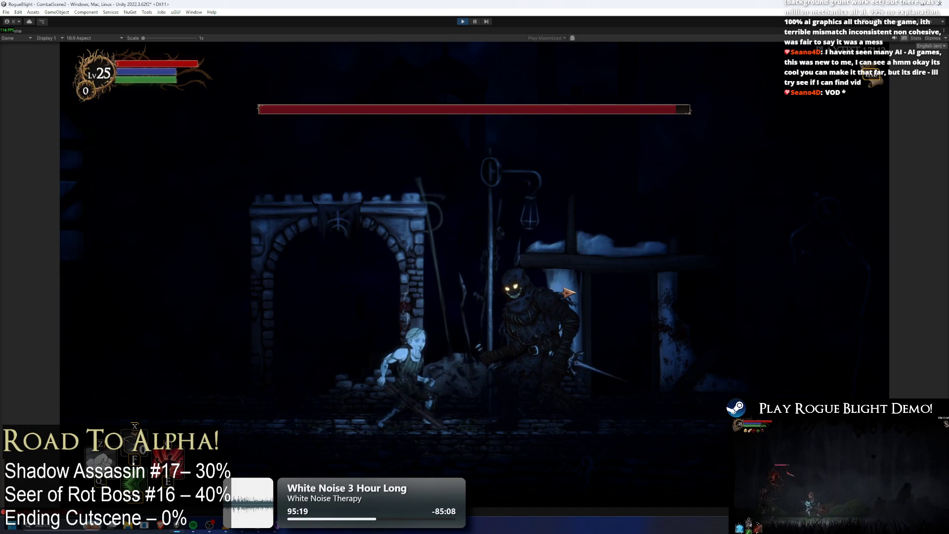
click(588, 288)
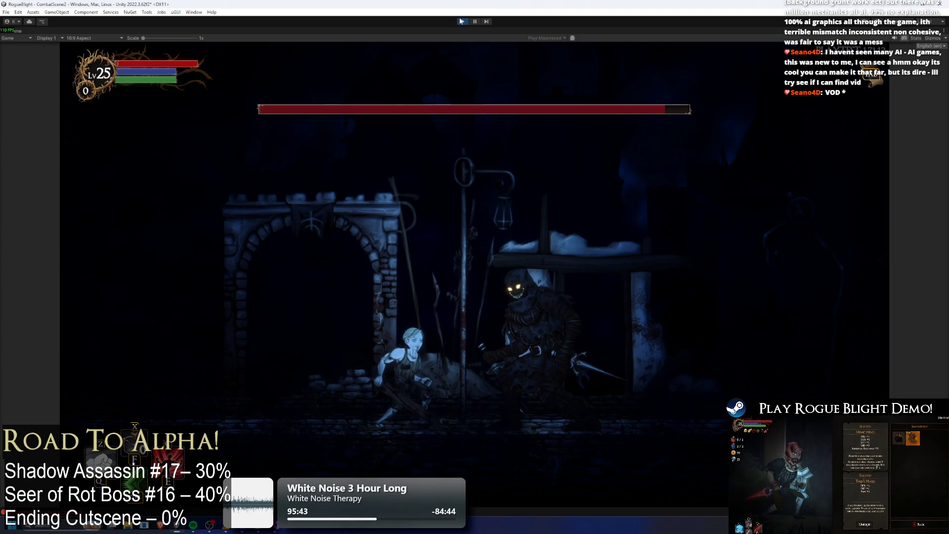
key(ctrl+p)
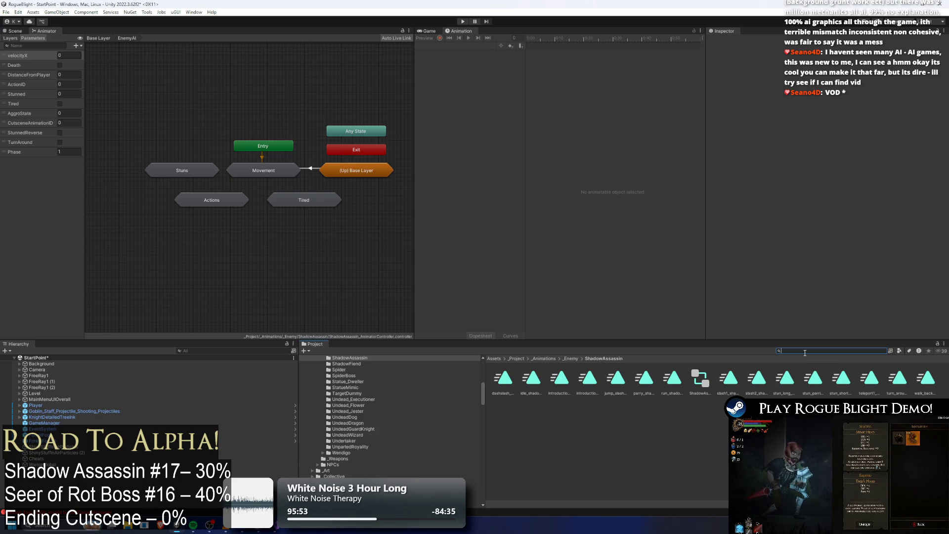
text(shadow assassin)
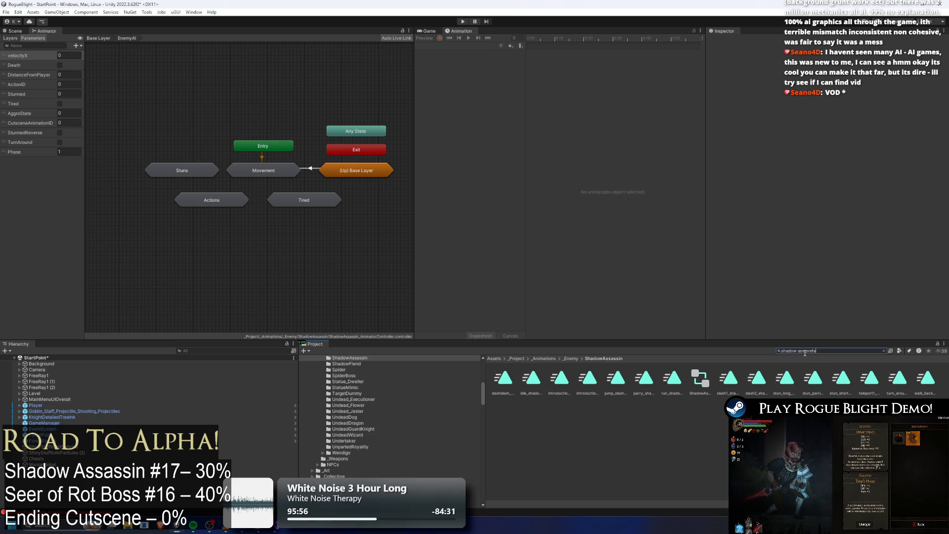
Open shadow_assassin_Prefab and filter its Hierarchy for the parry objects.
text(ss prefa)
double_click(503, 379)
click(200, 351)
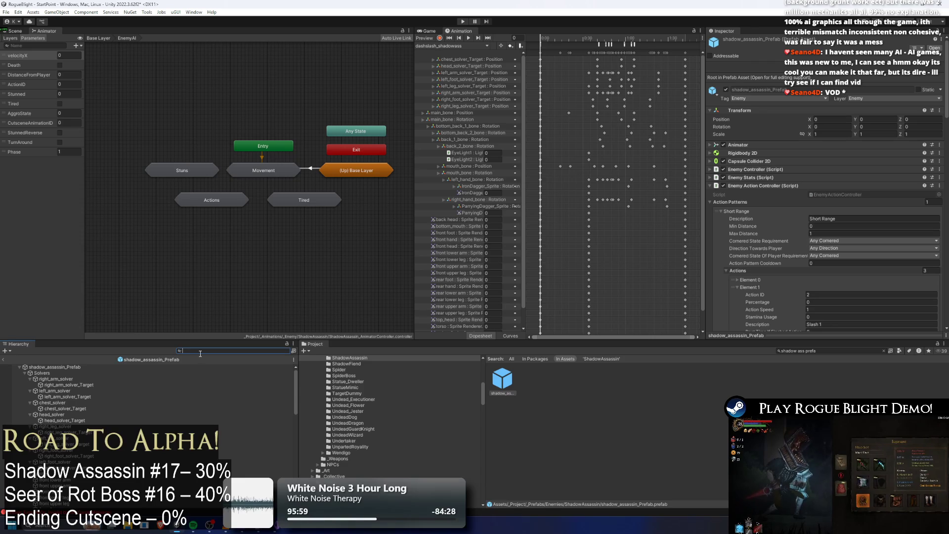
text(pary)
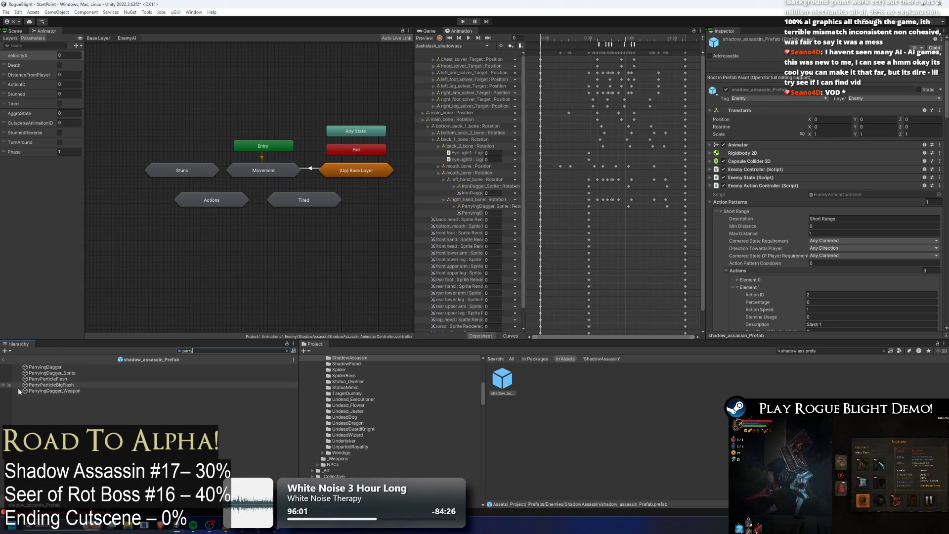
Inspect the ParryParticleFlash and ParryParticleBigFlash particle system settings.
click(52, 385)
click(48, 378)
click(287, 350)
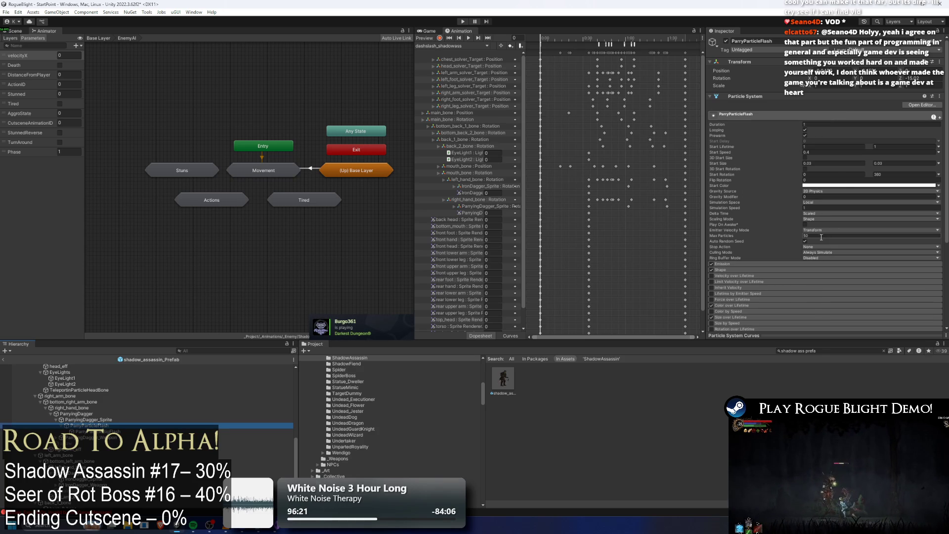
click(52, 431)
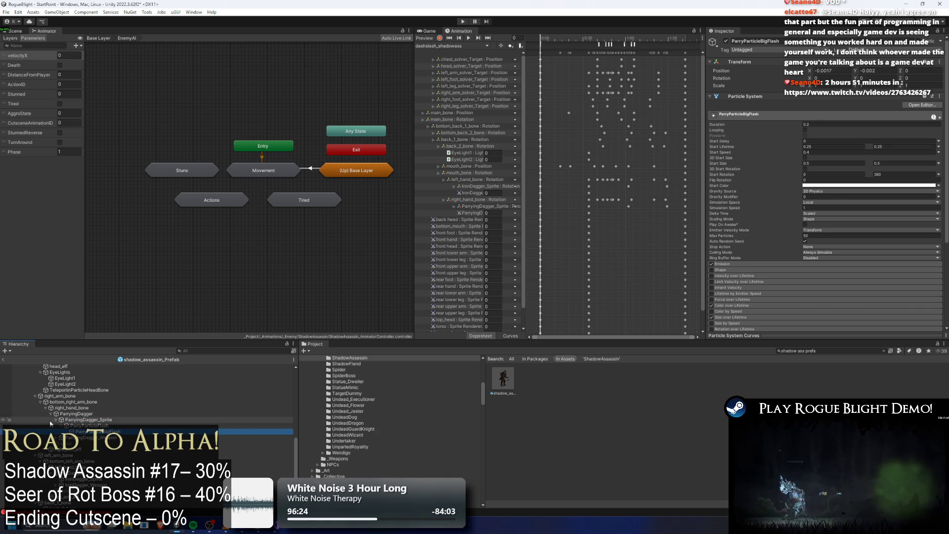
click(107, 426)
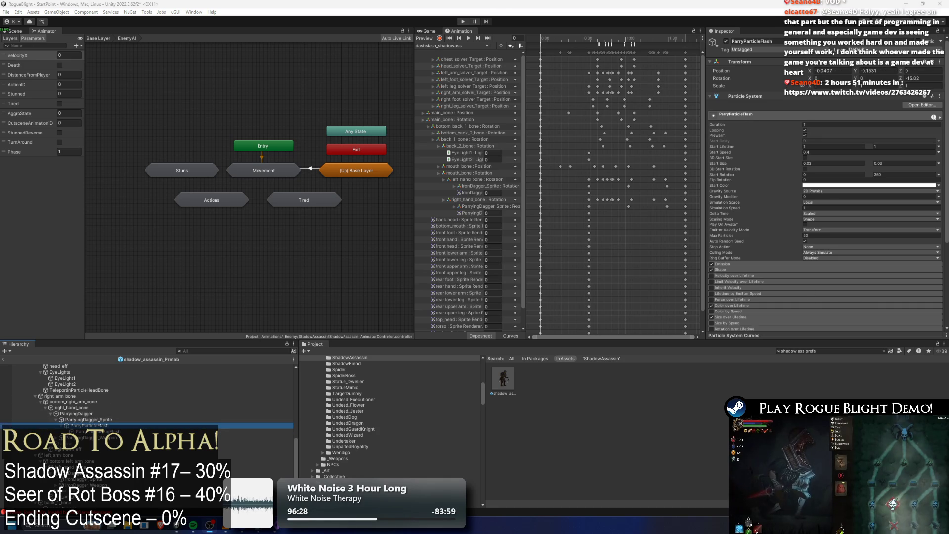
key(alt+Tab)
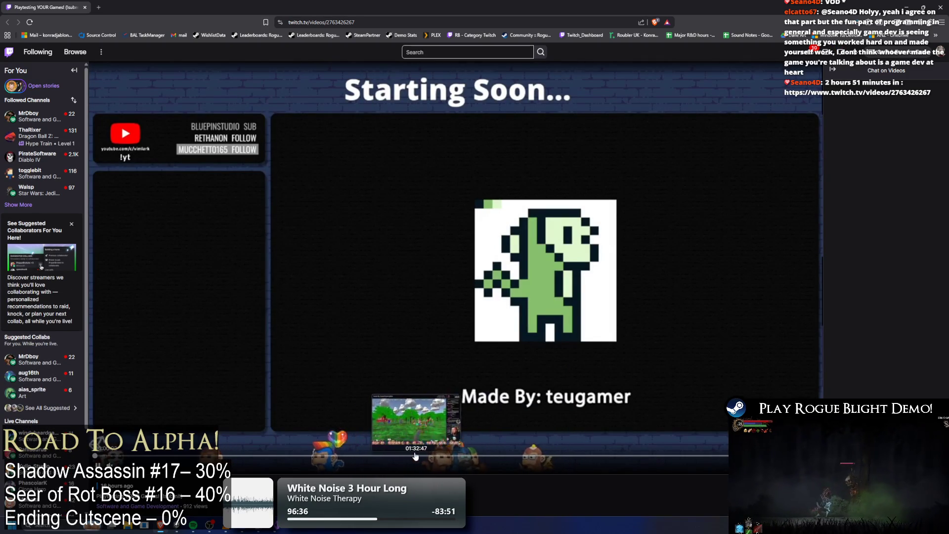
Follow the Twitch channel that streamed the broadcast.
scroll(475, 377, down, 3)
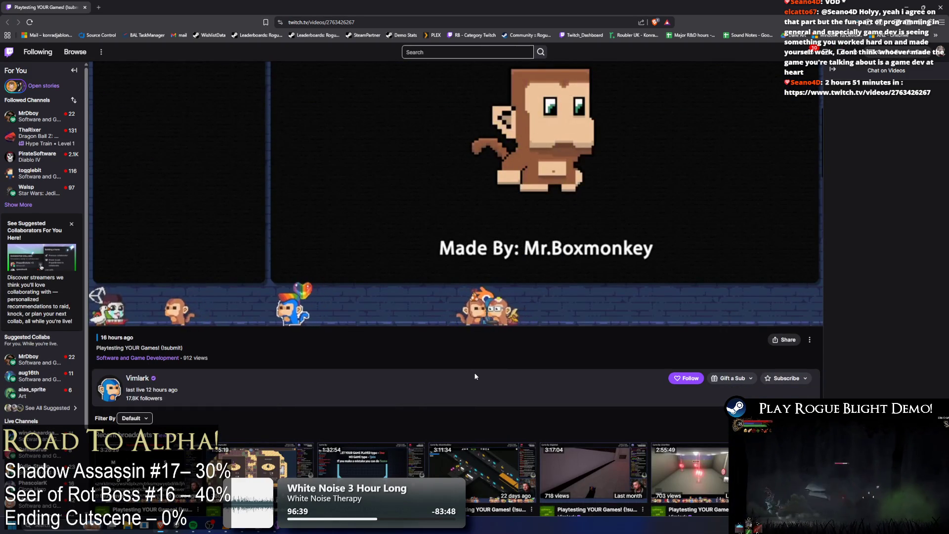
click(683, 381)
scroll(428, 374, up, 2)
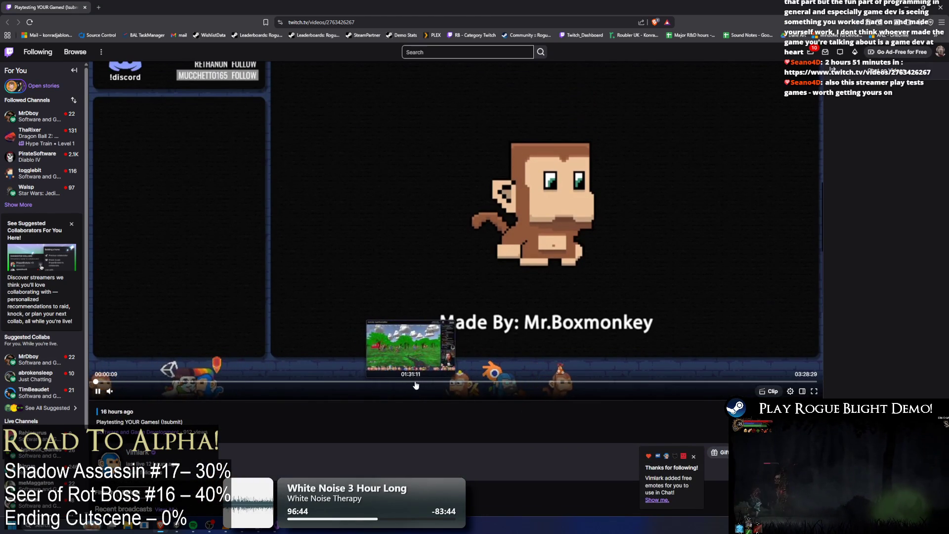
Seek through the broadcast past 1:34, 2:03 and 2:49 to the Synthetic Eclipse Round 1 battle.
click(423, 382)
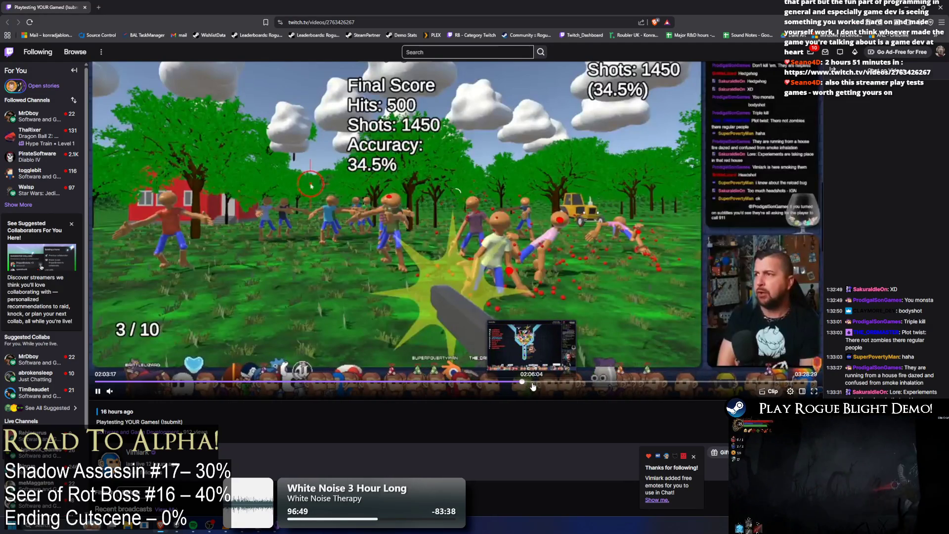
click(524, 384)
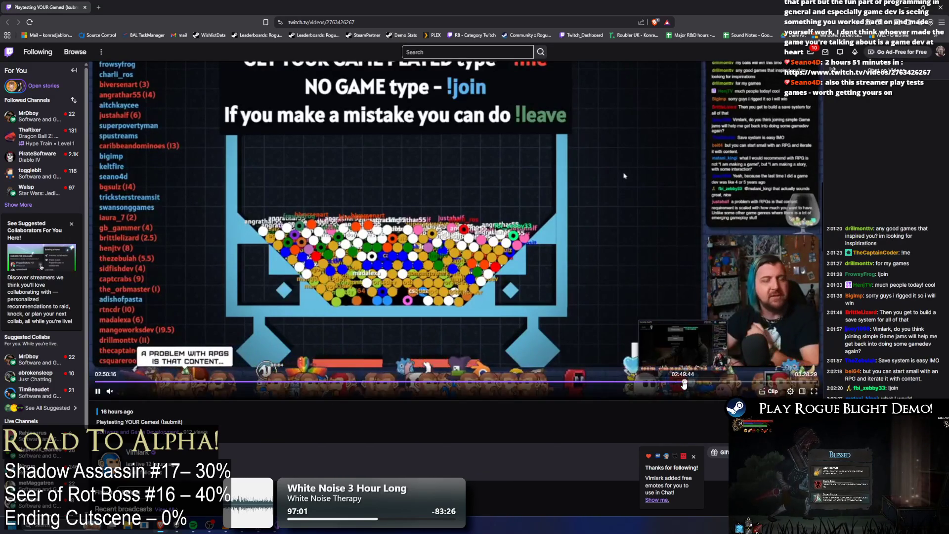
click(682, 383)
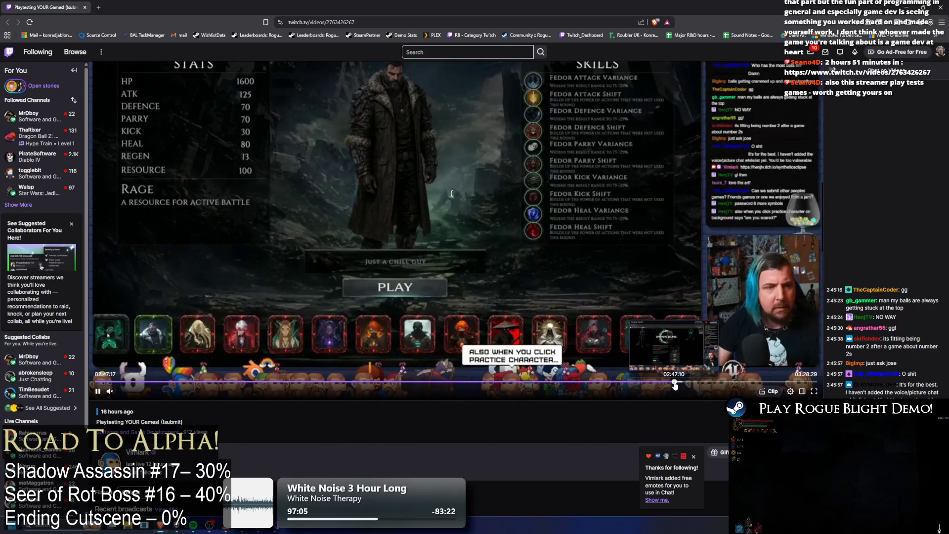
click(674, 382)
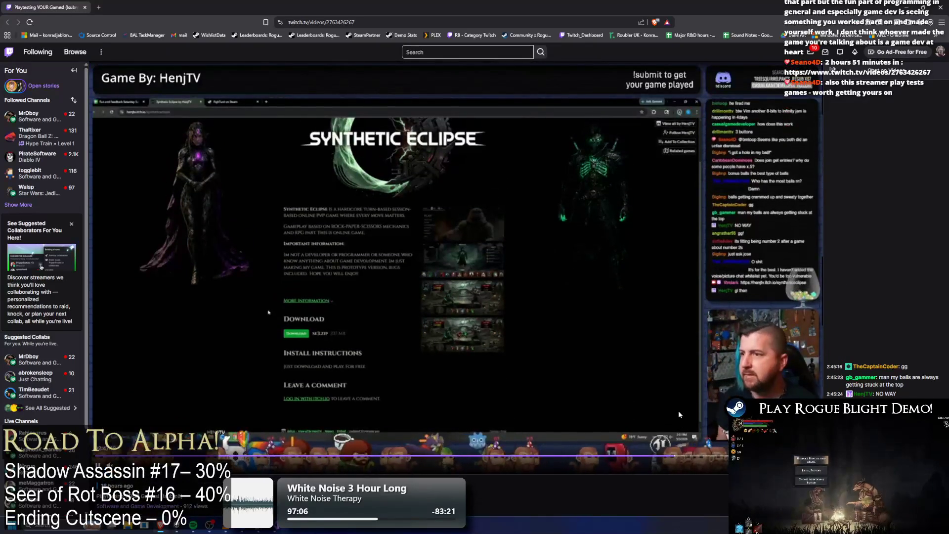
click(671, 457)
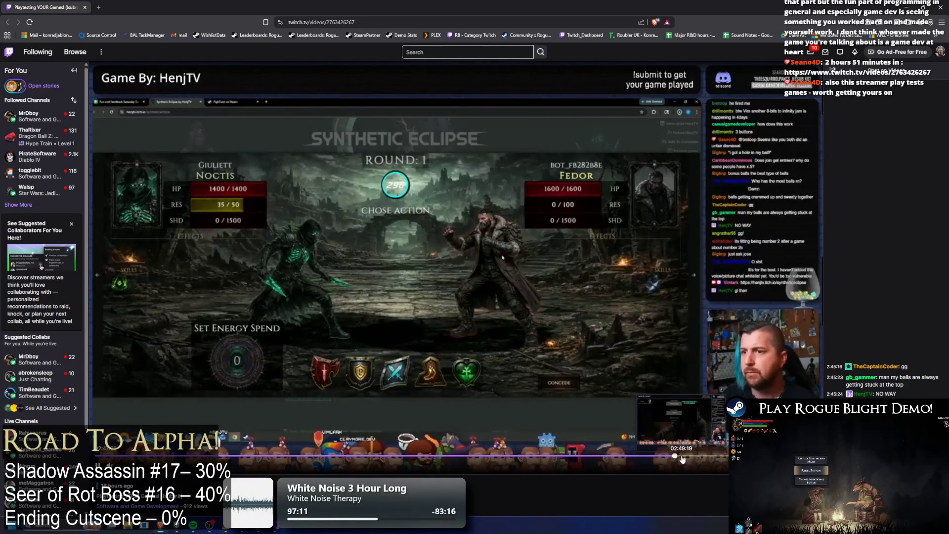
click(683, 459)
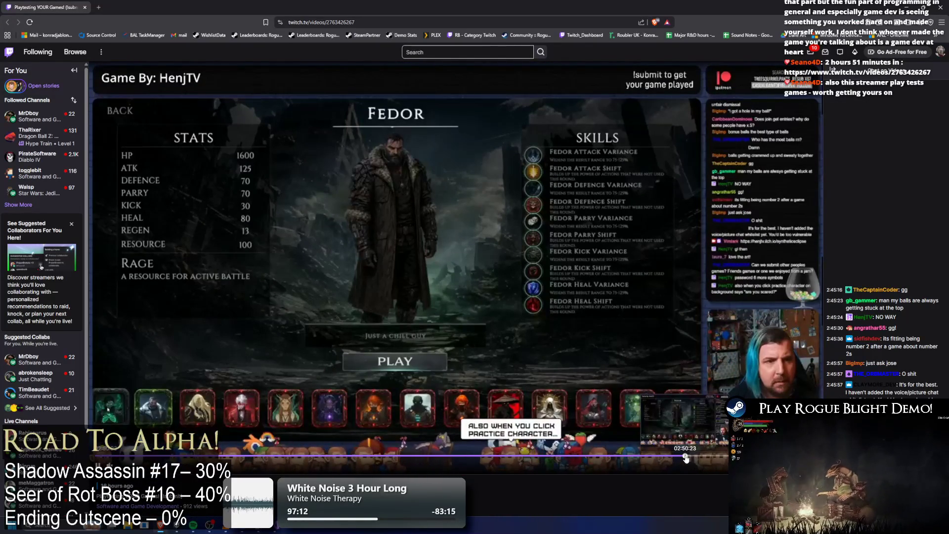
click(687, 458)
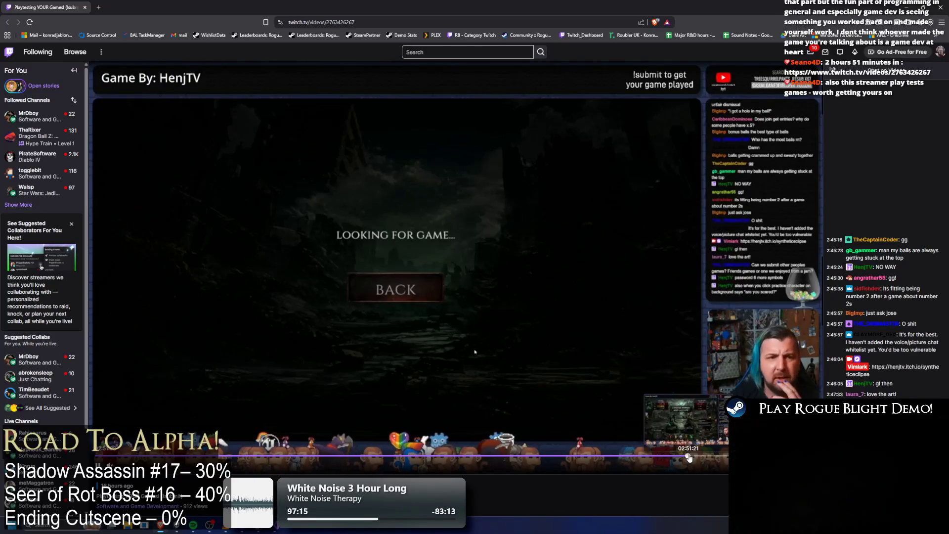
click(689, 458)
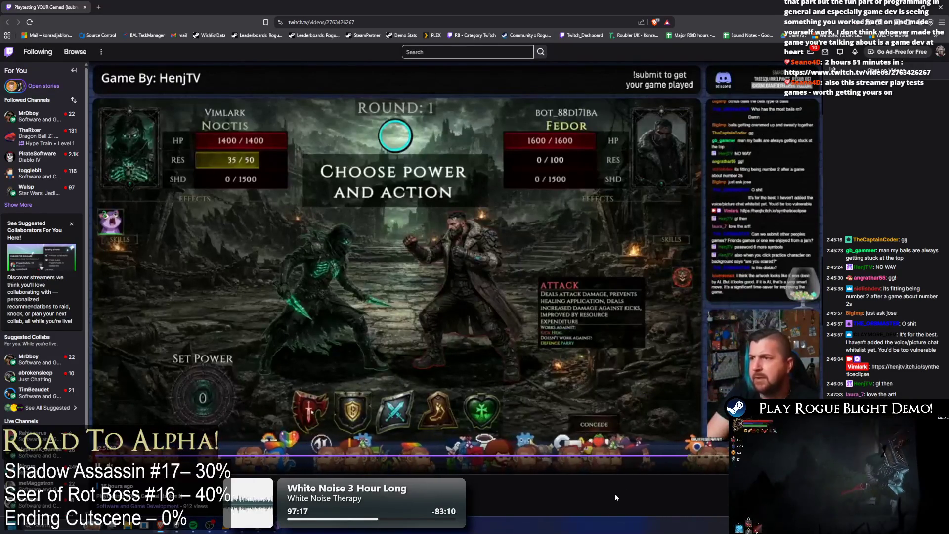
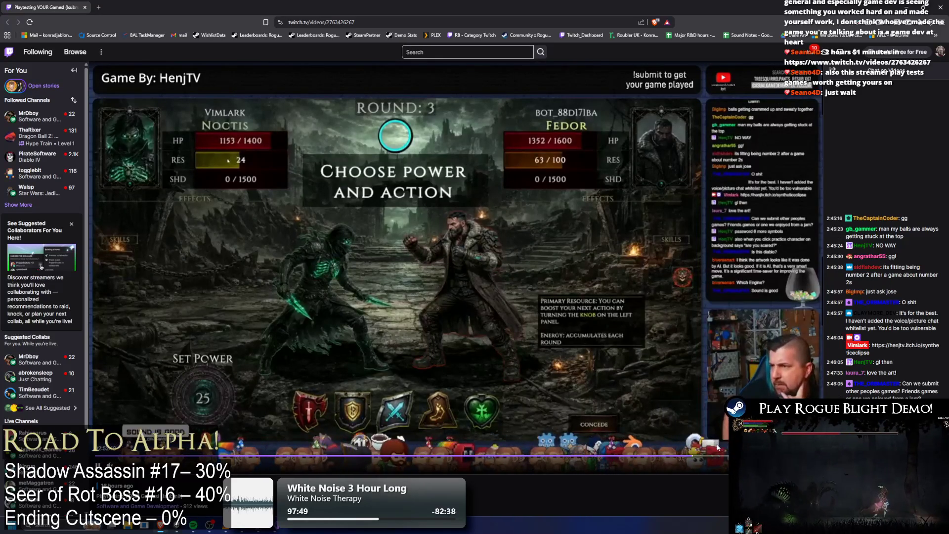
Skim ahead through the card battle playtest VOD past the Round 9 fight.
click(694, 457)
click(697, 457)
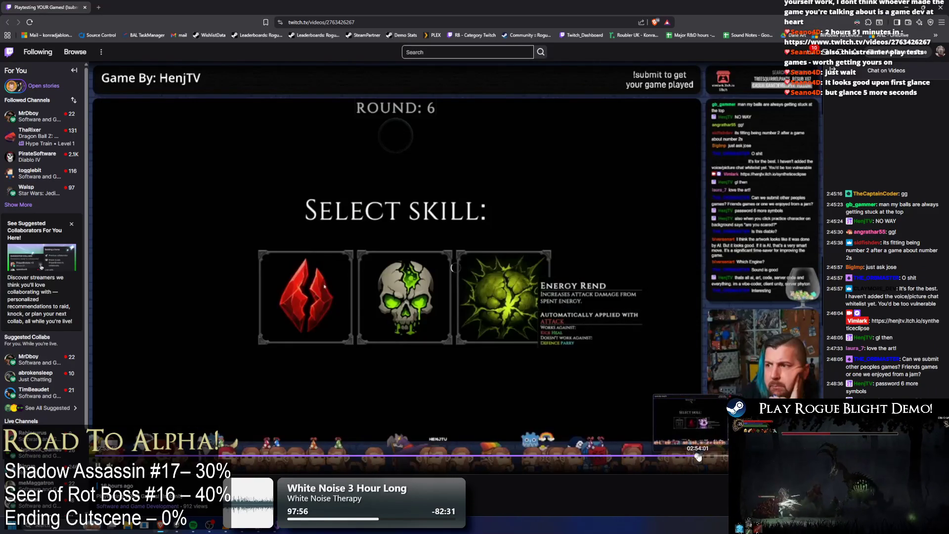
click(697, 455)
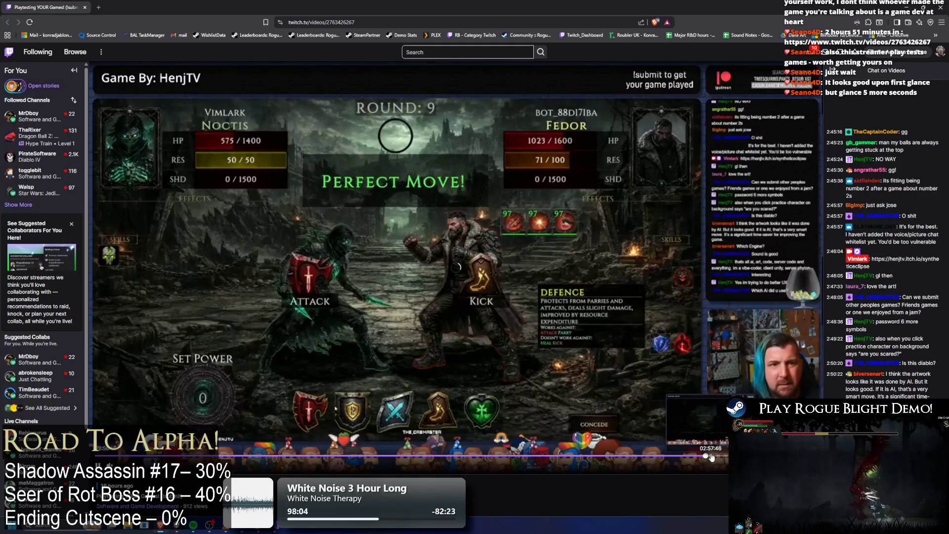
click(715, 456)
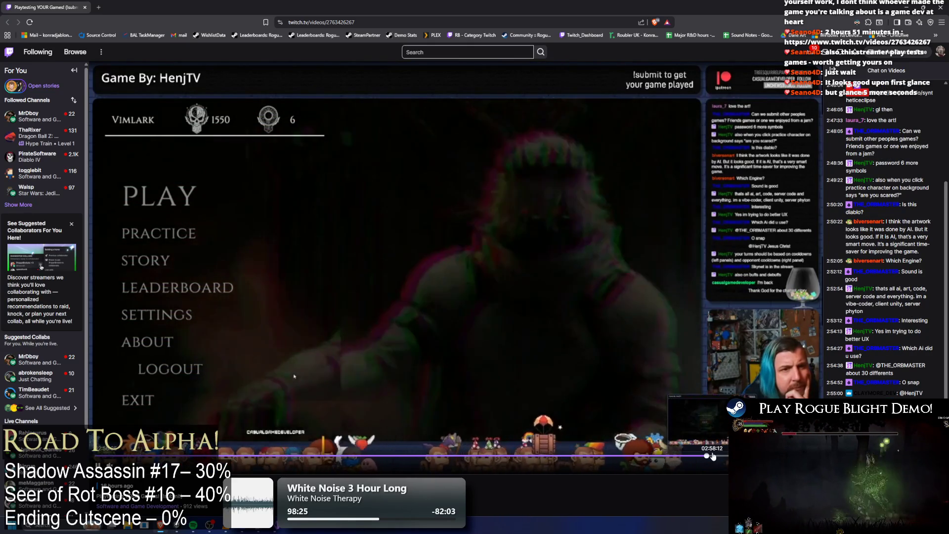
Jump to later battles and skill selection in the VOD, then go to the streamer's channel page.
click(705, 457)
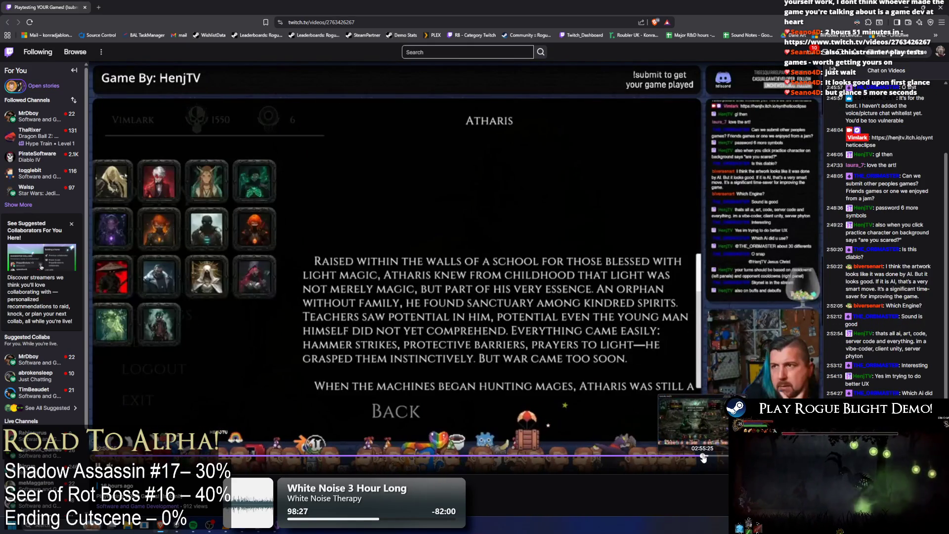
click(712, 456)
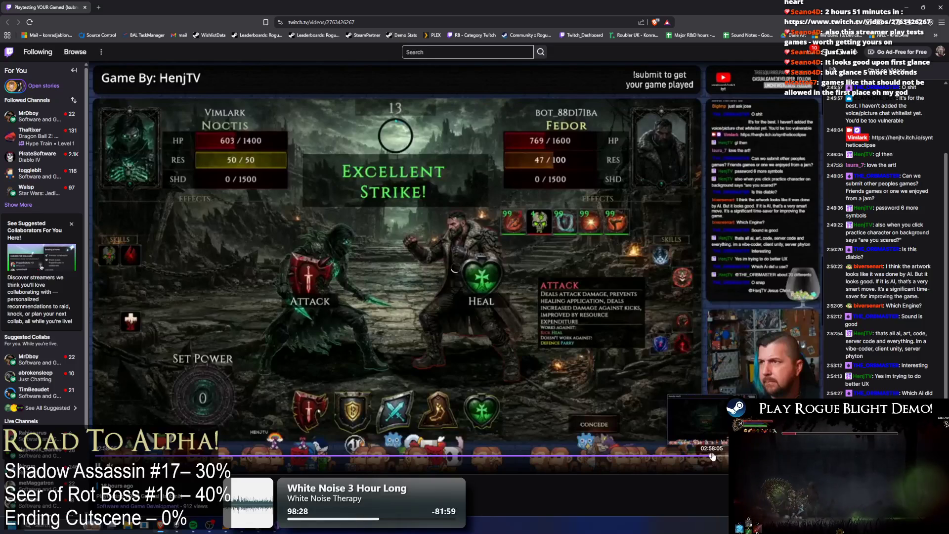
click(714, 455)
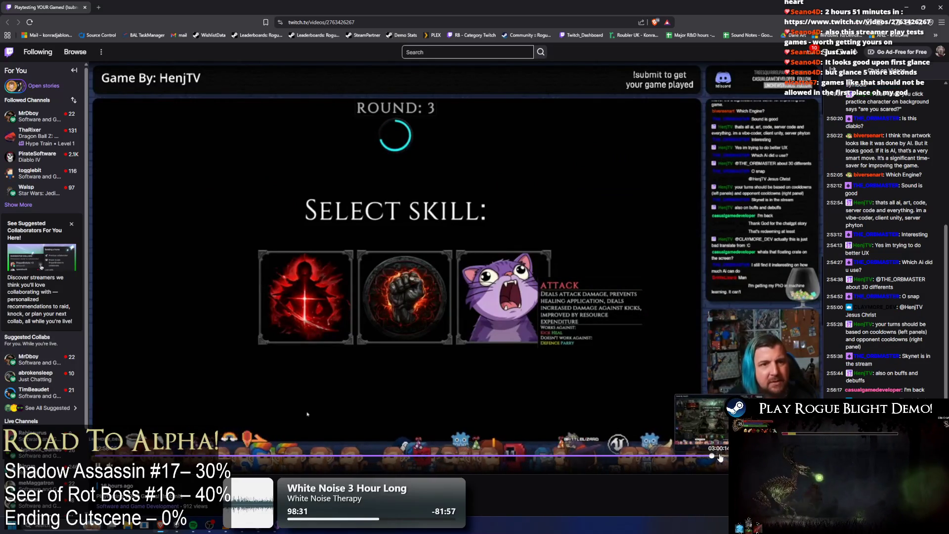
click(719, 456)
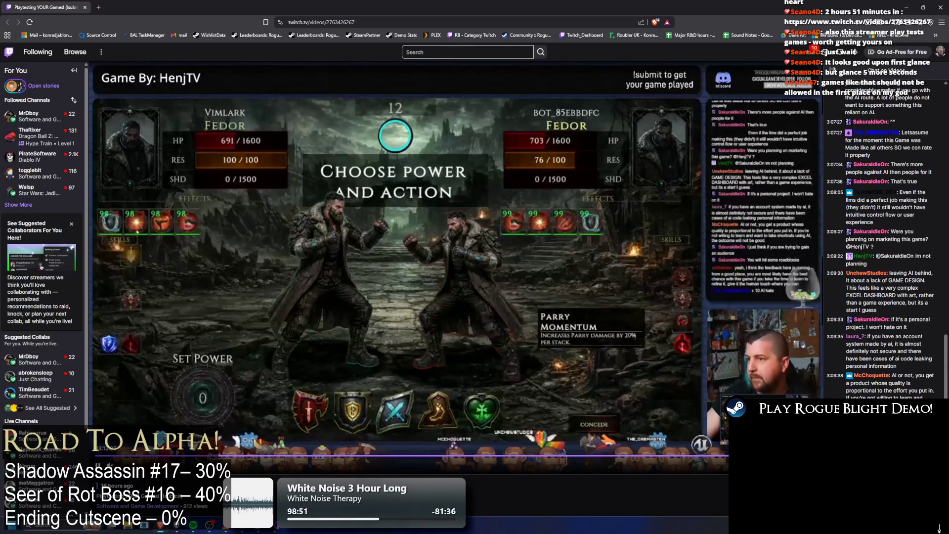
scroll(486, 206, down, 2)
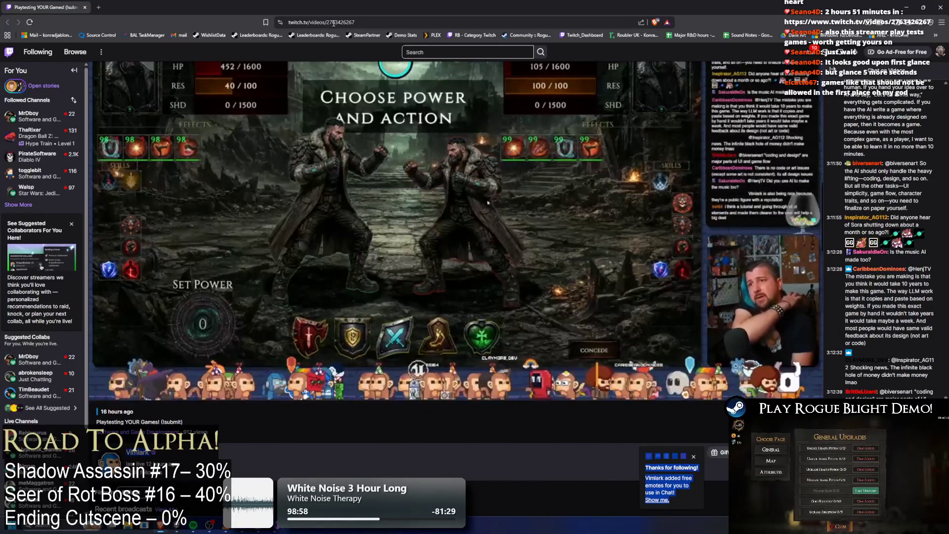
key(alt+Left)
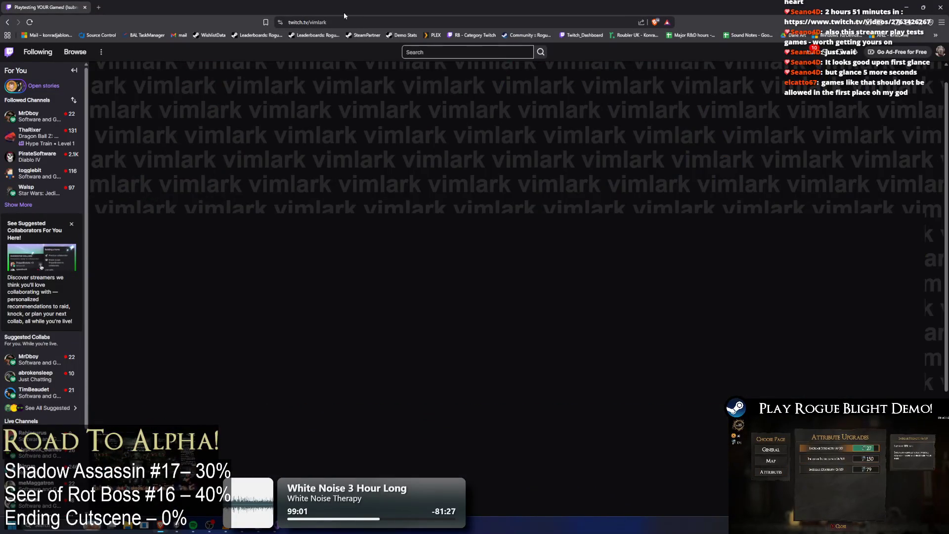
Open TODO.txt from Unity's Project search and put the streamer's Twitch channel link on line 112.
click(341, 23)
key(alt+Tab)
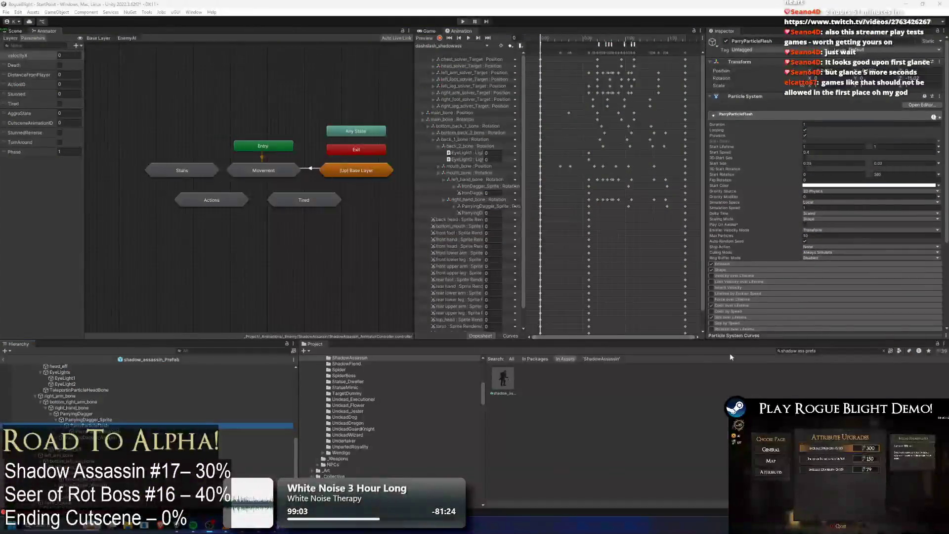
text(TODO)
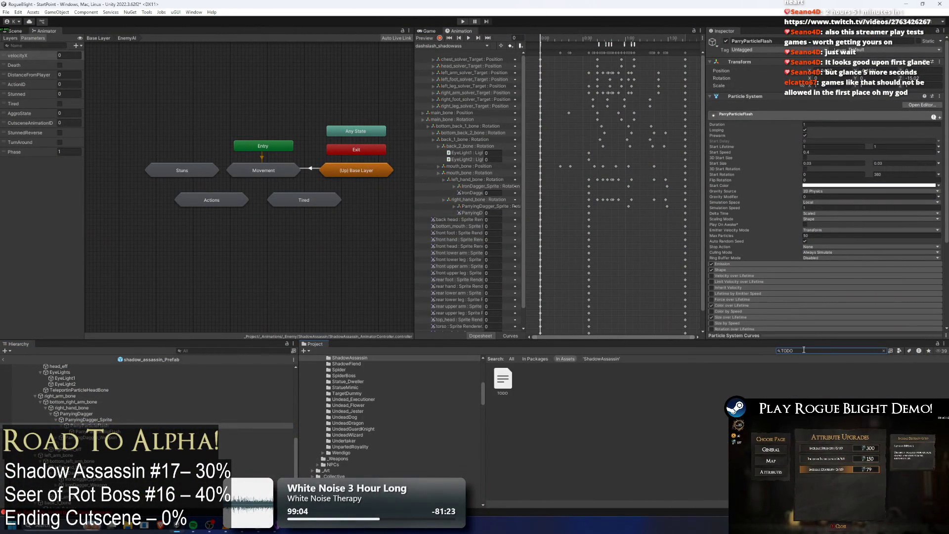
click(494, 381)
double_click(493, 380)
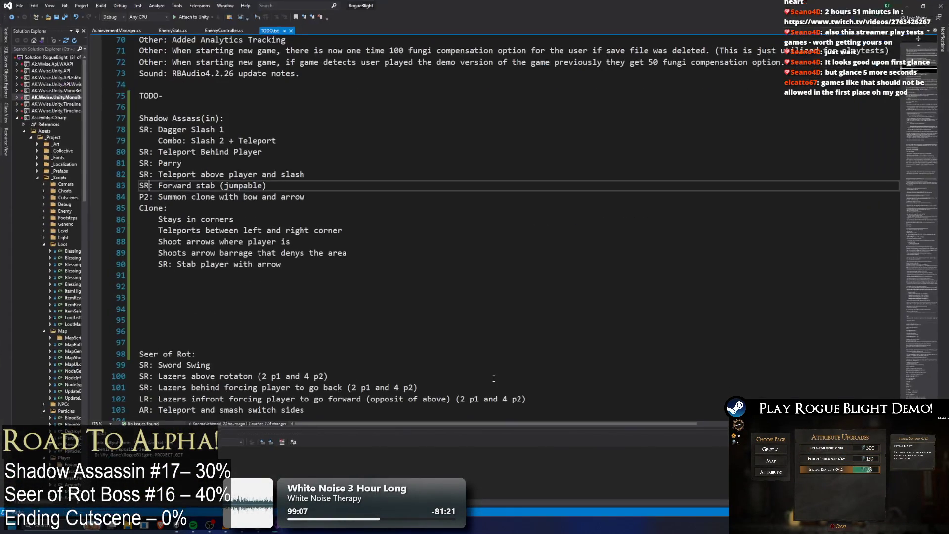
scroll(222, 174, down, 8)
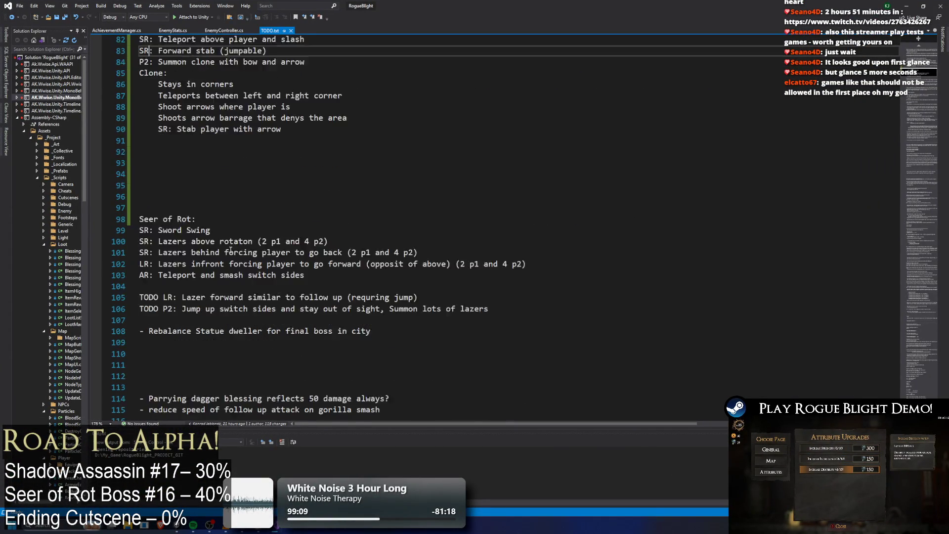
click(348, 241)
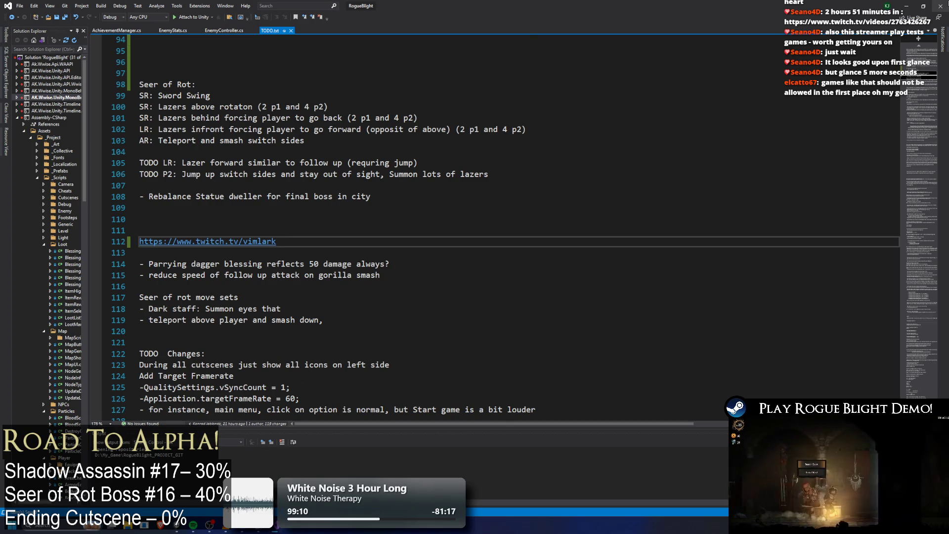
key(alt+Tab)
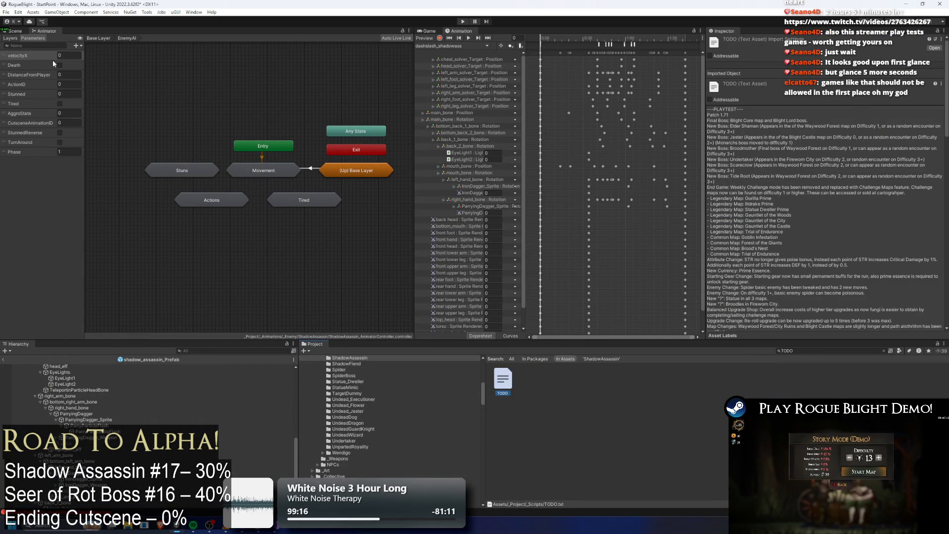
Inspect the parry_shadowass and stab_shadowass states in the Base Layer animator graph.
click(215, 205)
click(215, 114)
key(BackSpace)
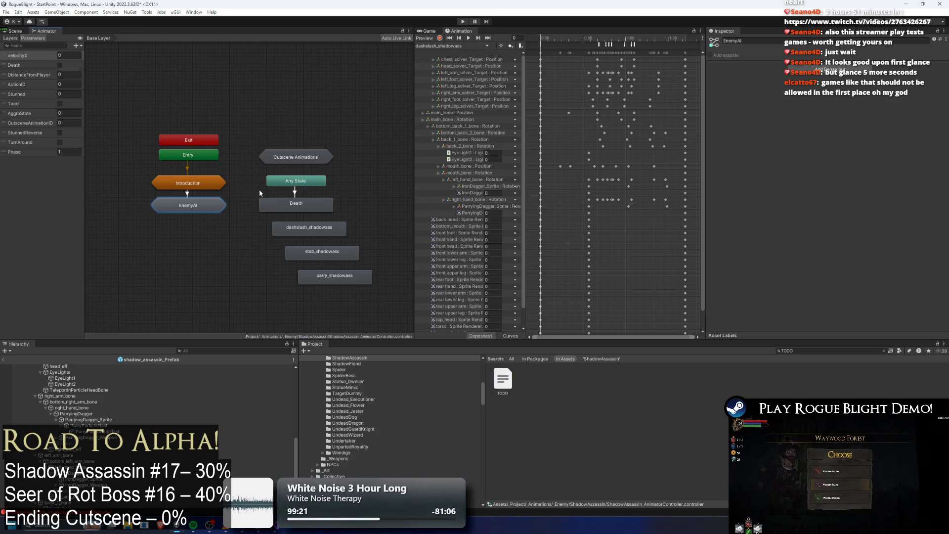
click(329, 278)
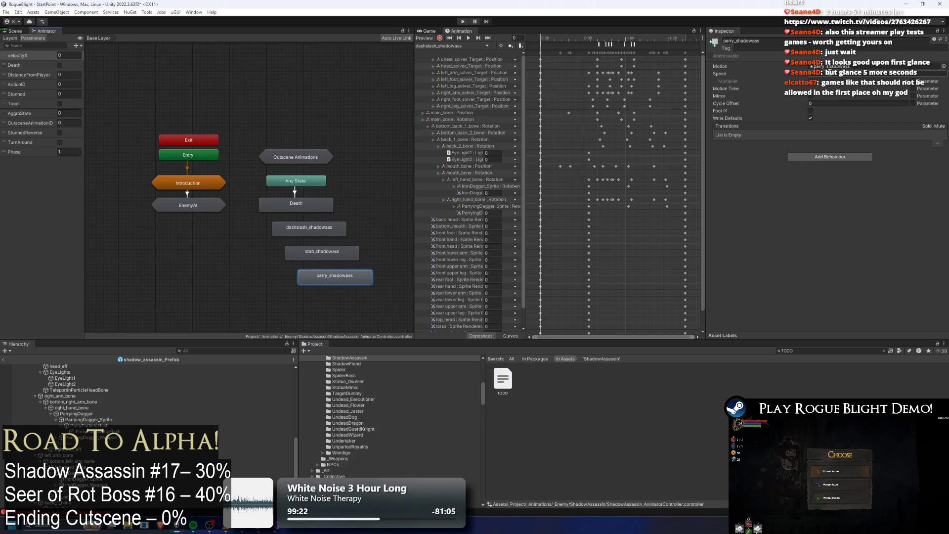
click(831, 67)
click(335, 255)
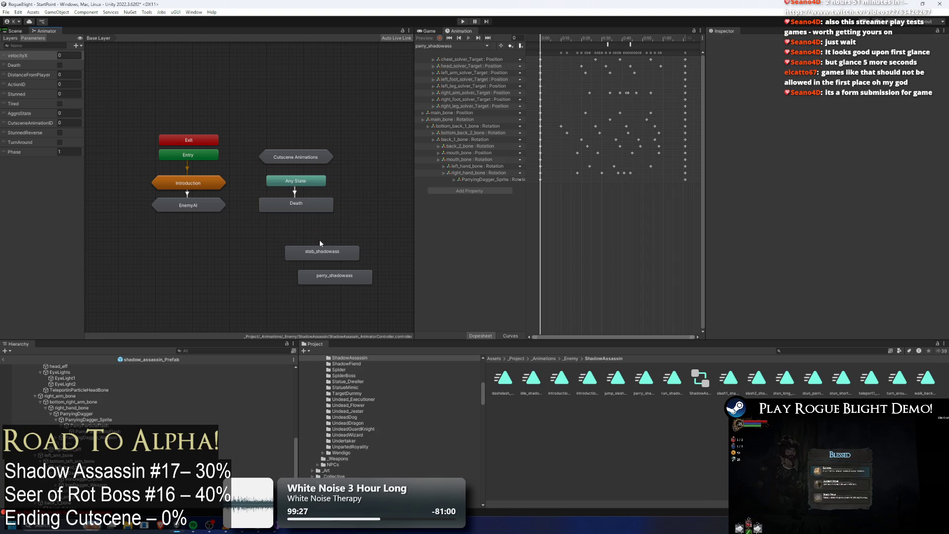
In EnemyAI > Actions, check that the Any State→Parry transition requires ActionID equals 7.
double_click(183, 205)
double_click(183, 206)
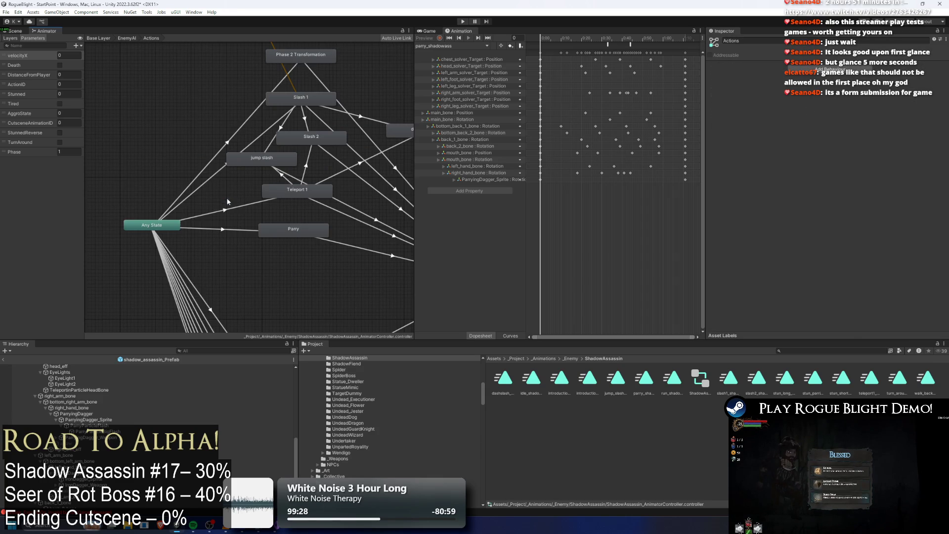
click(212, 230)
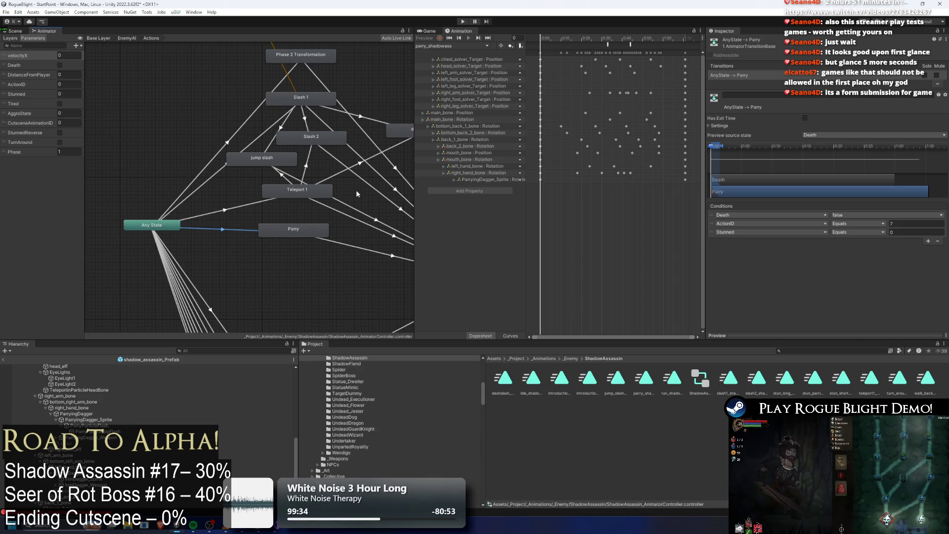
mouse_move(290, 231)
mouse_down()
mouse_move(276, 227)
mouse_move(287, 227)
mouse_up()
click(245, 227)
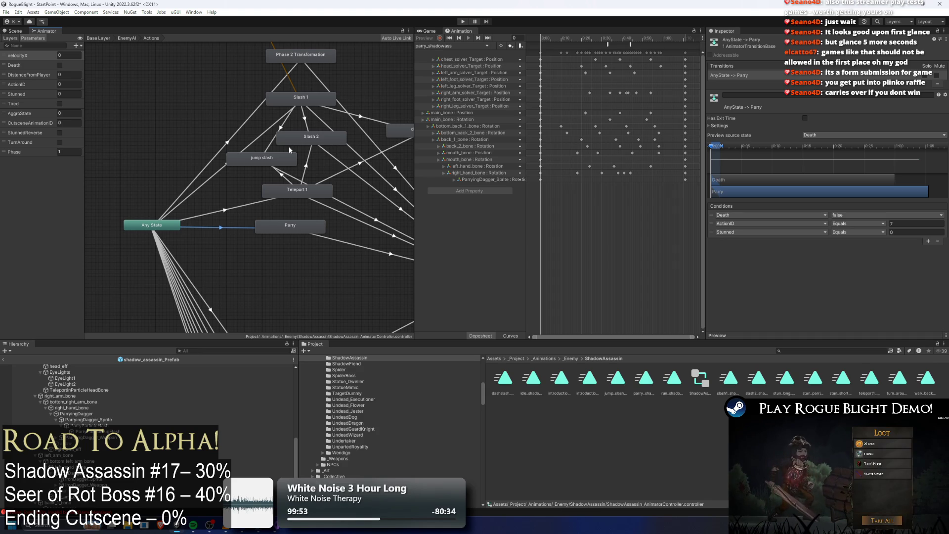
click(230, 208)
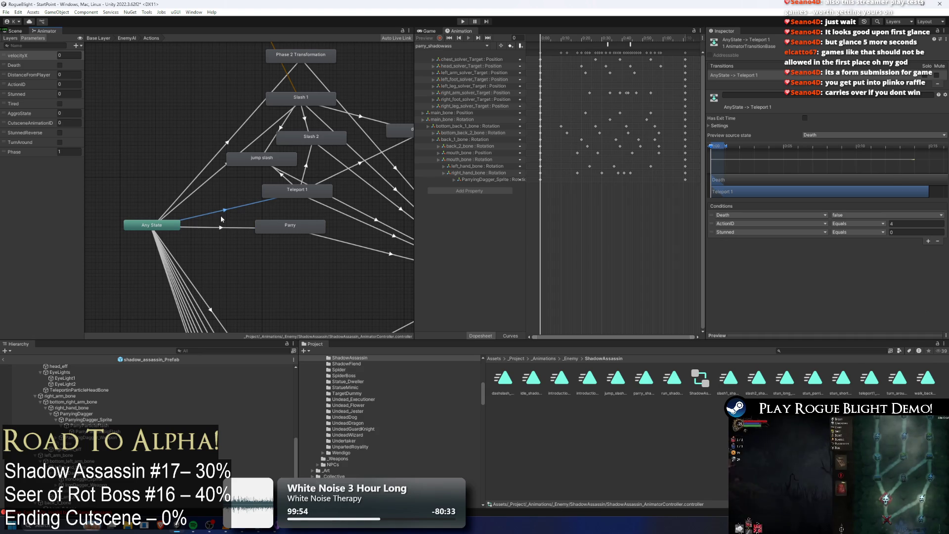
click(287, 226)
click(246, 229)
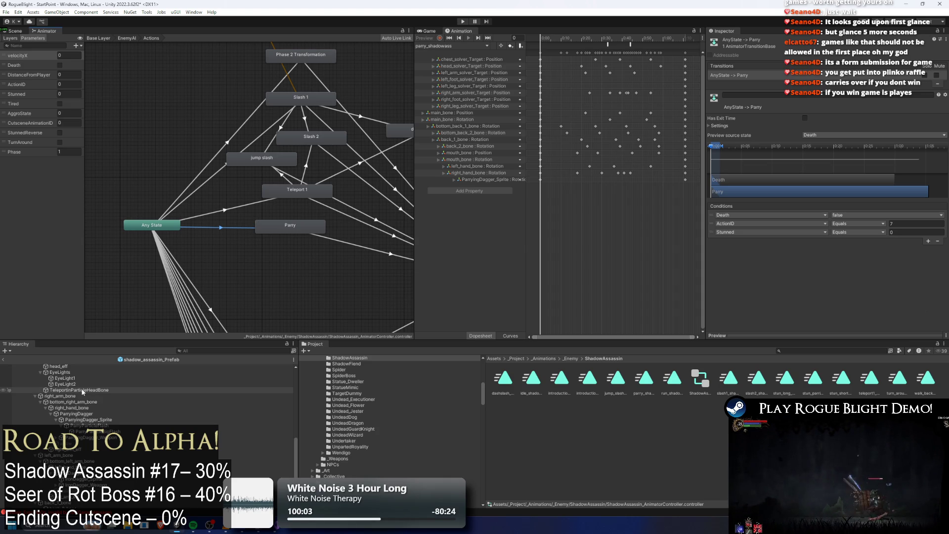
Select the shadow_assassin_Prefab root and show it in the Scene view.
scroll(128, 420, up, 10)
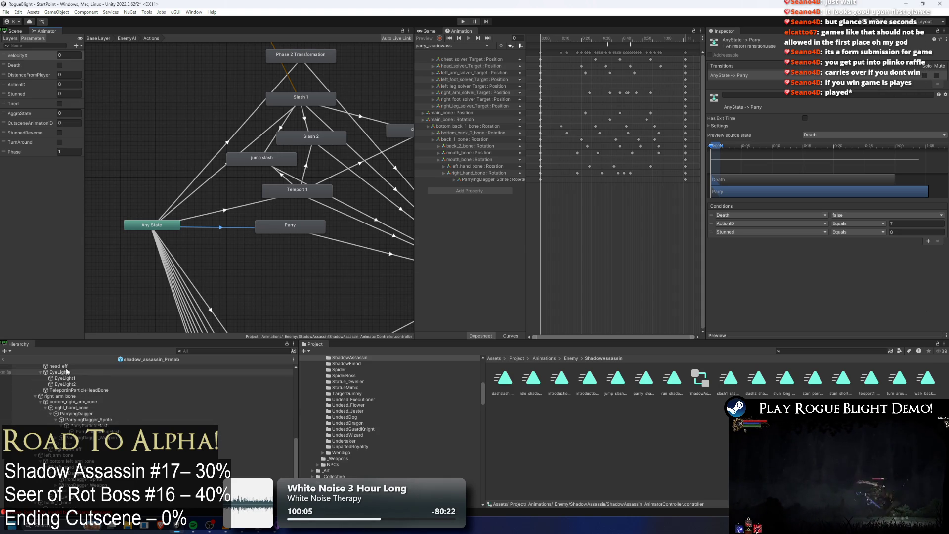
click(61, 368)
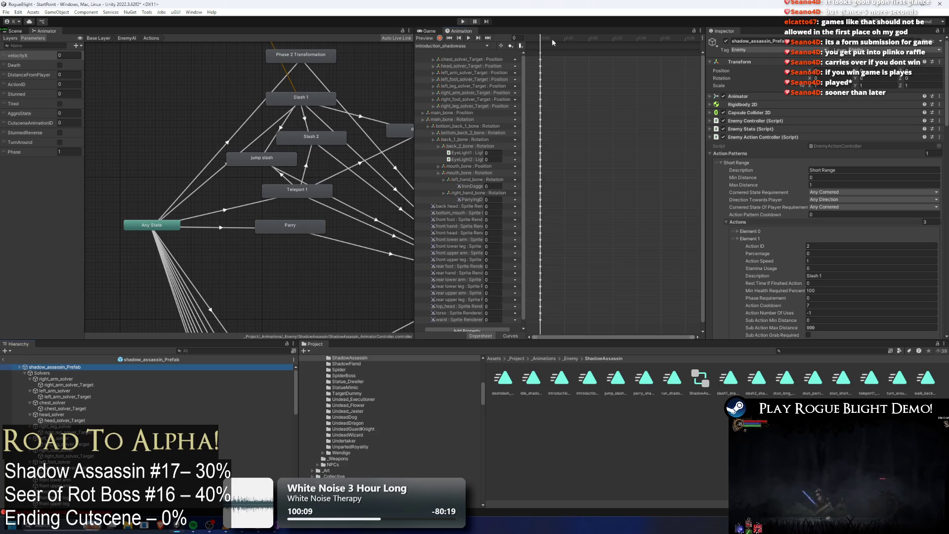
drag(552, 39, 671, 29)
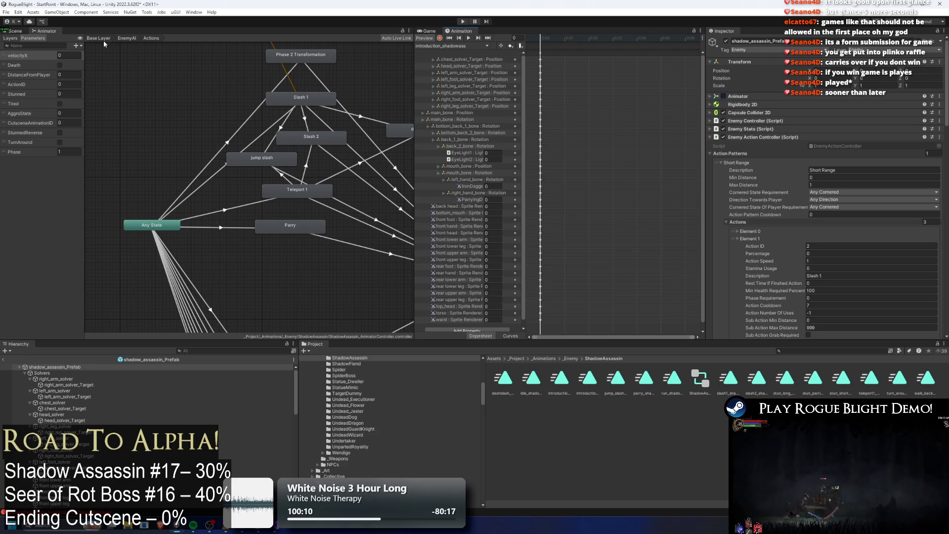
click(17, 32)
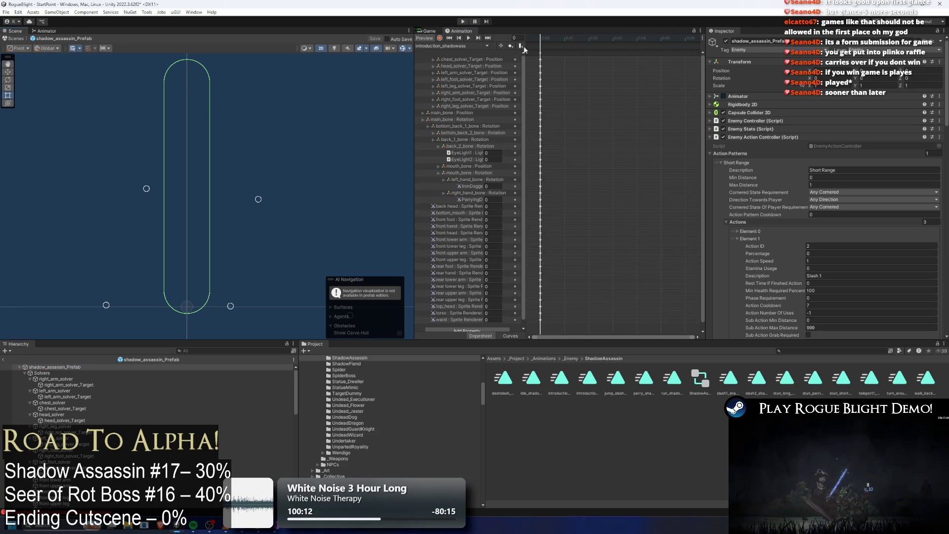
Load introduction_cancel_shadowass in the Animation window after checking the dagger's ParryParticleFlash child.
click(452, 46)
click(474, 69)
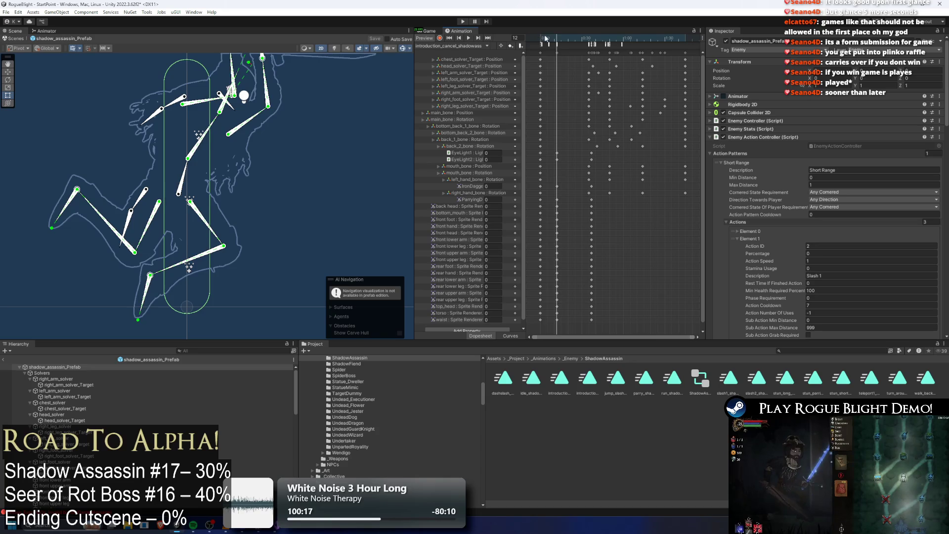
click(542, 39)
scroll(166, 402, down, 10)
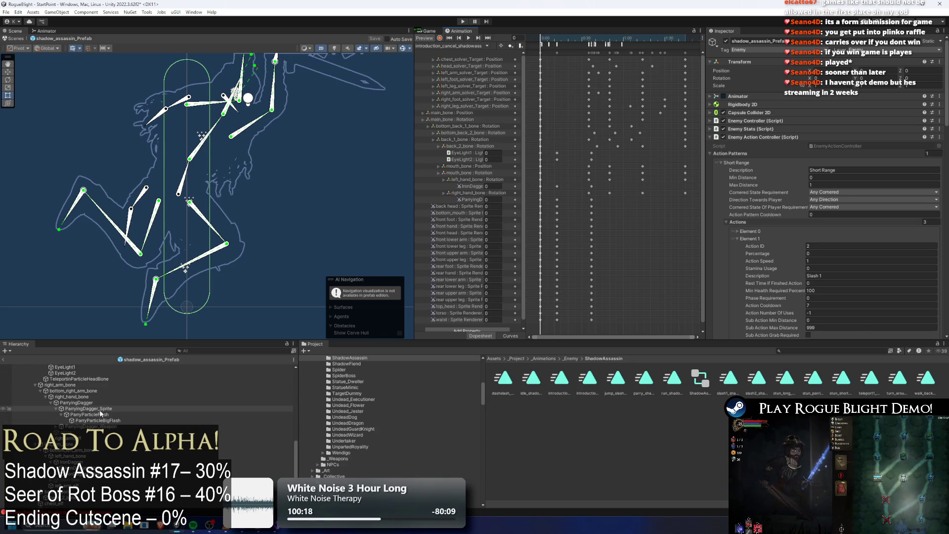
click(109, 409)
key(Down)
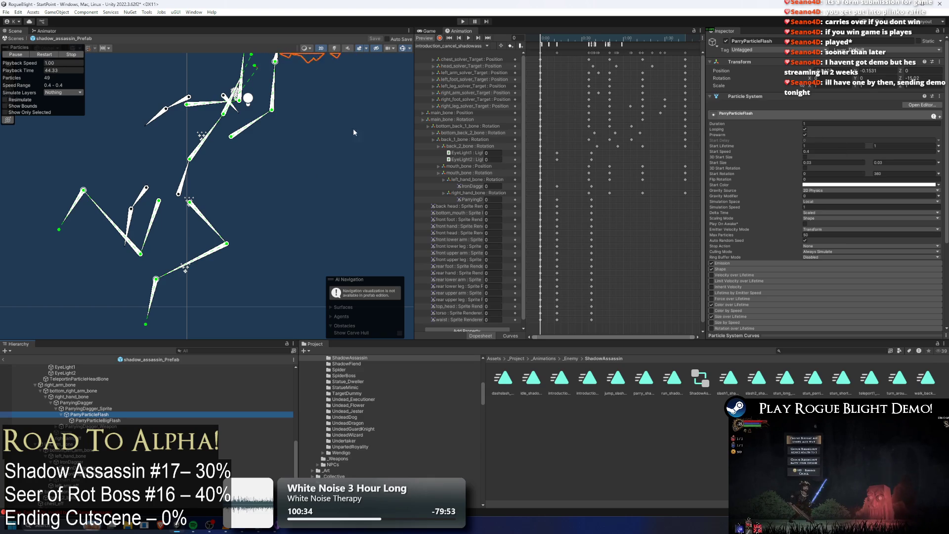
click(460, 47)
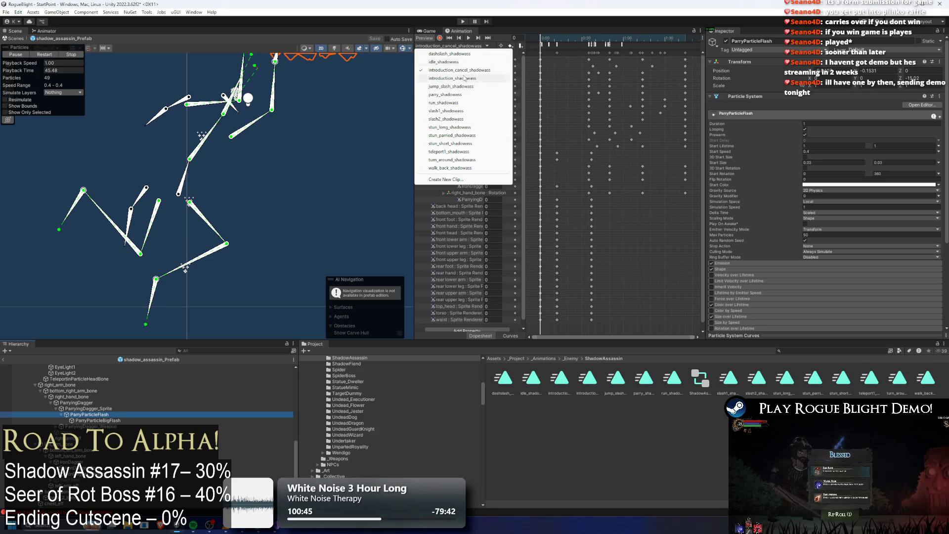
click(470, 70)
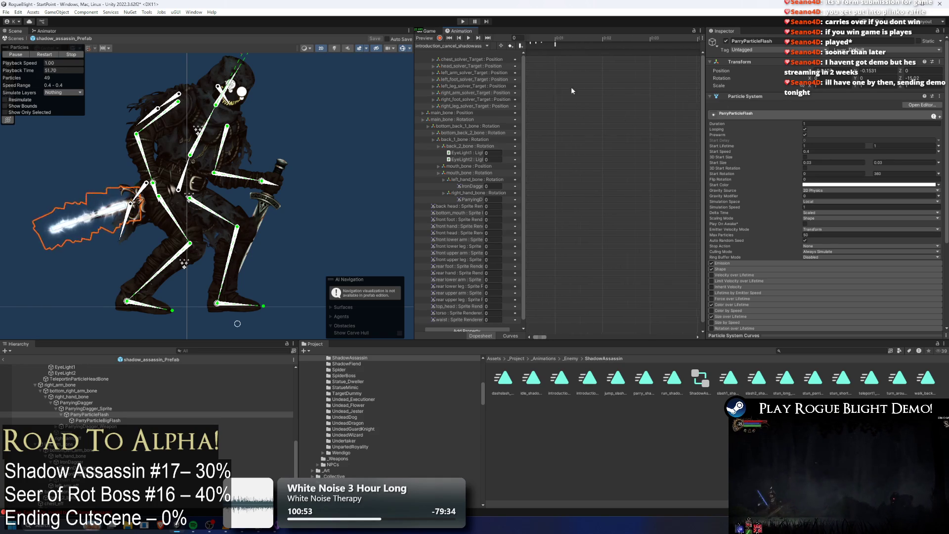
Review the intro clip's TeleportAbovePlayer and PlayPreExistingParticle event markers.
click(541, 44)
click(551, 44)
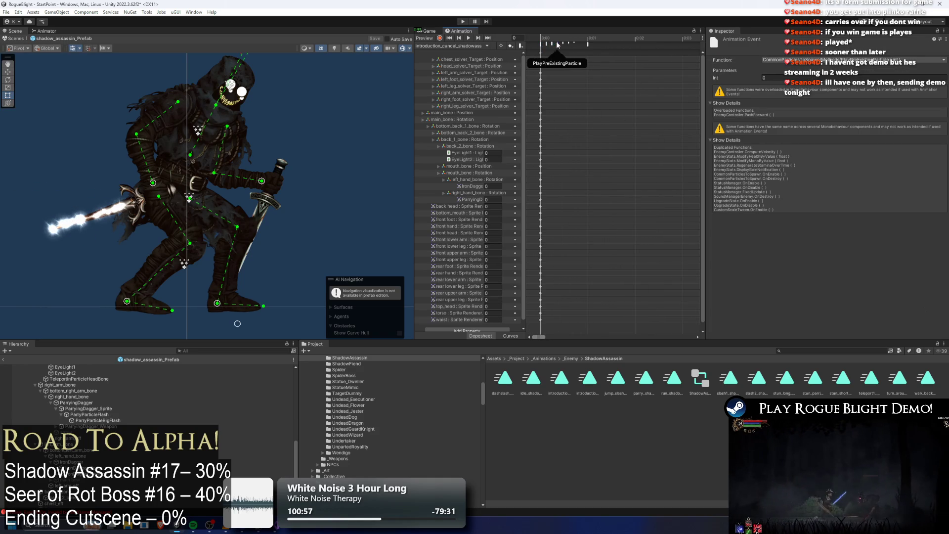
click(564, 44)
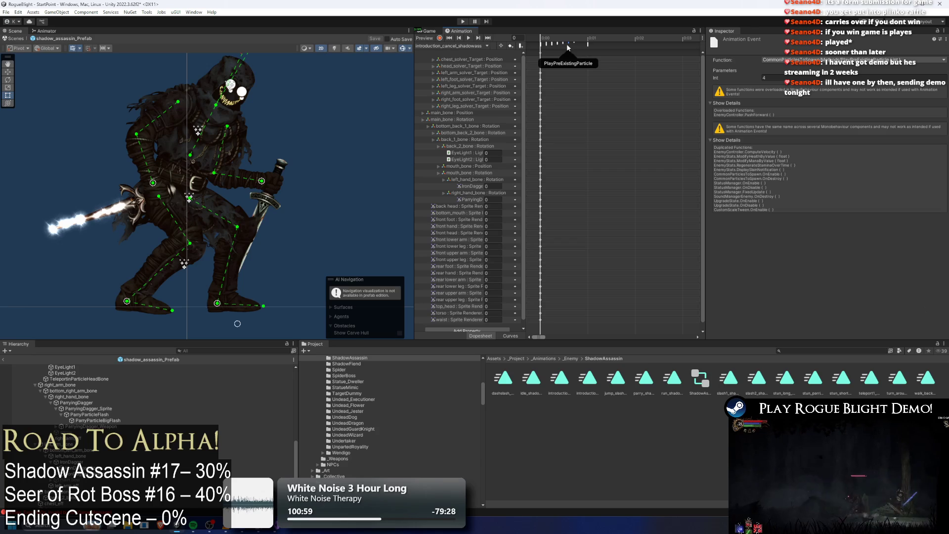
click(574, 44)
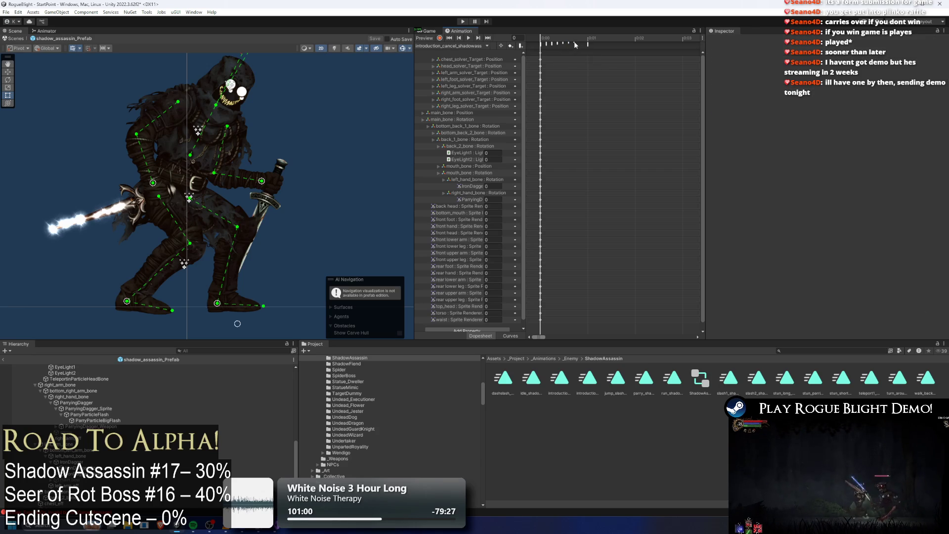
scroll(54, 383, up, 5)
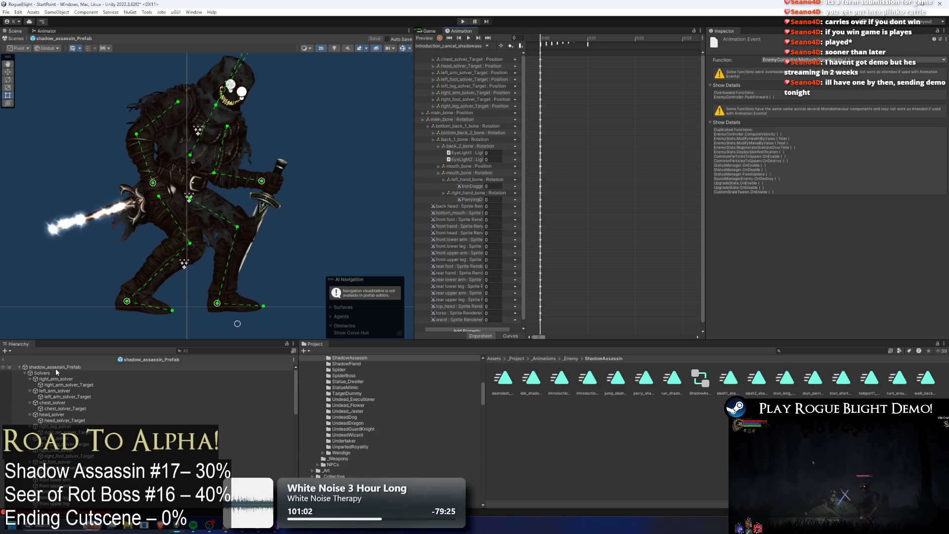
With the prefab root selected, compare the particle events passing 0 and 4 against its particle list.
click(53, 367)
click(553, 43)
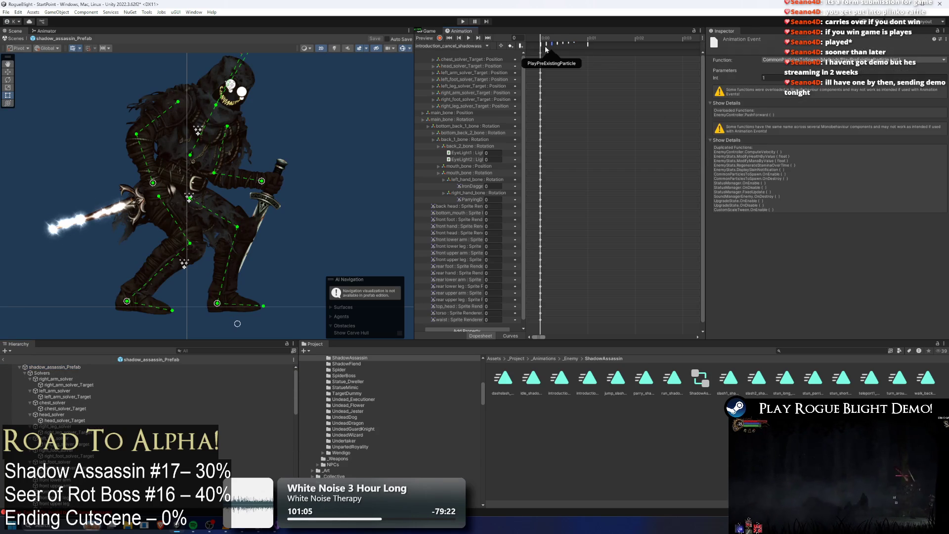
click(558, 44)
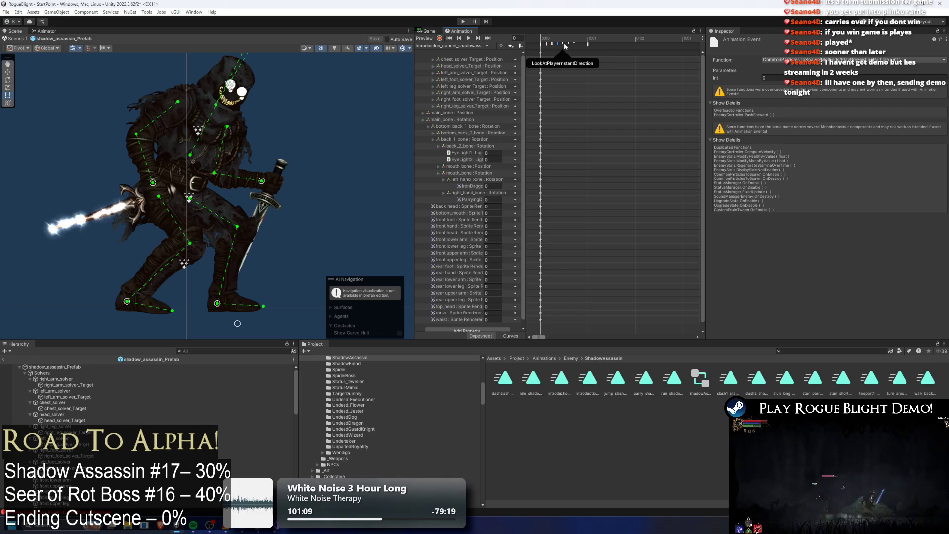
click(569, 43)
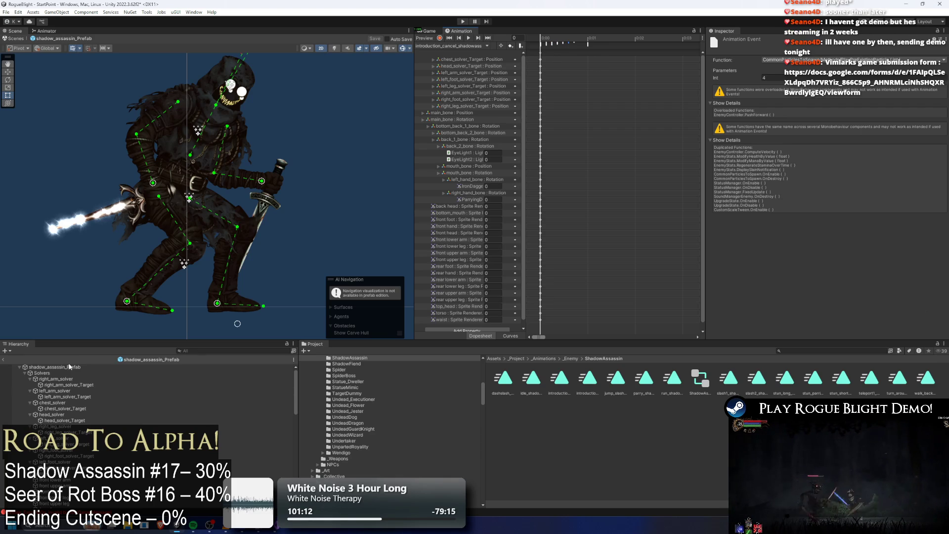
click(55, 366)
scroll(848, 223, down, 15)
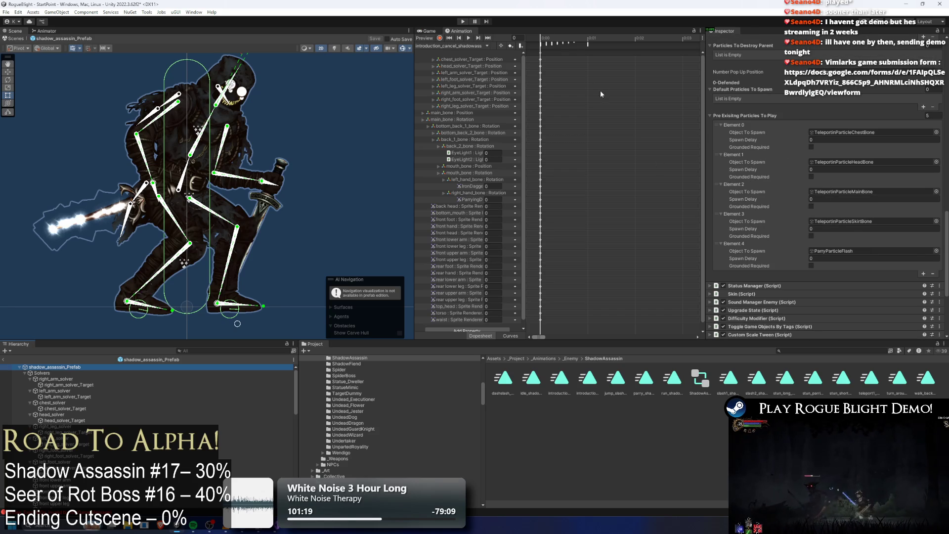
click(565, 43)
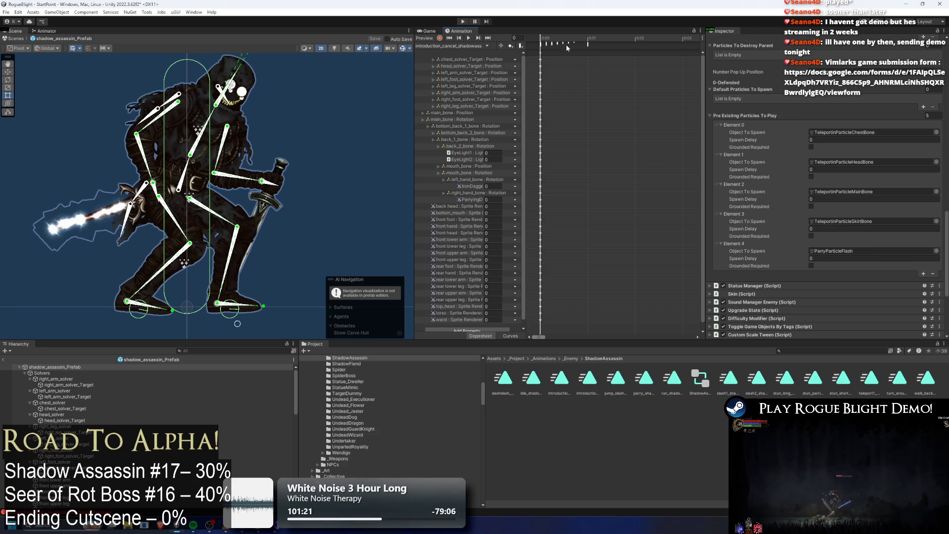
Recheck the clip's PlayPreExistingParticle event and bring up the prefab's particle lists.
click(567, 43)
click(568, 43)
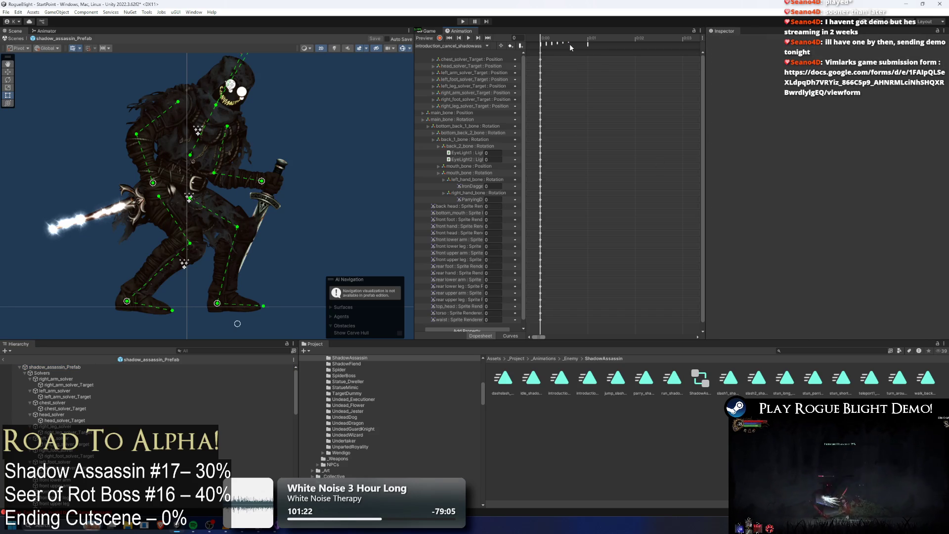
click(458, 46)
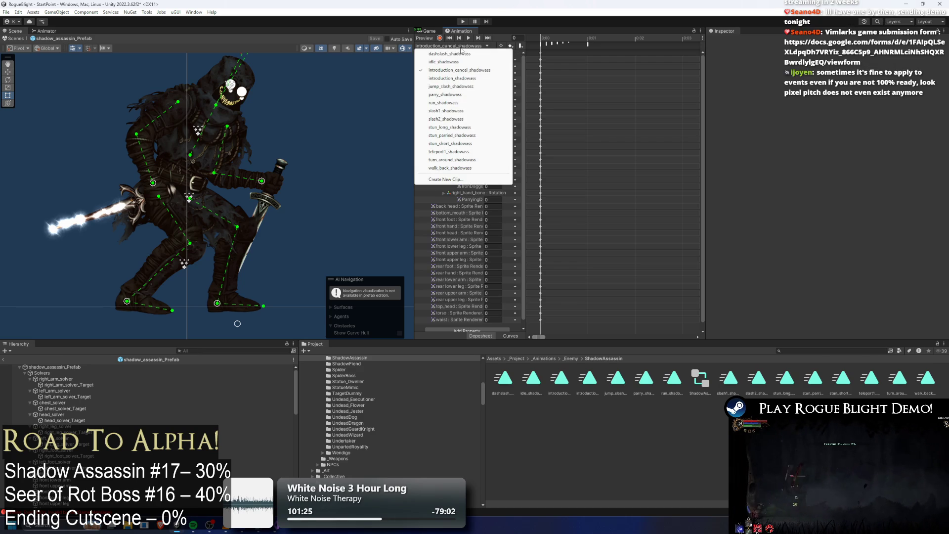
click(446, 70)
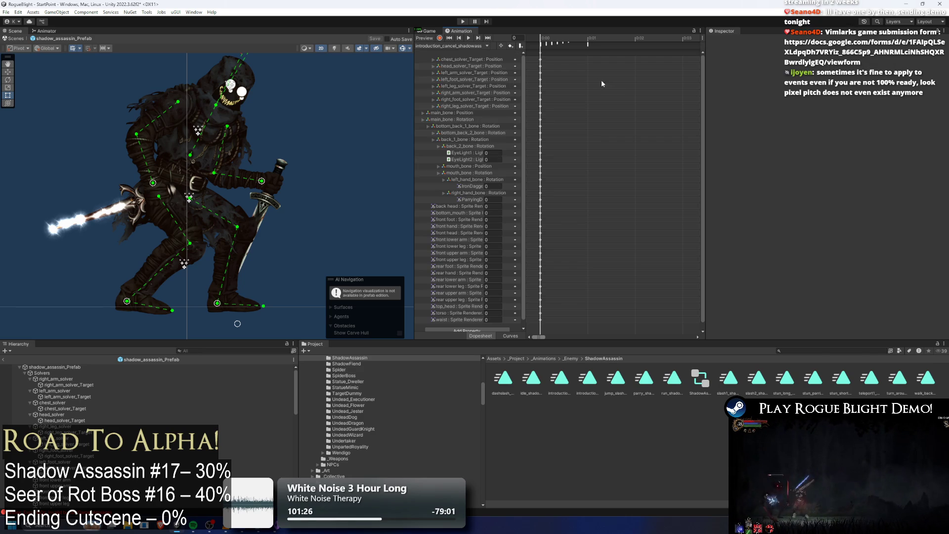
click(568, 44)
click(97, 369)
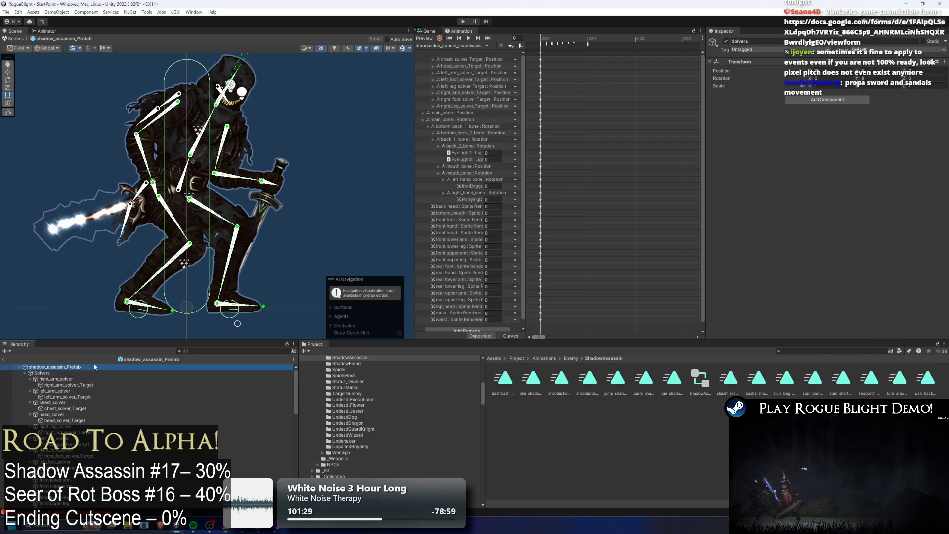
scroll(791, 222, down, 10)
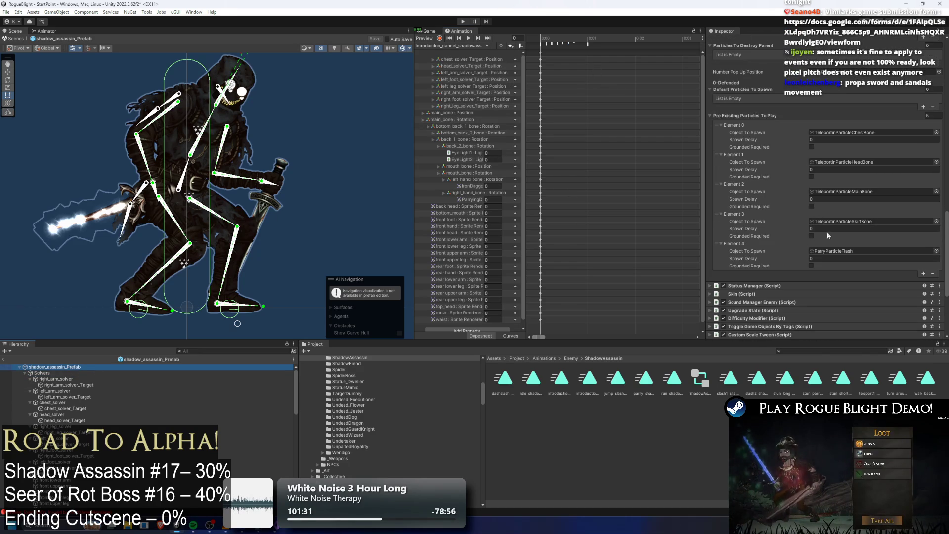
Add a sixth particle entry, copy Element 3 into Element 4, and save the prefab.
click(792, 236)
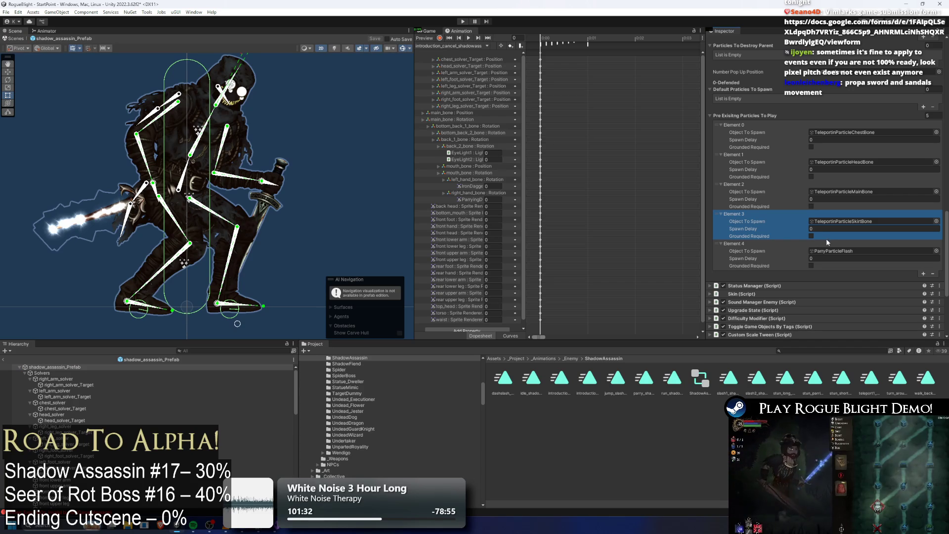
click(921, 273)
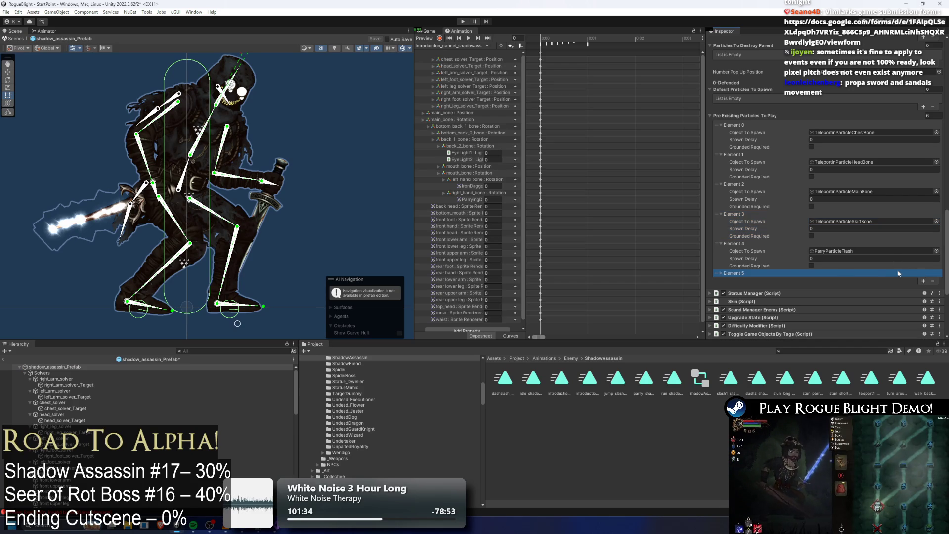
click(721, 274)
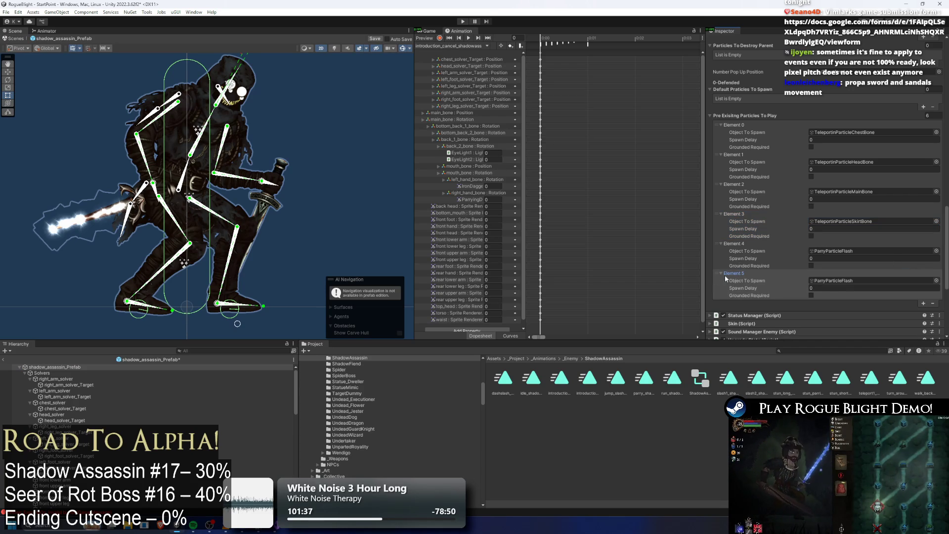
right_click(810, 222)
click(828, 241)
right_click(811, 251)
click(853, 296)
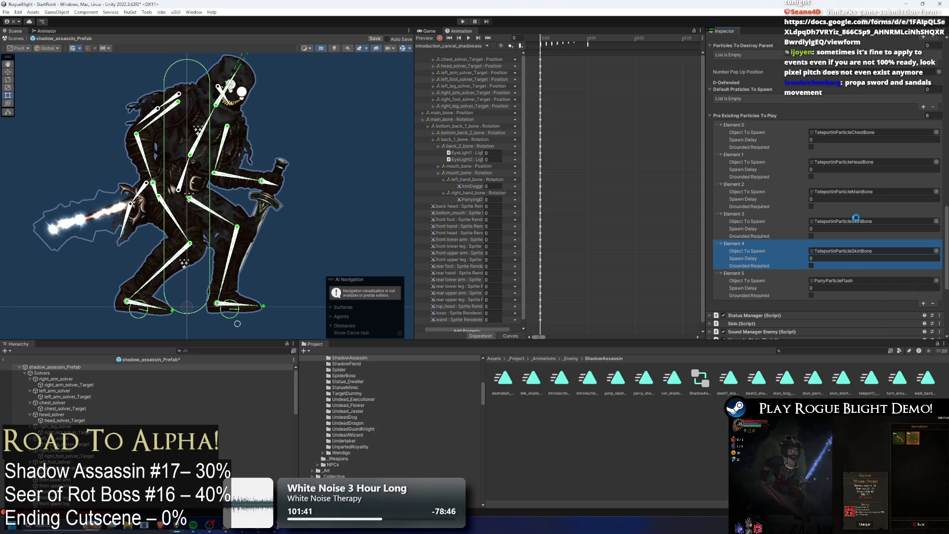
key(ctrl+s)
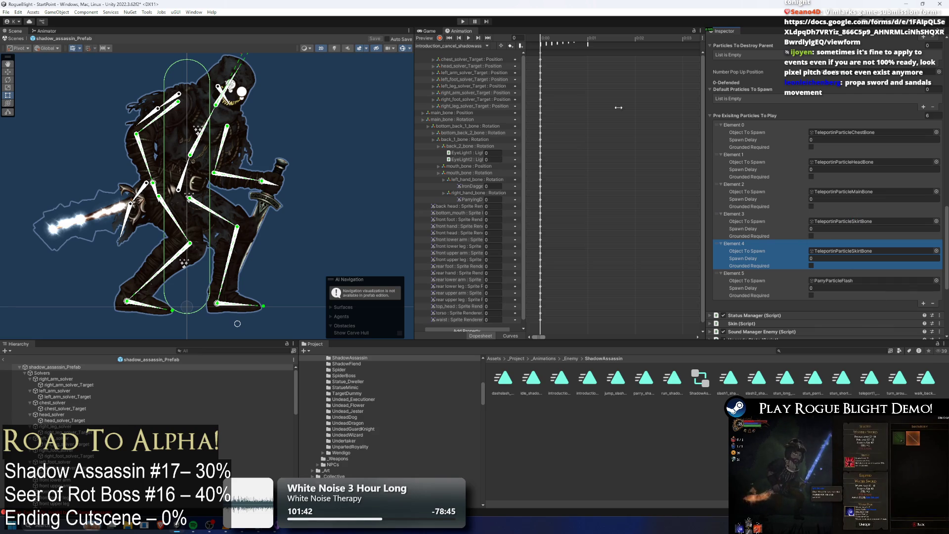
click(458, 45)
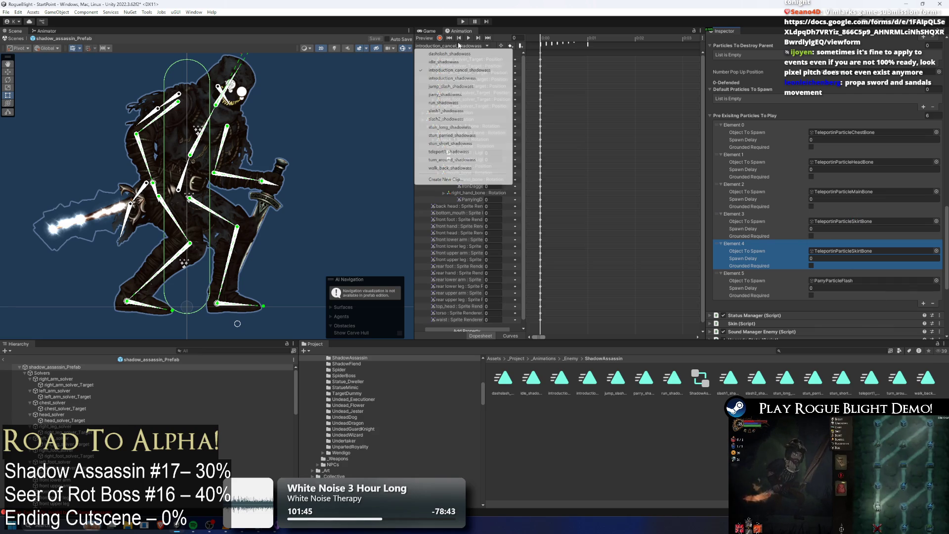
In the parry_shadowass clip, set the particle event's Int parameter to 5.
click(445, 95)
click(632, 45)
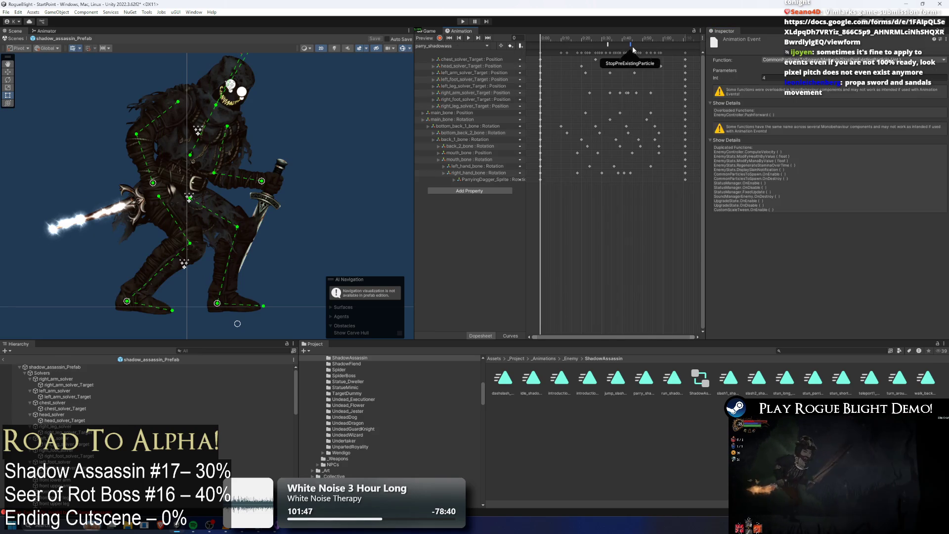
click(607, 44)
click(770, 75)
text(5)
drag(597, 42, 610, 42)
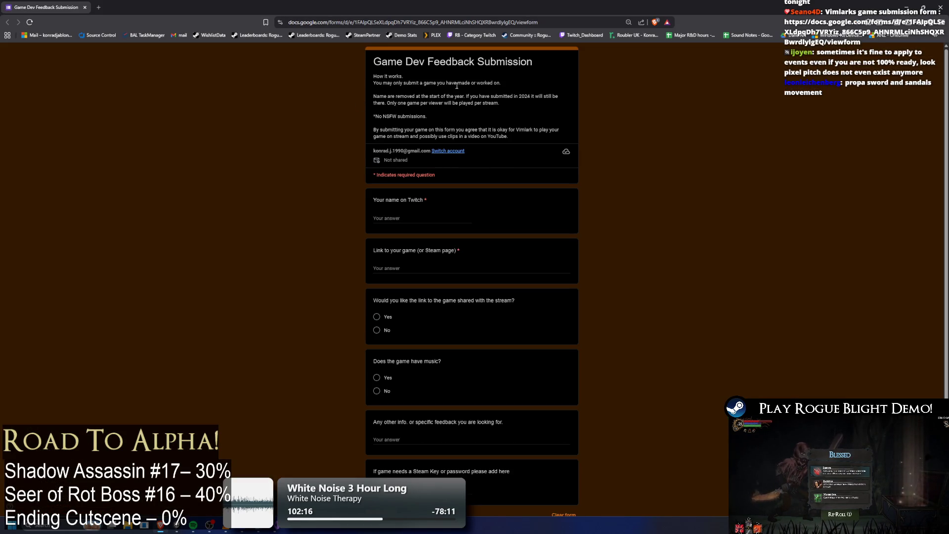
scroll(456, 103, down, 2)
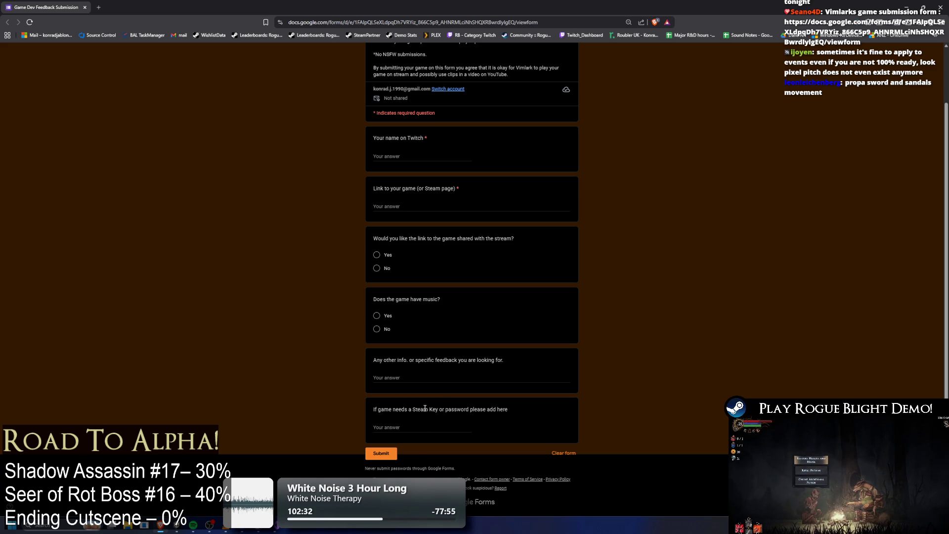
key(alt+Tab)
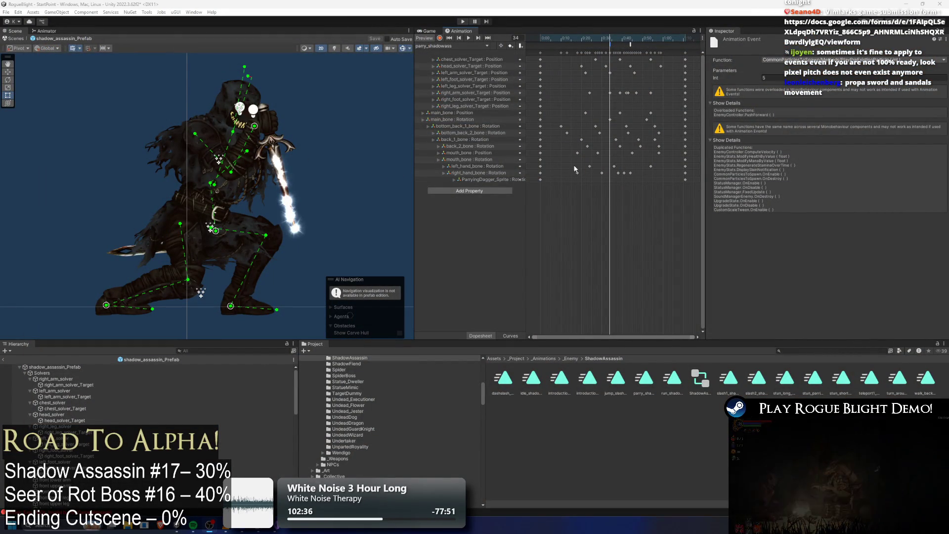
Scrub the parry clip to frame 45, then paste the feedback form link as line 113 of TODO.txt.
drag(554, 38, 603, 44)
mouse_move(603, 43)
mouse_down()
mouse_move(636, 40)
mouse_move(611, 44)
mouse_up()
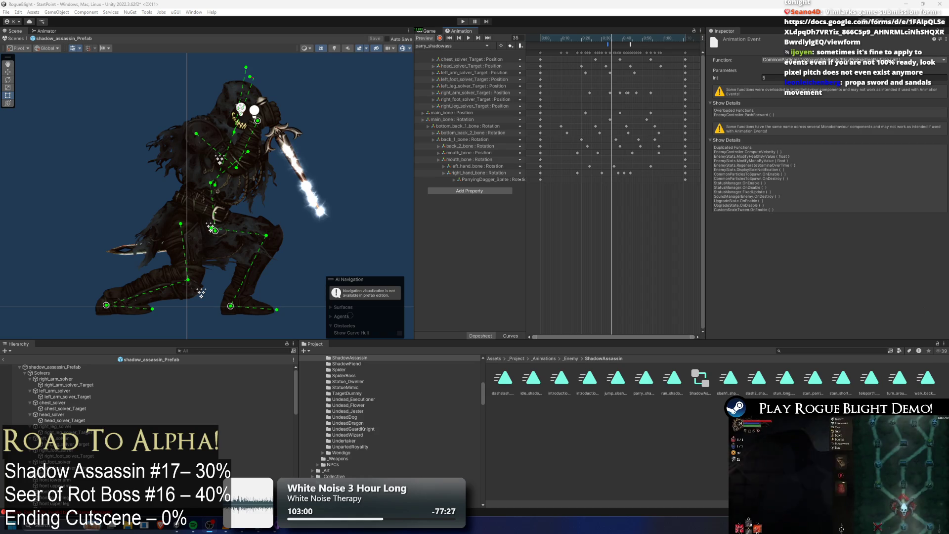
key(alt+Tab)
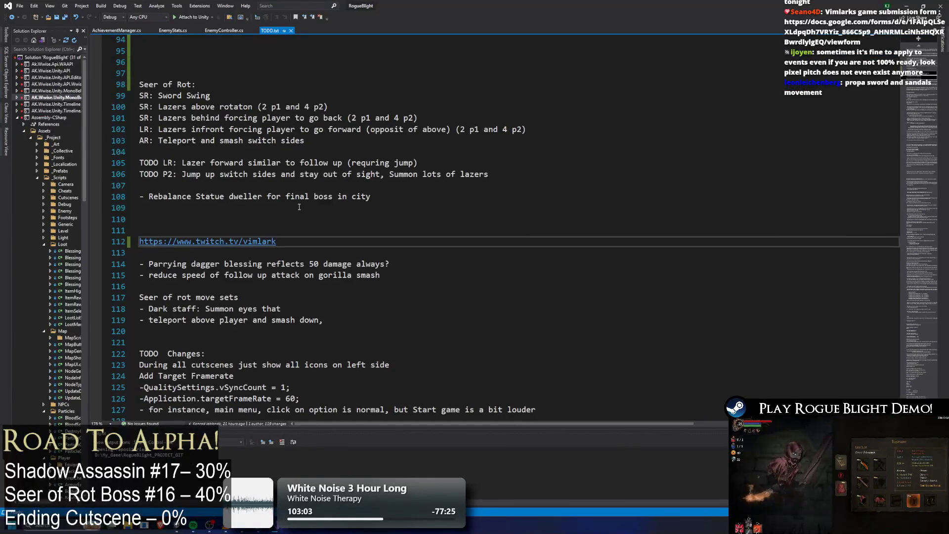
key(Return)
key(ctrl+v)
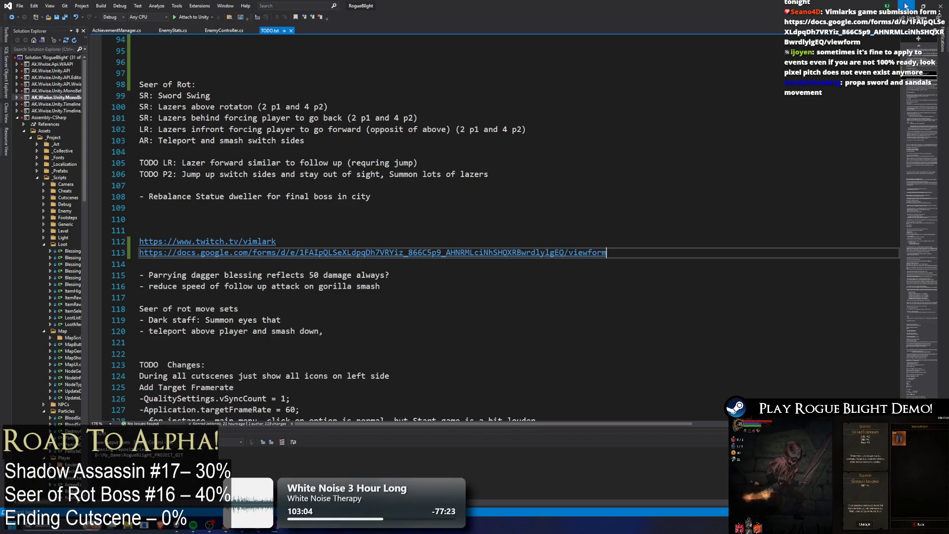
click(908, 6)
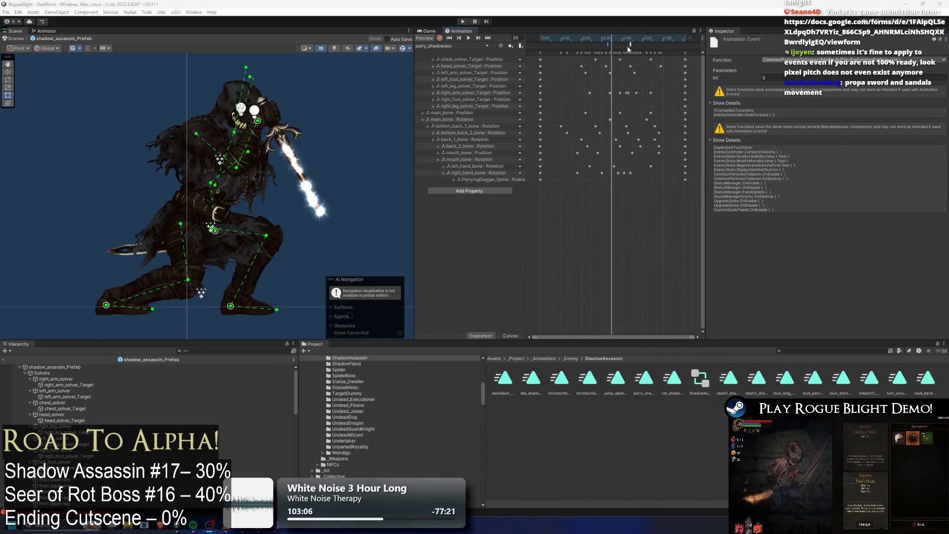
click(599, 39)
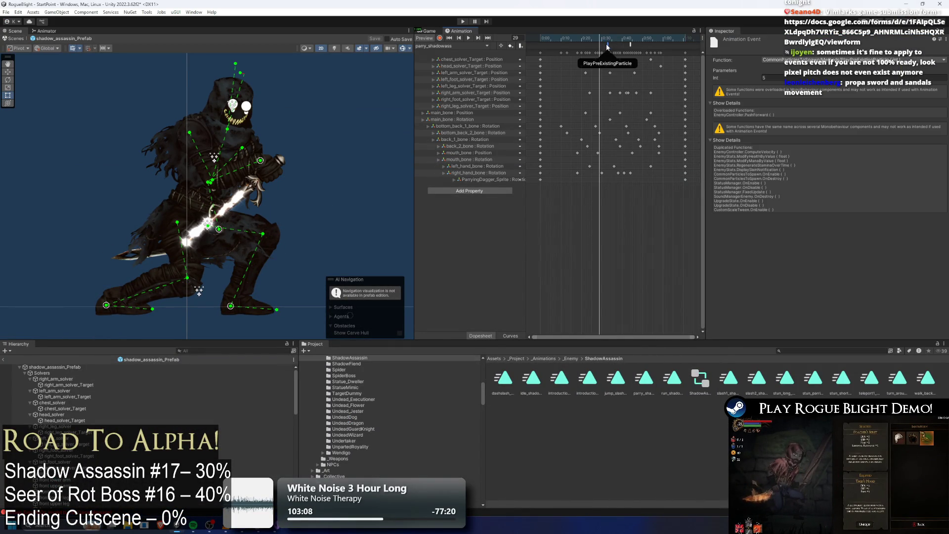
click(800, 350)
text(el prefa)
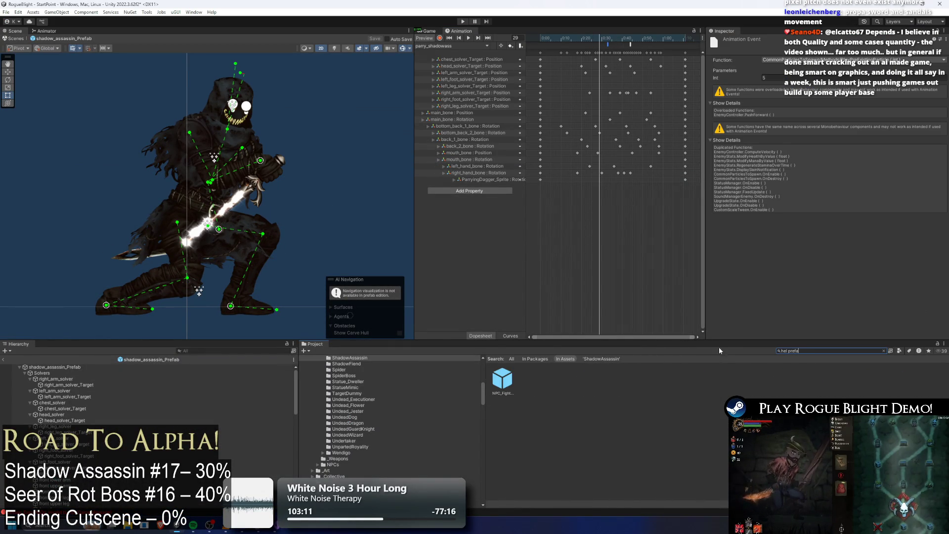
double_click(502, 378)
click(481, 46)
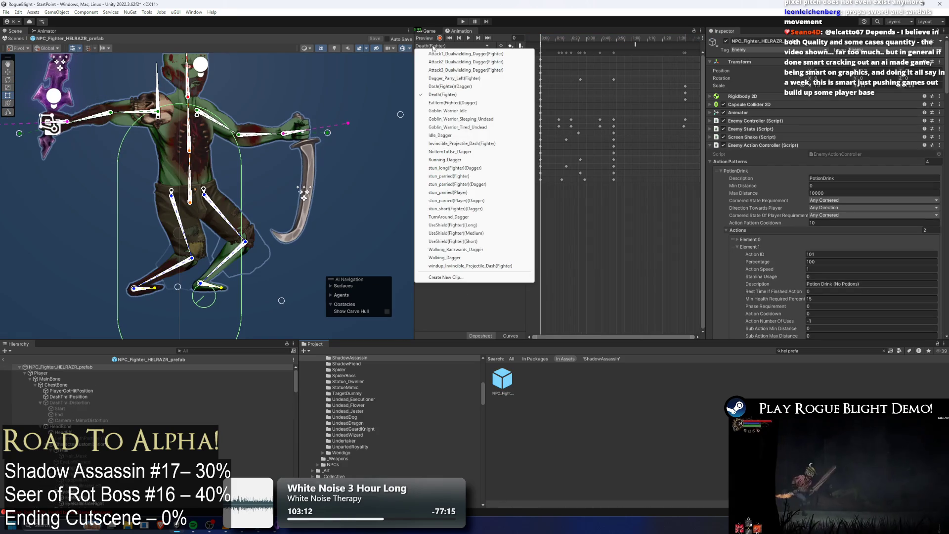
click(479, 78)
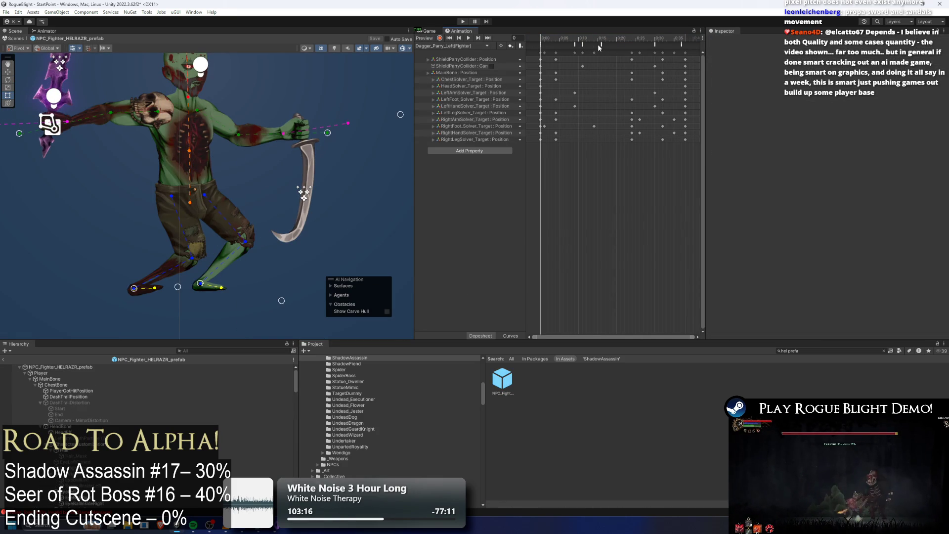
click(600, 44)
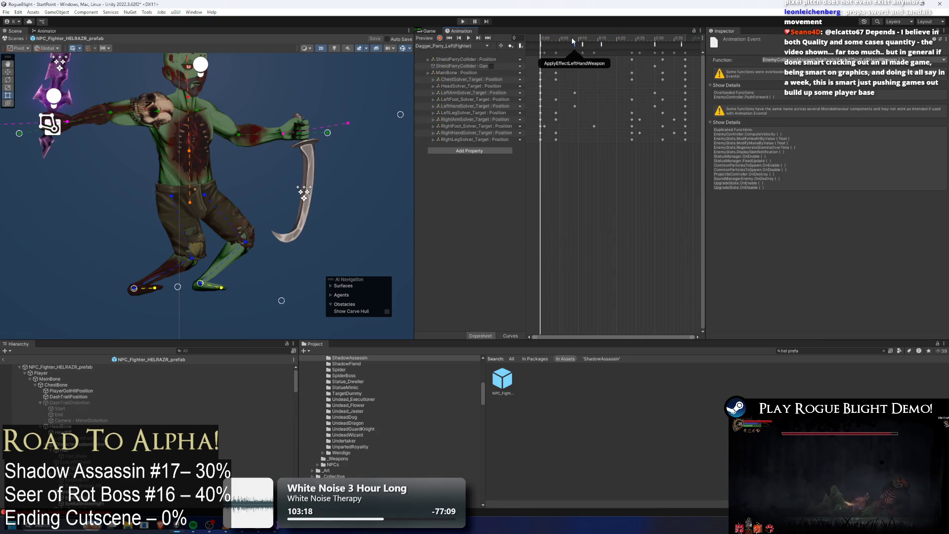
click(584, 44)
click(571, 41)
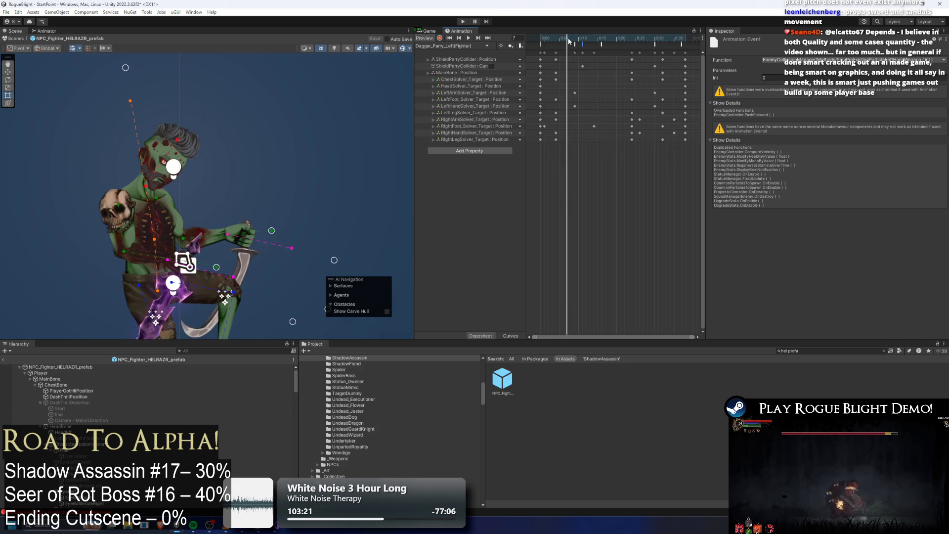
click(632, 64)
click(655, 44)
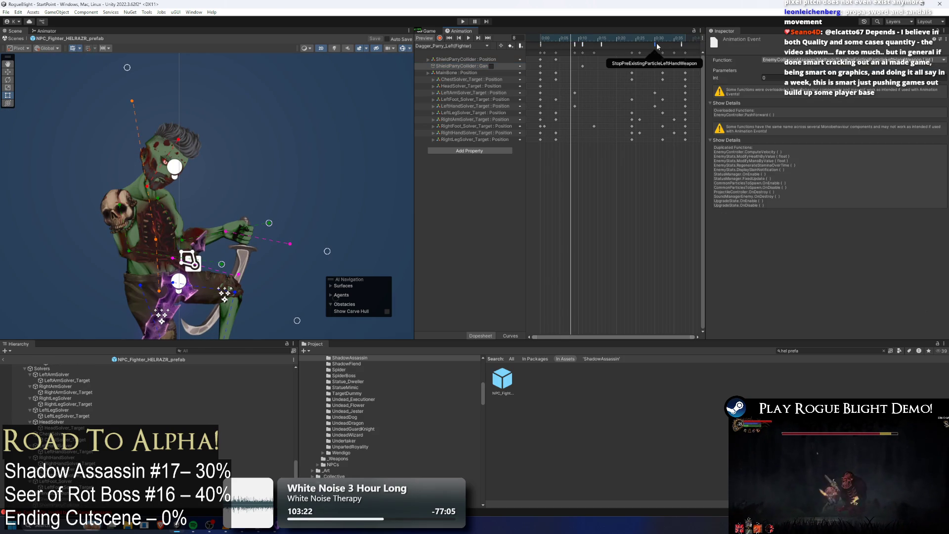
click(681, 40)
click(682, 44)
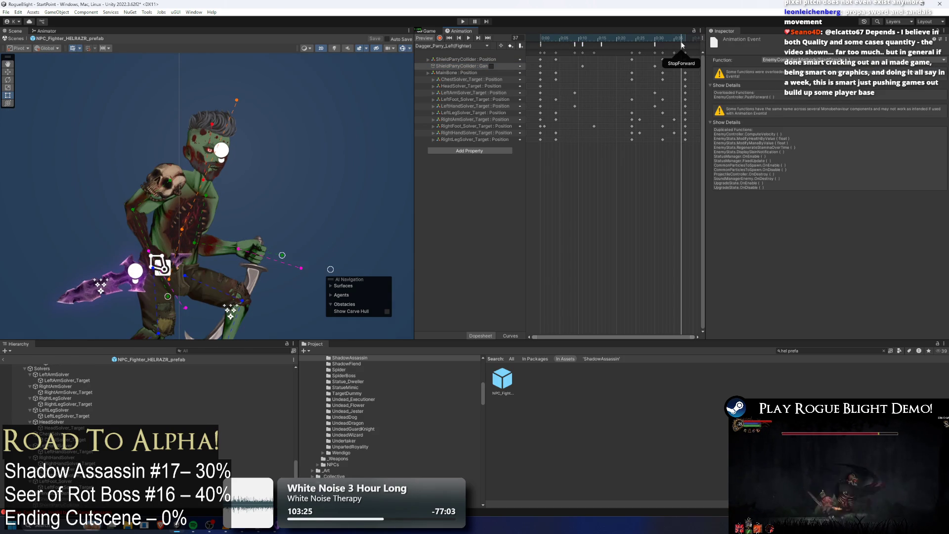
click(684, 45)
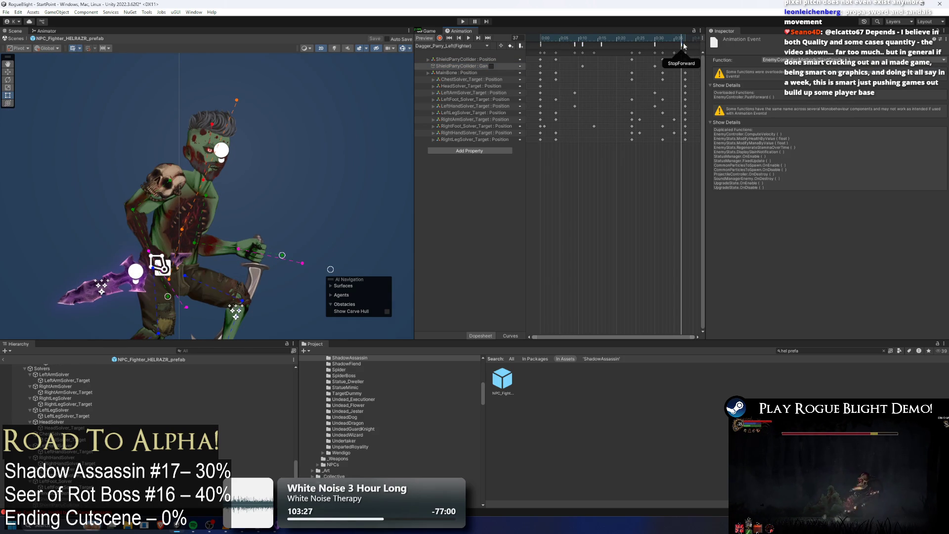
click(884, 350)
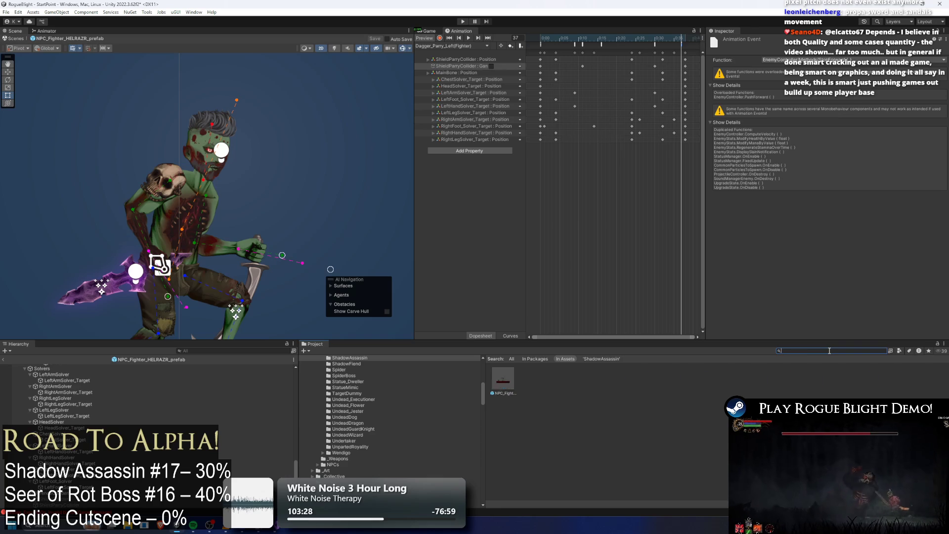
text(:shadow prefab)
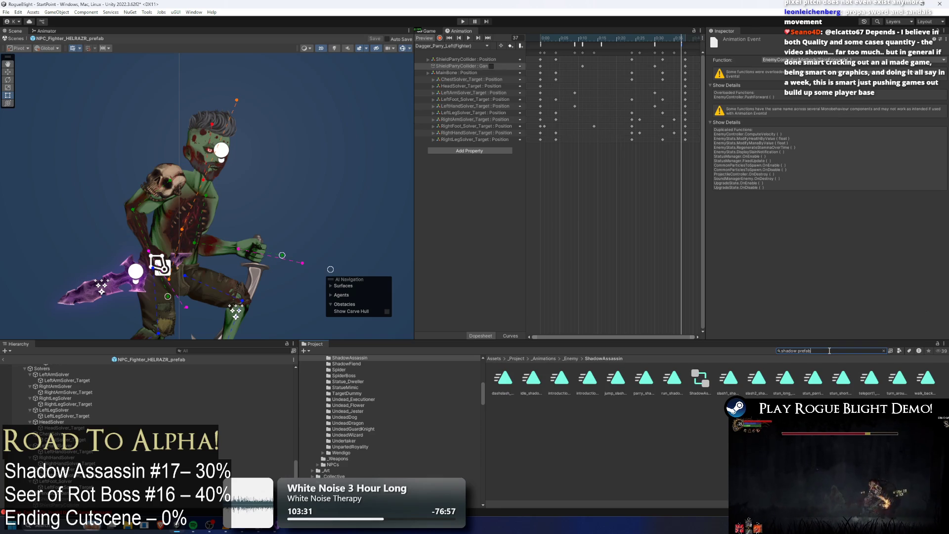
double_click(502, 378)
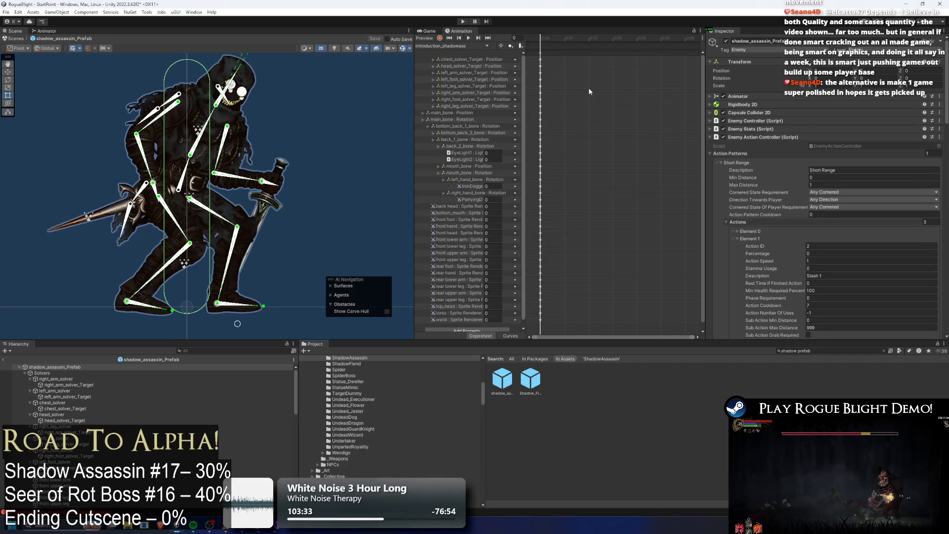
Switch to the parry_shadowass clip and add an animation event at the playhead.
click(473, 48)
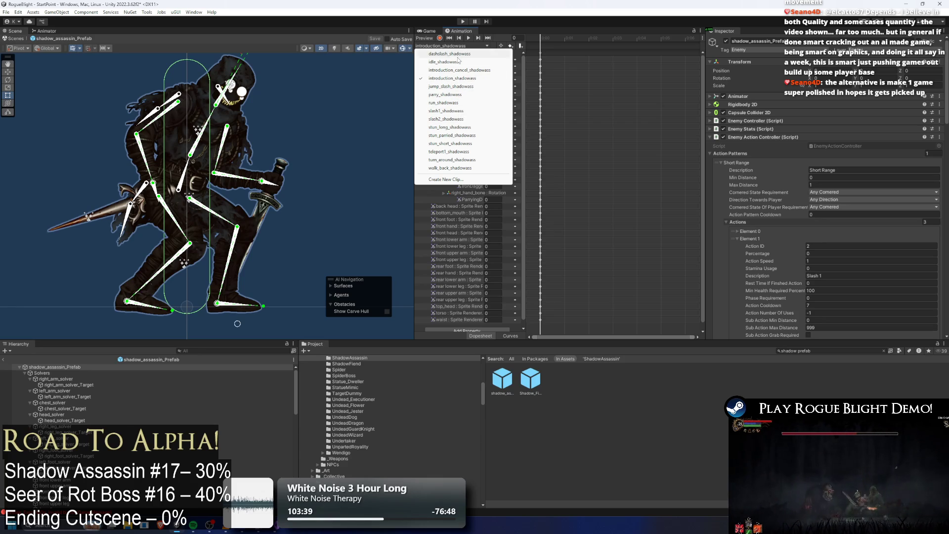
click(445, 94)
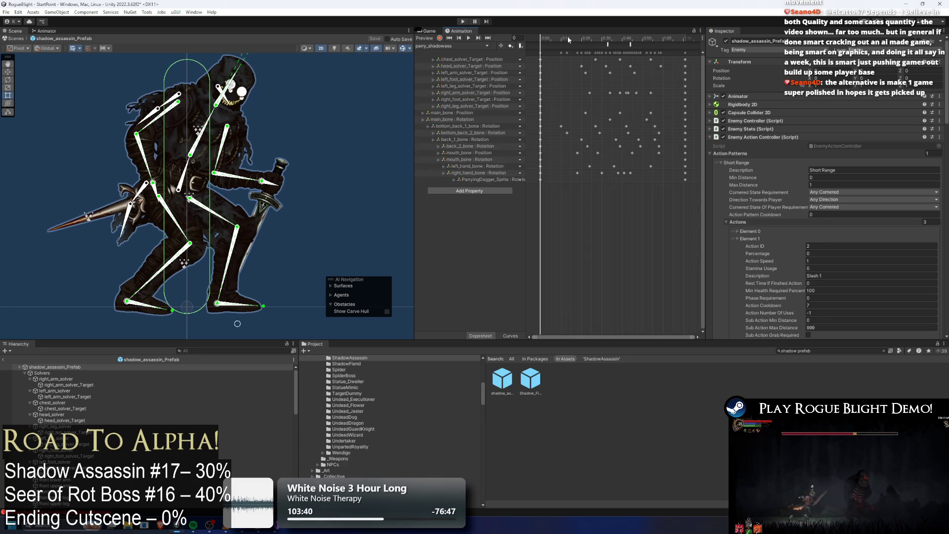
click(568, 38)
right_click(582, 47)
click(583, 49)
Set the event's function to EnemyController's PushForward(float) with a Float of 0.25.
click(825, 60)
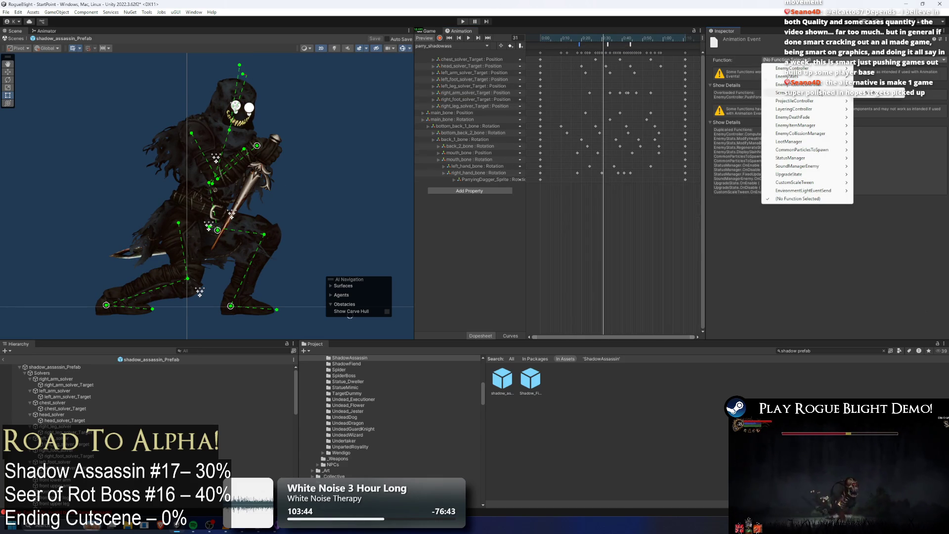
mouse_move(811, 101)
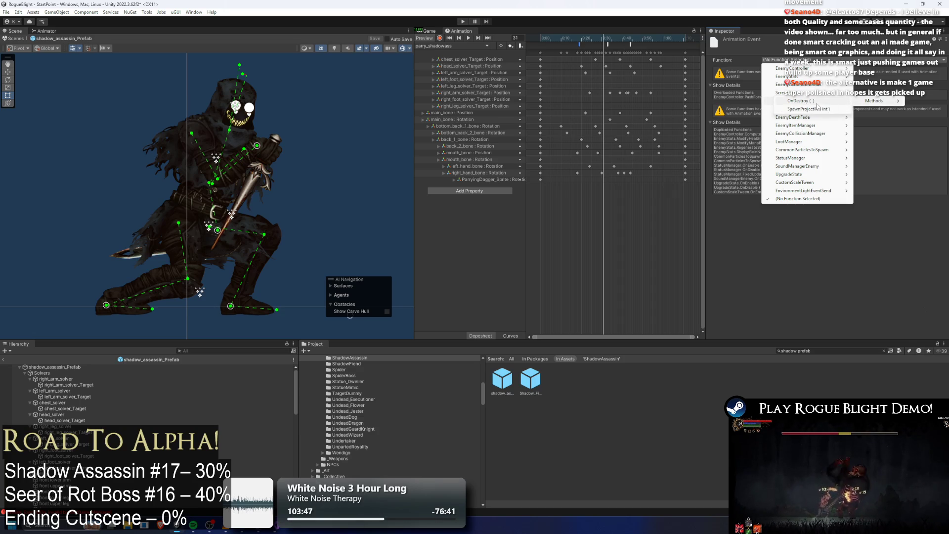
mouse_move(796, 68)
mouse_move(875, 69)
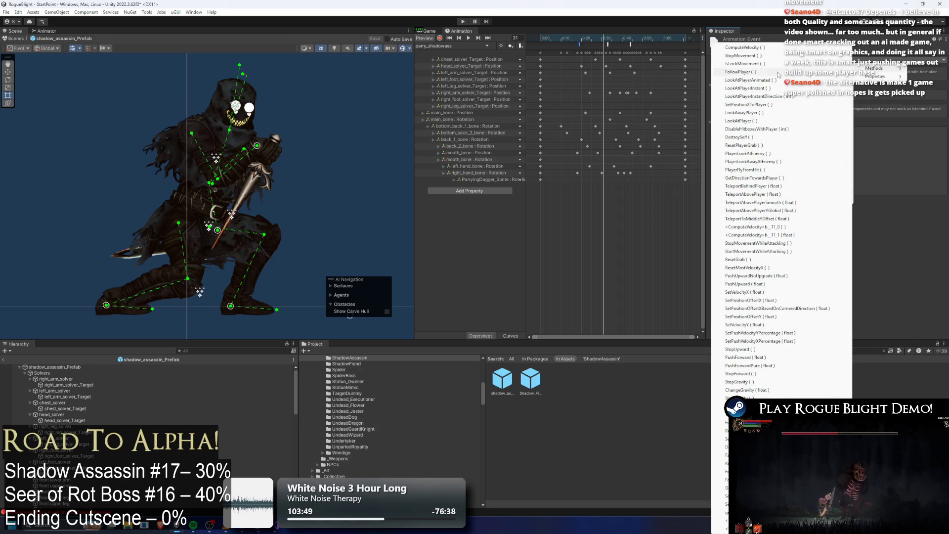
key(p)
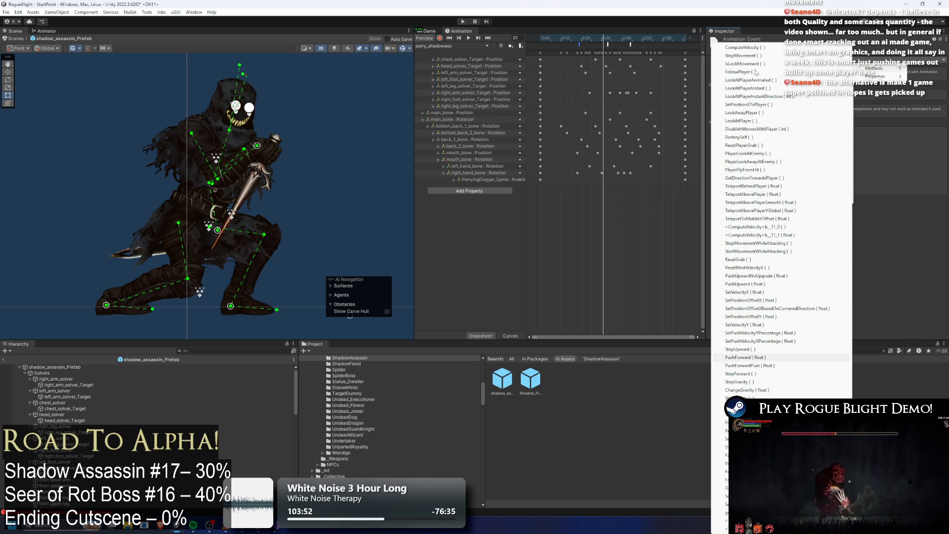
key(Return)
click(777, 77)
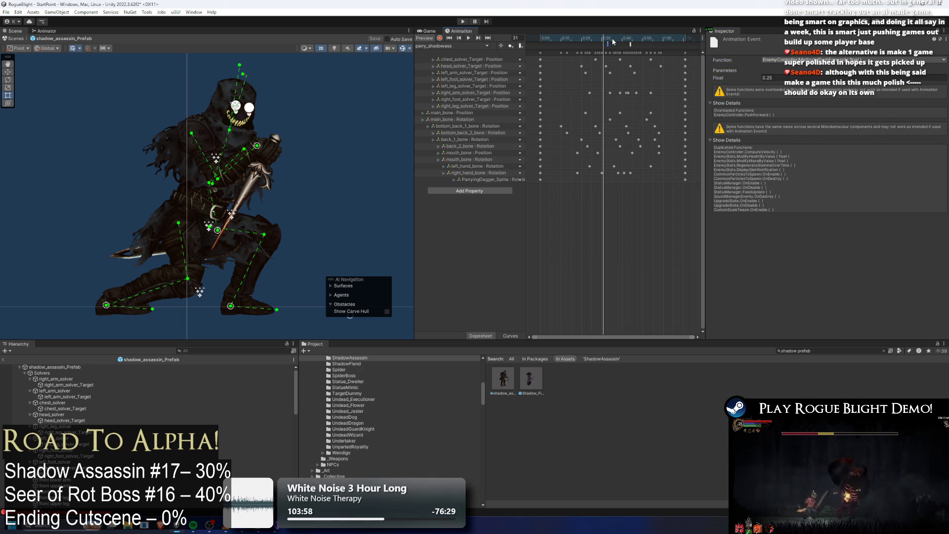
Move the playhead to frame 44 and review the event's method list without changing it.
click(630, 43)
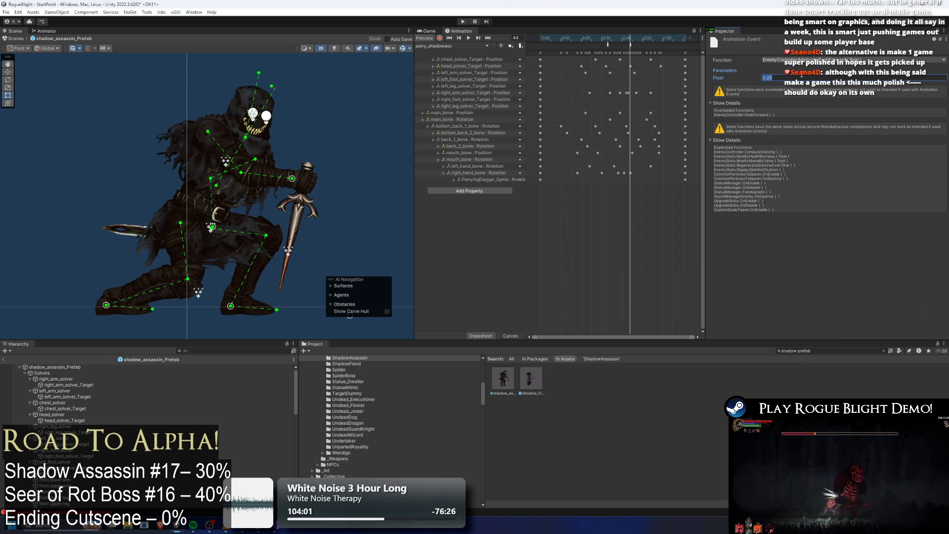
click(801, 60)
mouse_move(790, 67)
mouse_move(874, 68)
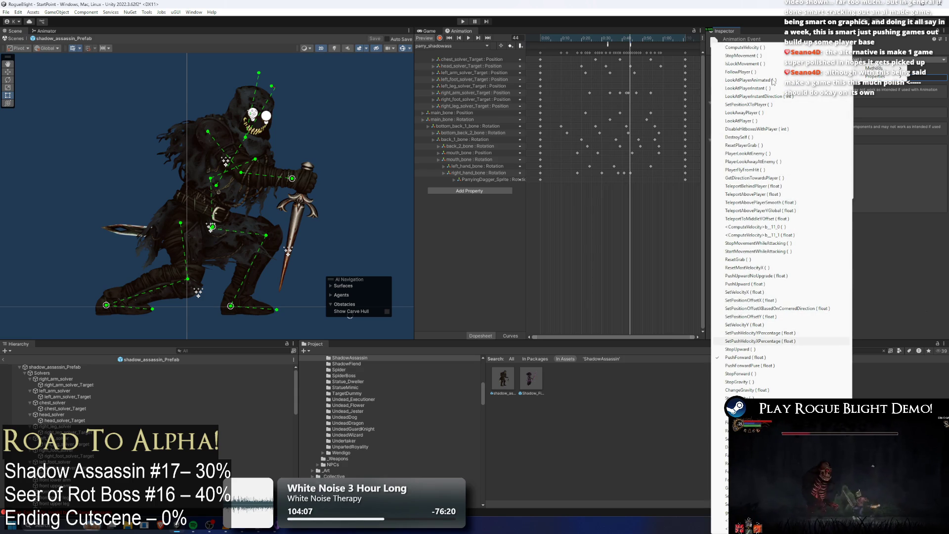
key(Return)
Open the NPC_Fighter prefab and copy its ShieldParryCollider object.
click(819, 350)
text(li:bel prefab)
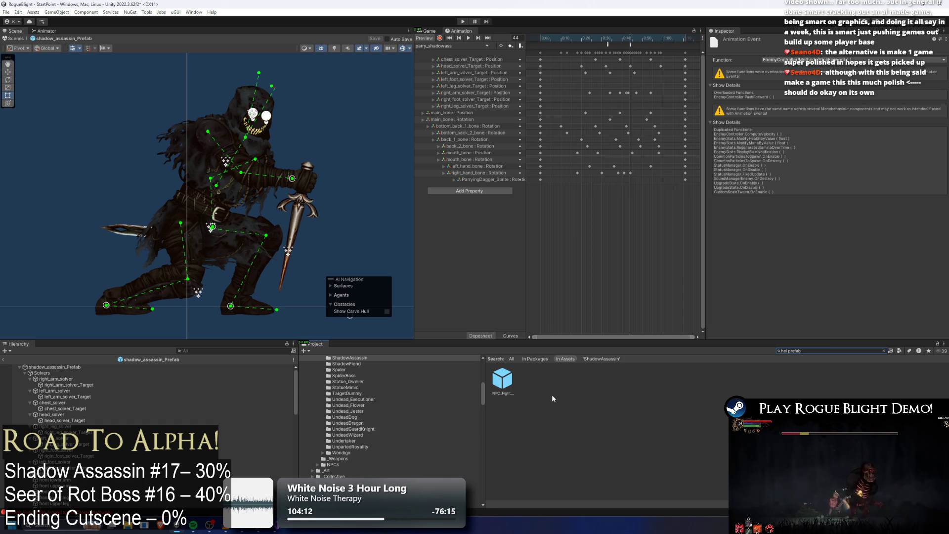
double_click(502, 379)
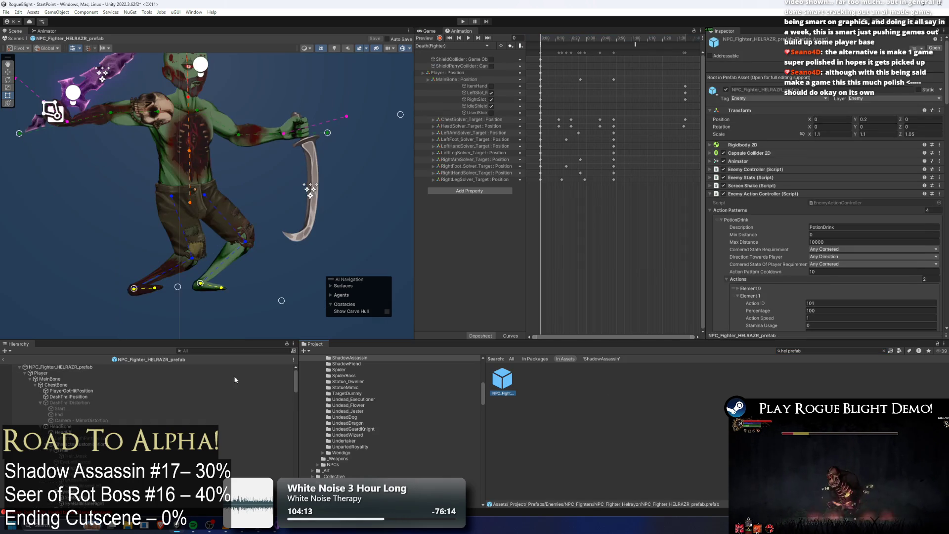
click(216, 351)
text(parry)
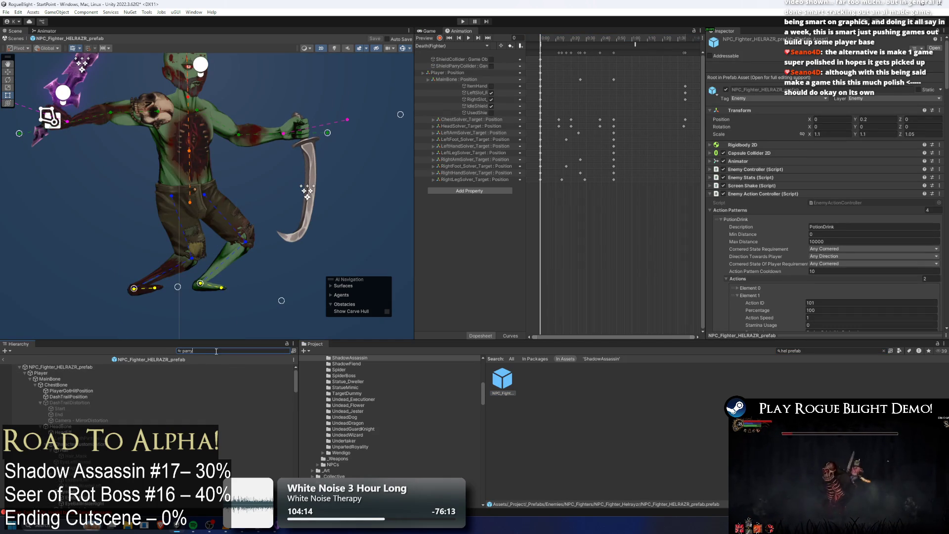
click(84, 374)
right_click(61, 384)
click(119, 77)
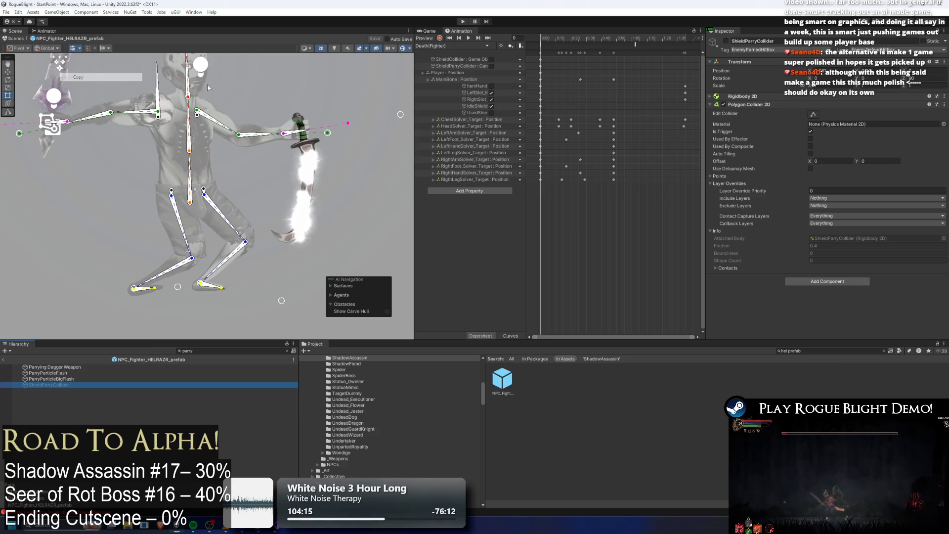
Search 'shadow prefab' and reopen shadow_assassin_Prefab.
click(837, 349)
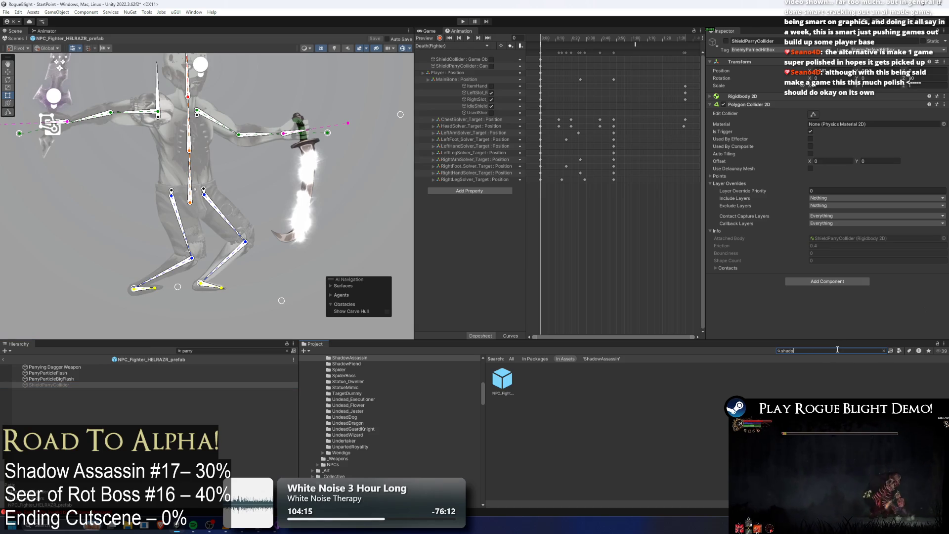
text(w prefab)
double_click(508, 380)
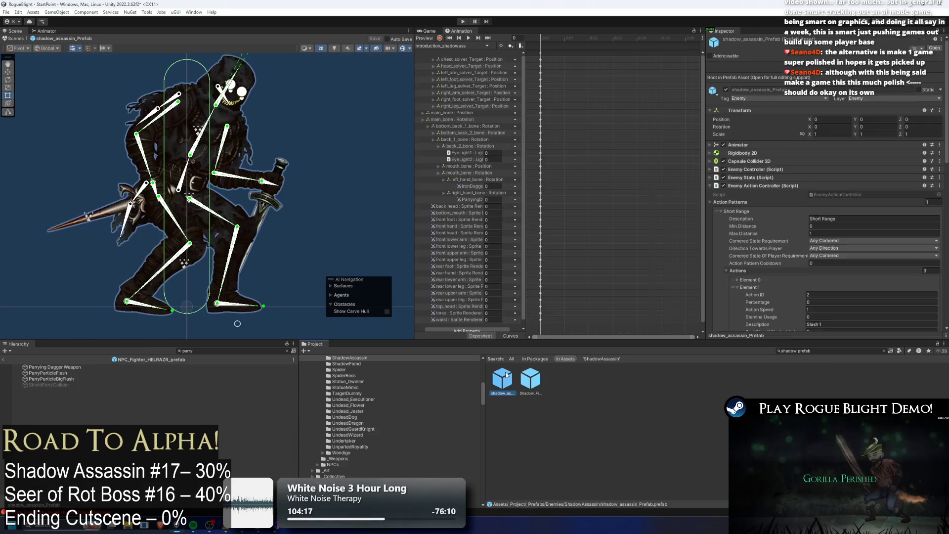
Paste the ShieldParryCollider onto the shadow assassin prefab's root in the hierarchy.
click(25, 373)
click(84, 379)
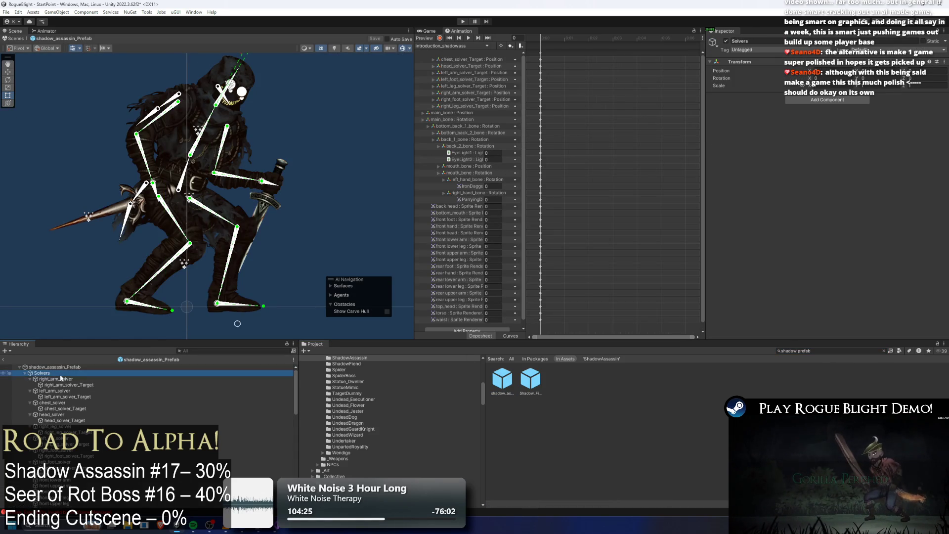
key(Down)
key(Down)
key(Down)
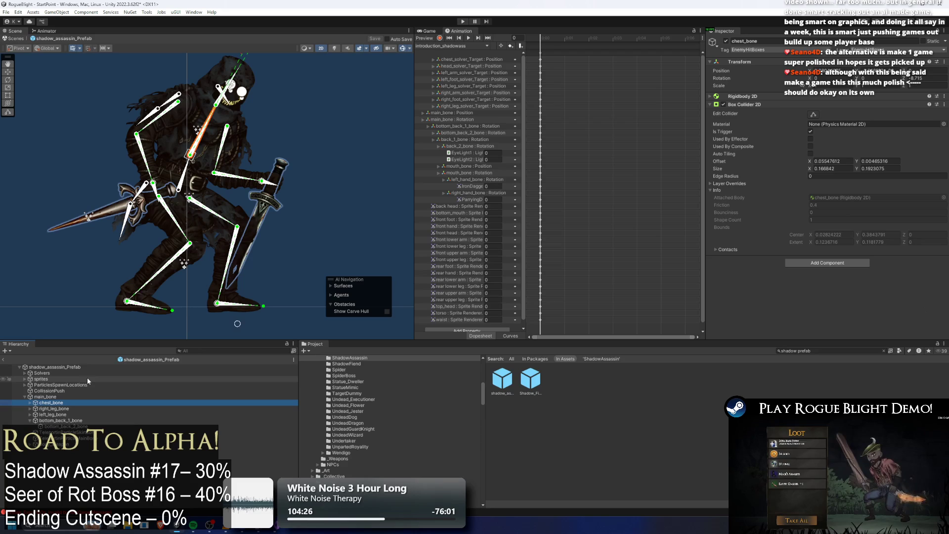
key(Up)
key(Left)
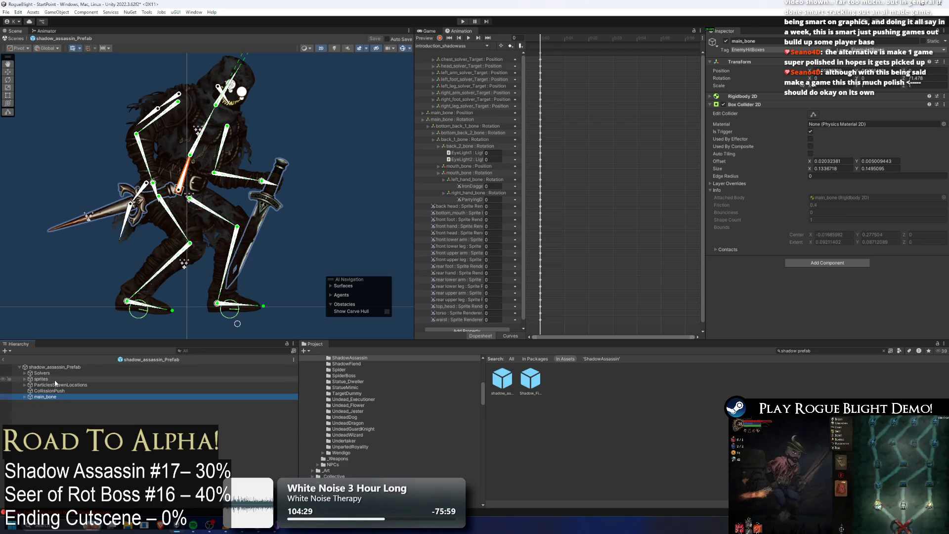
right_click(44, 368)
click(84, 93)
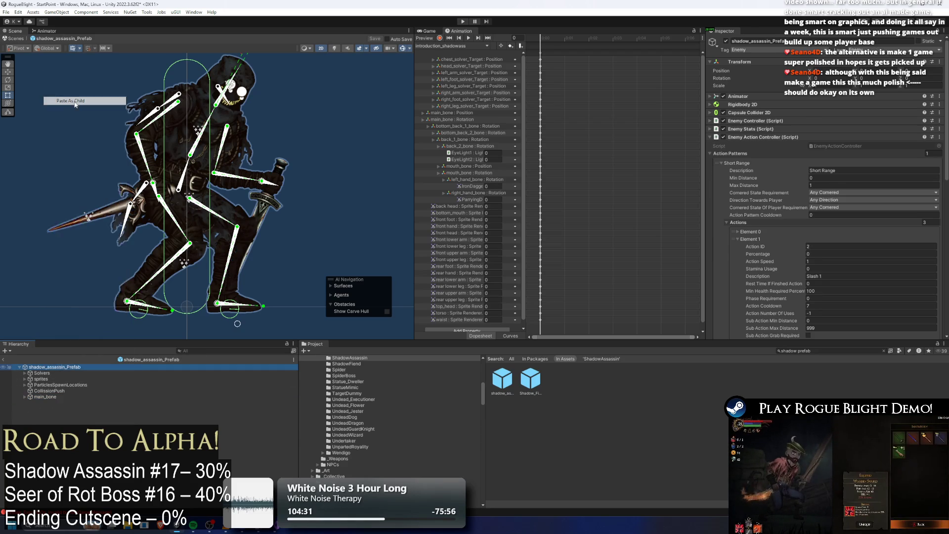
Move the parry collider up to the assassin's dagger hand.
click(813, 115)
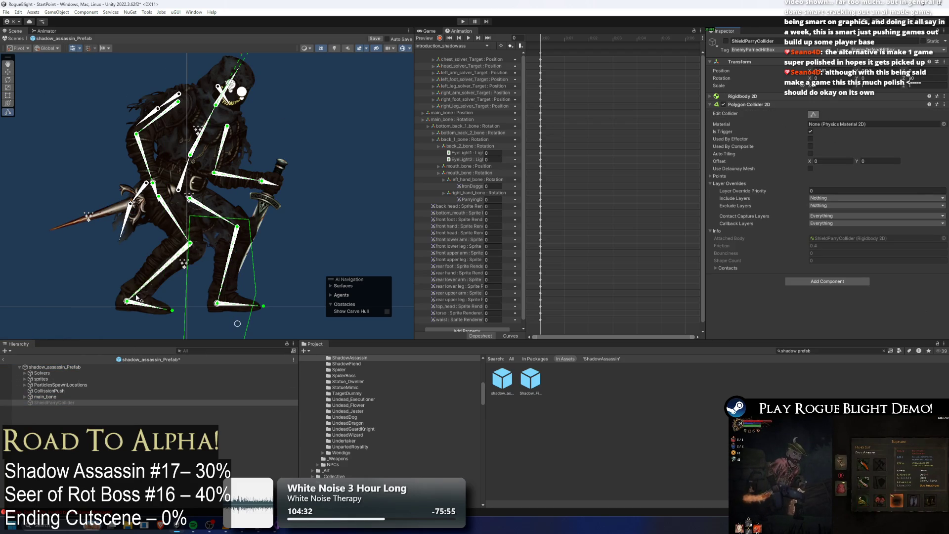
click(60, 403)
scroll(233, 257, down, 2)
drag(229, 281, 256, 213)
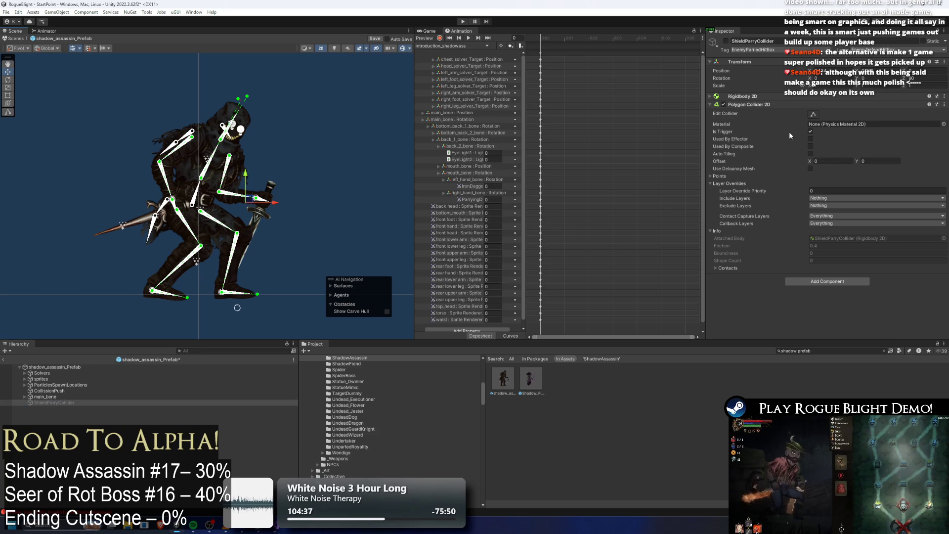
Reshape the collider's polygon points to stretch from the head down to the feet.
click(814, 115)
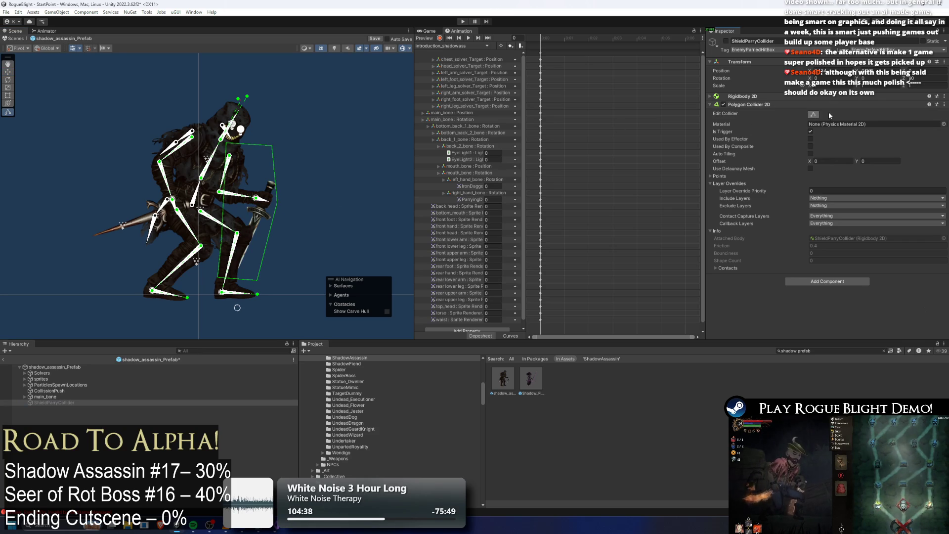
drag(227, 145, 233, 103)
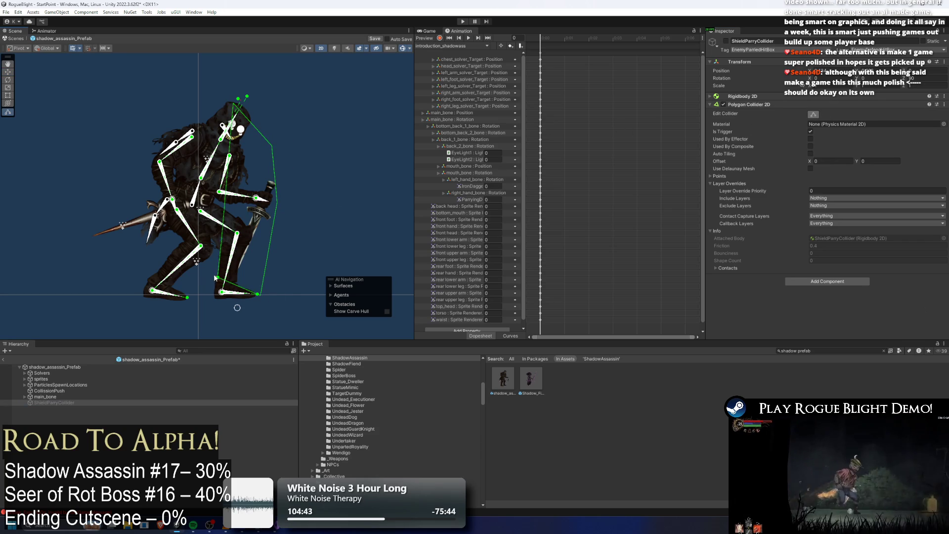
mouse_move(217, 279)
mouse_down()
mouse_move(216, 299)
mouse_move(207, 300)
mouse_up()
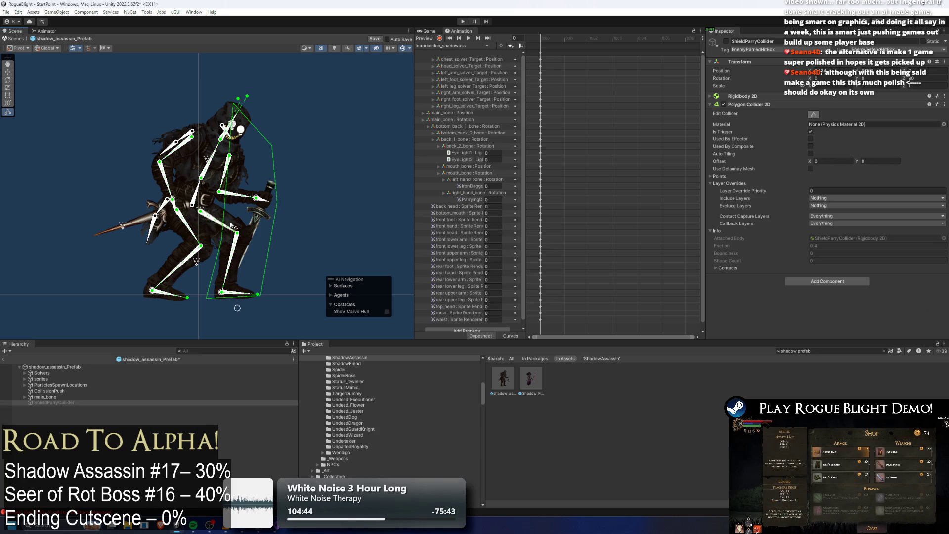
mouse_move(222, 242)
mouse_down()
mouse_move(235, 104)
mouse_move(217, 104)
mouse_up()
drag(276, 147, 277, 128)
Load the parry_shadowass clip at the dagger-raised frame and shift the collider toward the dagger.
click(465, 46)
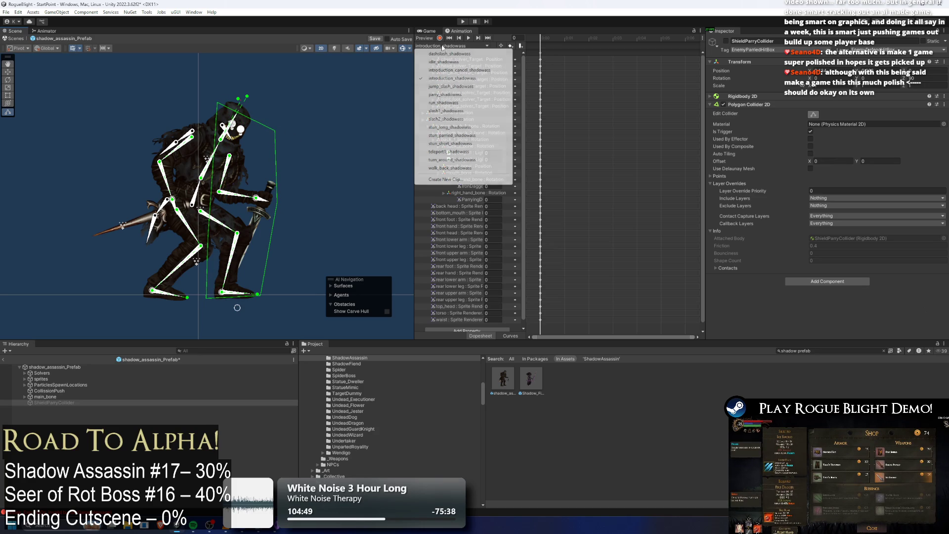
click(452, 95)
drag(547, 34, 629, 39)
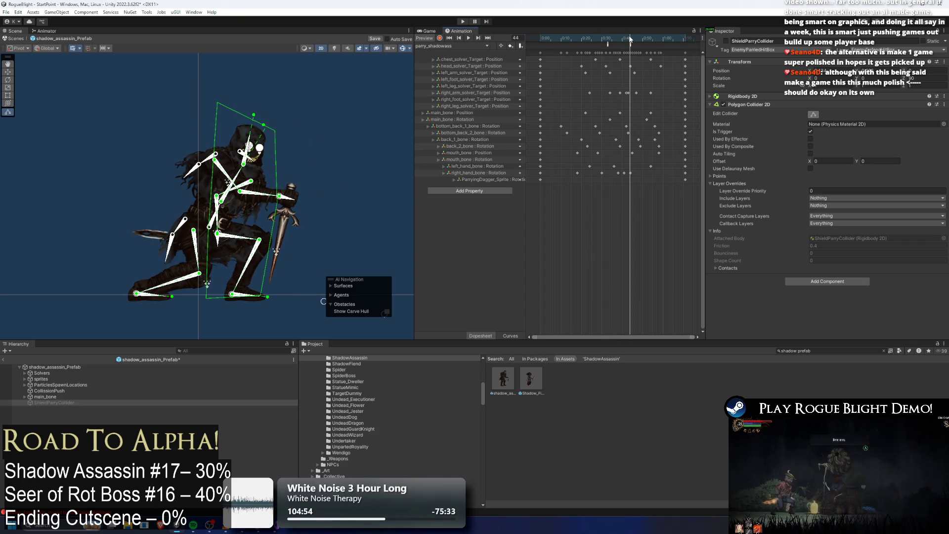
key(w)
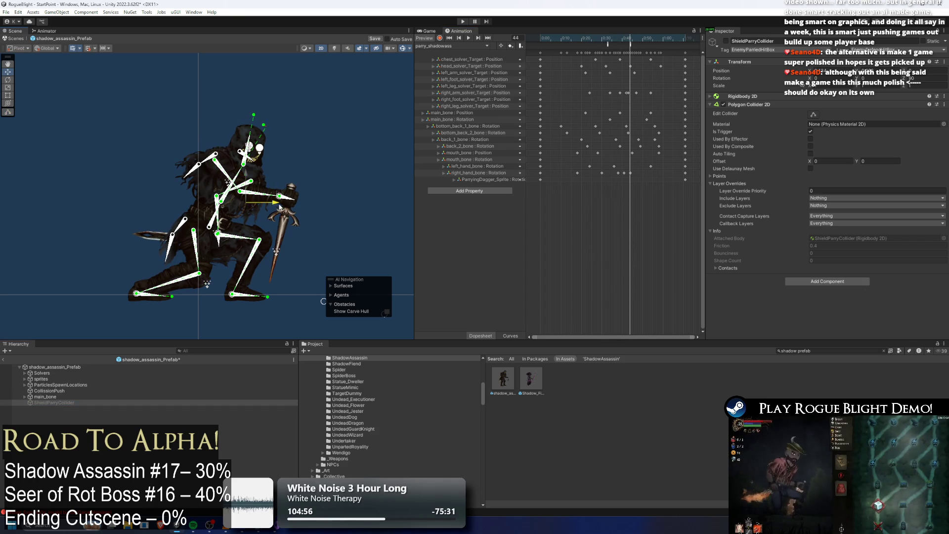
drag(277, 207, 297, 204)
Refit the collider's vertices around the raised dagger, extending a point out to its tip.
click(813, 115)
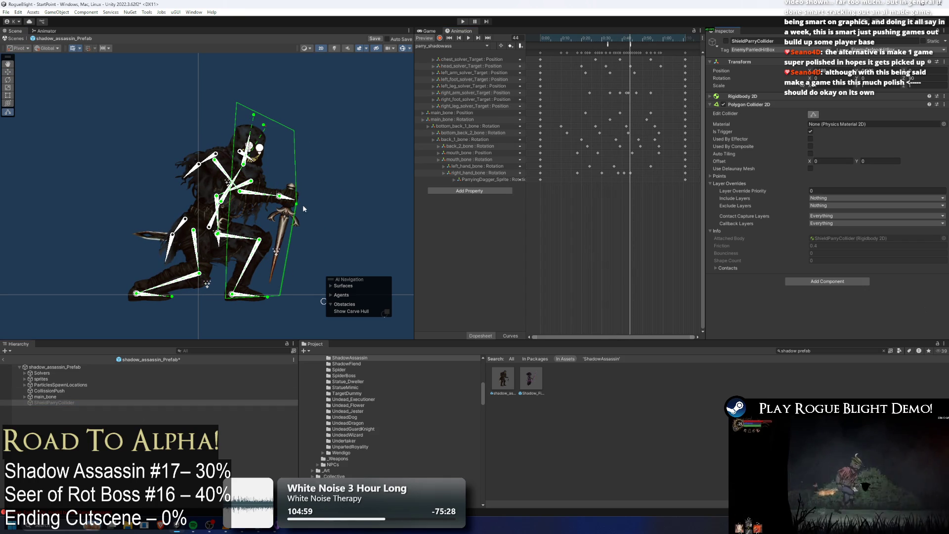
drag(305, 203, 302, 180)
drag(295, 131, 289, 136)
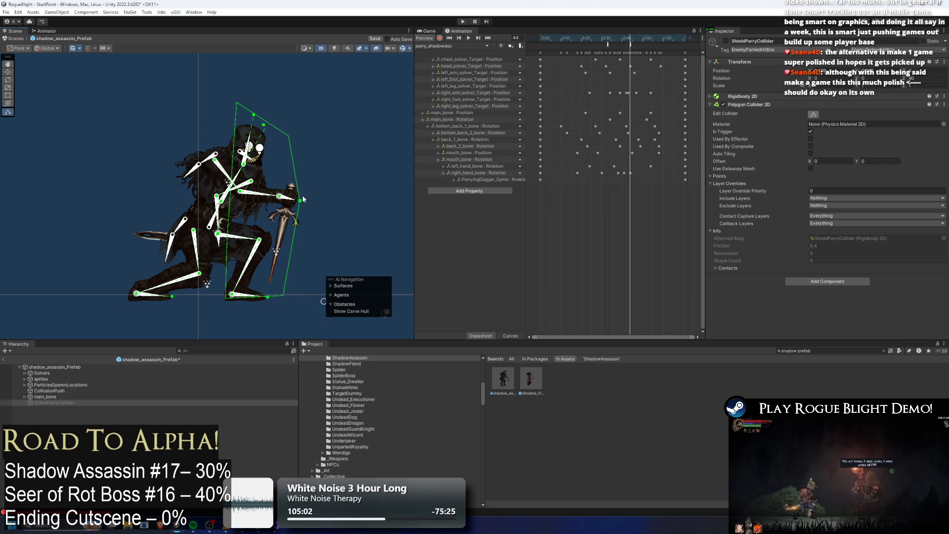
drag(237, 103, 240, 118)
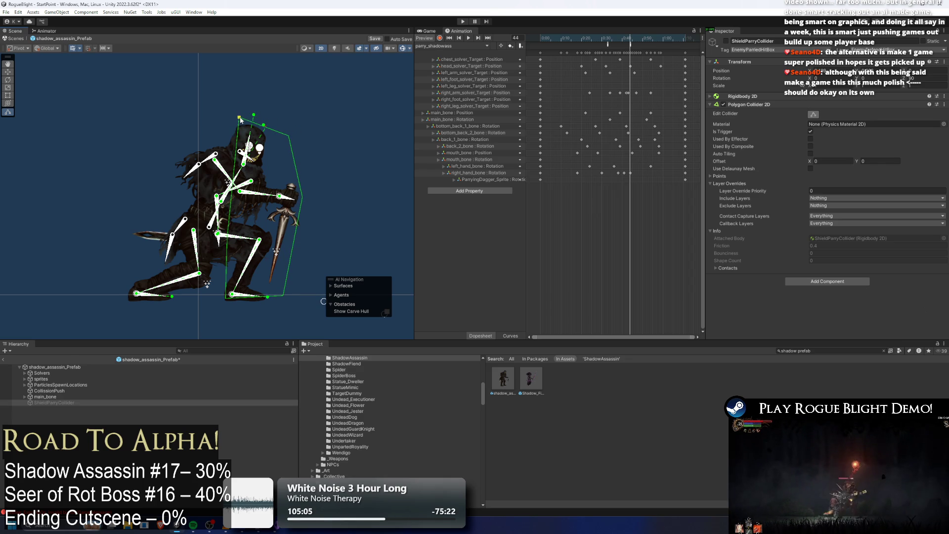
drag(288, 299, 282, 304)
mouse_move(608, 39)
mouse_down()
mouse_move(630, 42)
mouse_move(620, 43)
mouse_up()
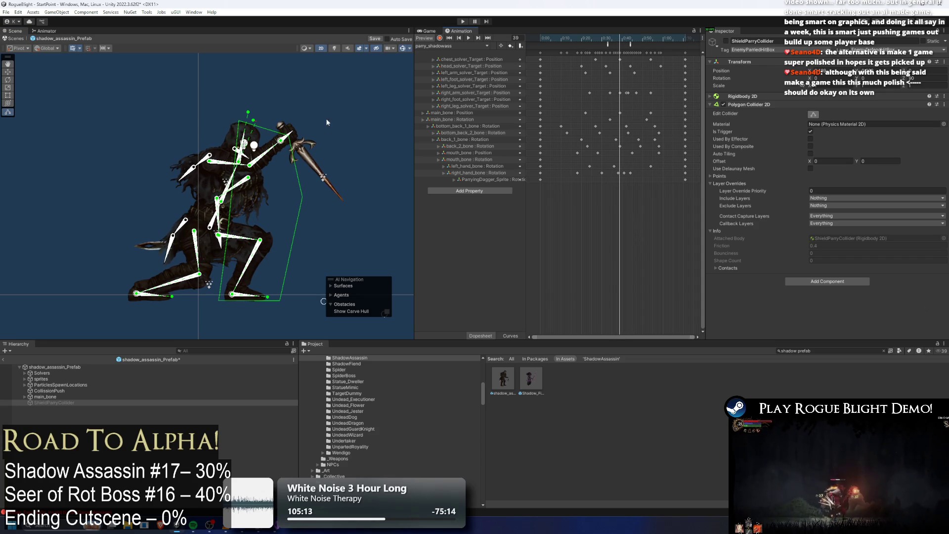
mouse_move(305, 127)
mouse_down()
mouse_move(315, 123)
mouse_move(302, 126)
mouse_up()
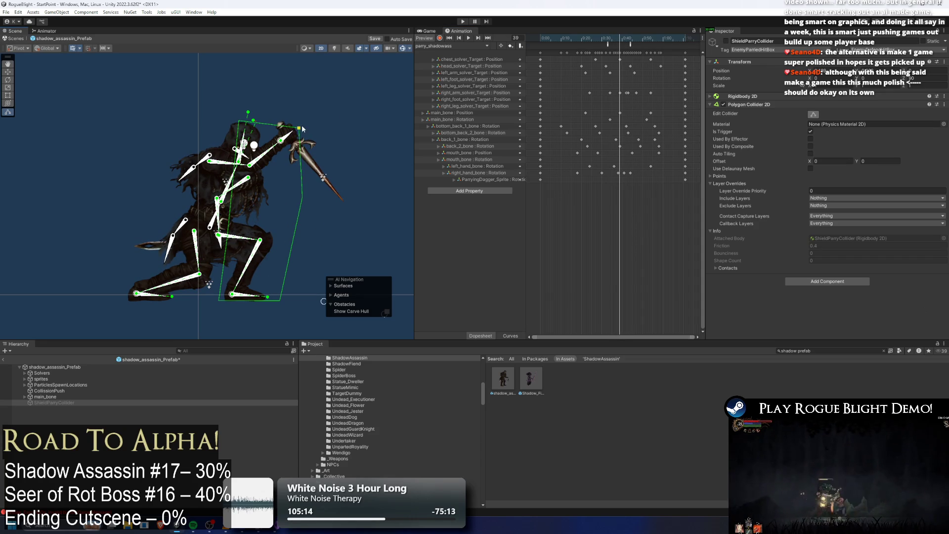
drag(306, 193, 322, 181)
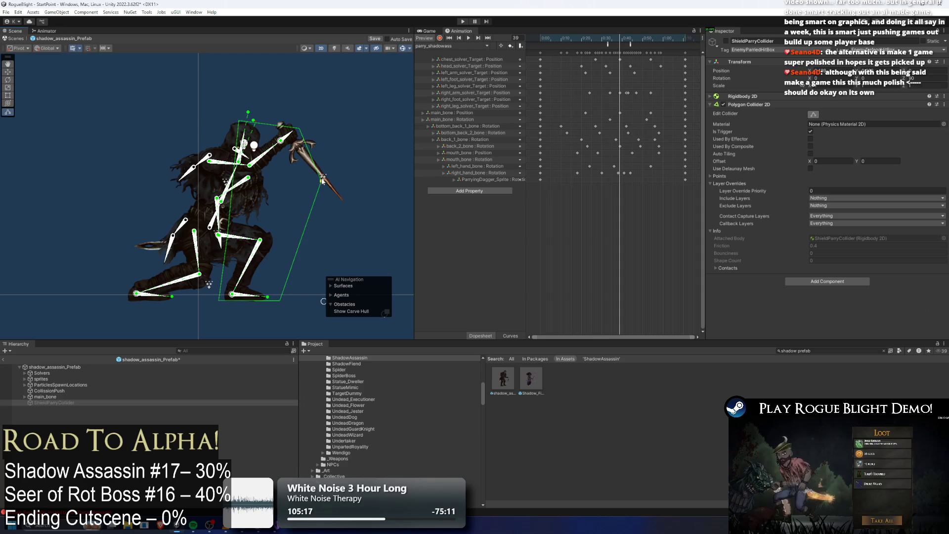
Check the parry clip's events at frame 40 and save the prefab.
click(604, 45)
drag(621, 42, 622, 42)
click(68, 402)
key(ctrl+s)
Record a key enabling the ShieldParryCollider at frame 33 of parry_shadowass.
click(547, 39)
drag(546, 39, 609, 38)
click(440, 38)
click(54, 402)
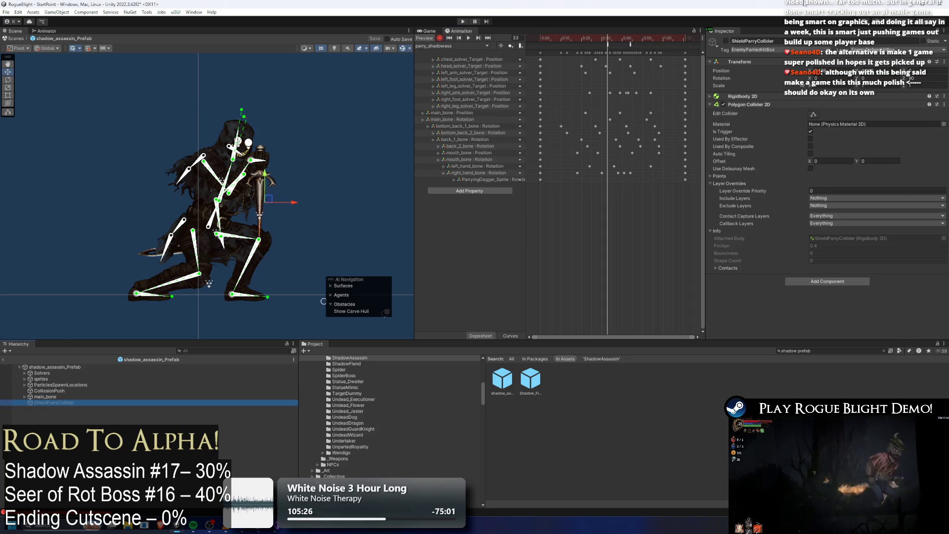
click(726, 42)
Review the collider keys by stepping frames, checking the frame-0 key and frame 30.
key(period)
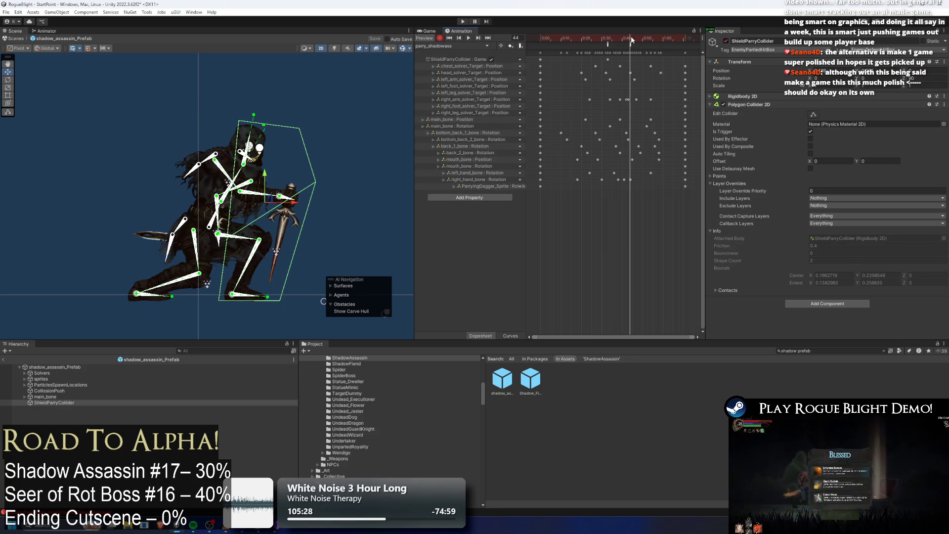
key(period)
click(541, 38)
click(541, 60)
click(685, 38)
drag(541, 39, 602, 38)
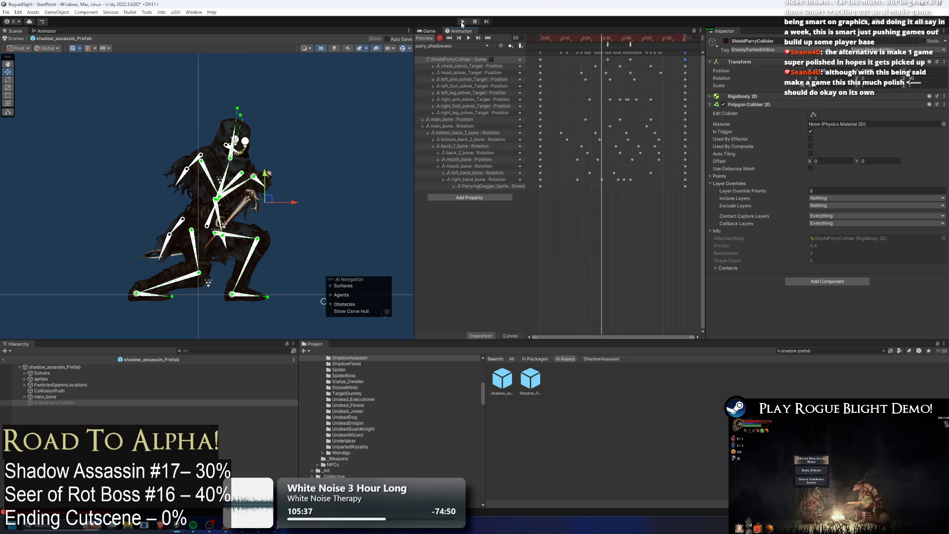
Save the prefab changes and enter Play mode past the modifications warning.
key(ctrl+s)
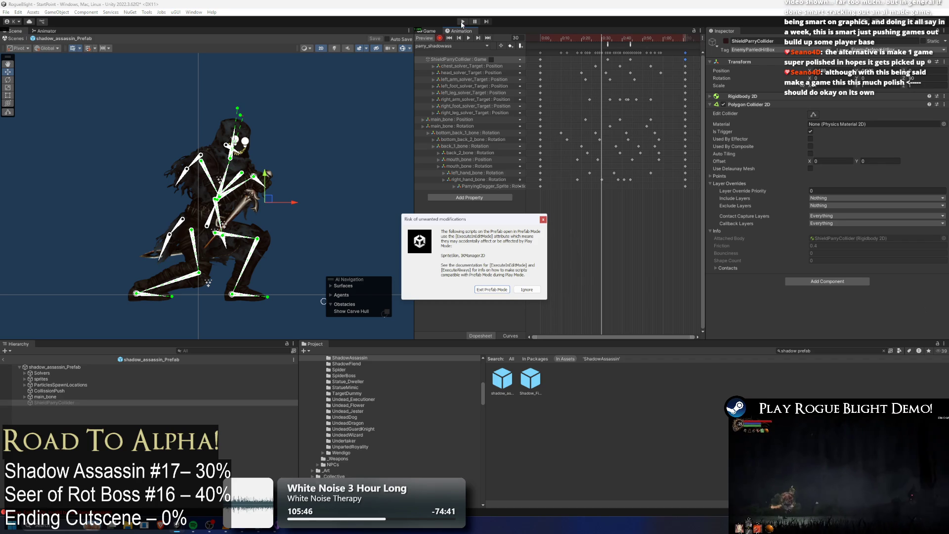
key(Escape)
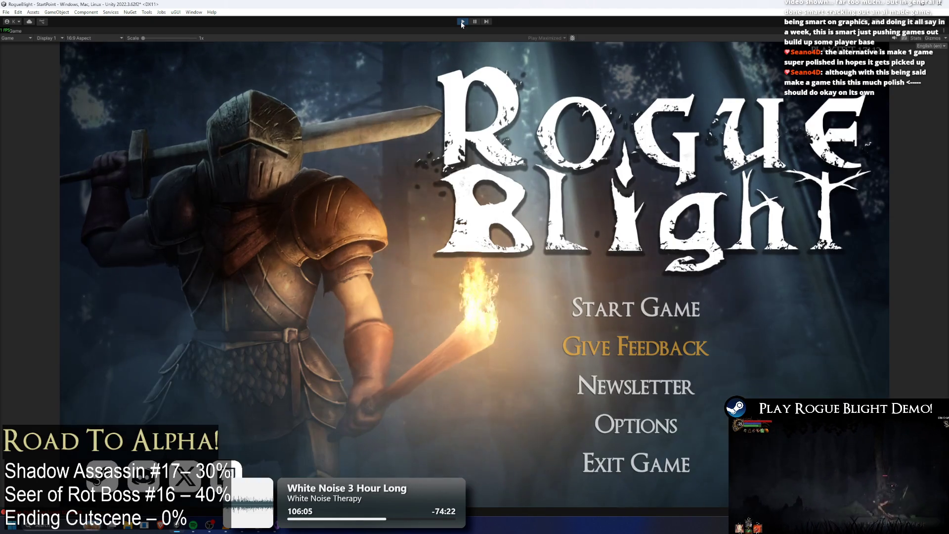
Load the first save slot, fight the Shadow Assassin boss, then exit Play mode with Ctrl+P.
key(Return)
click(672, 255)
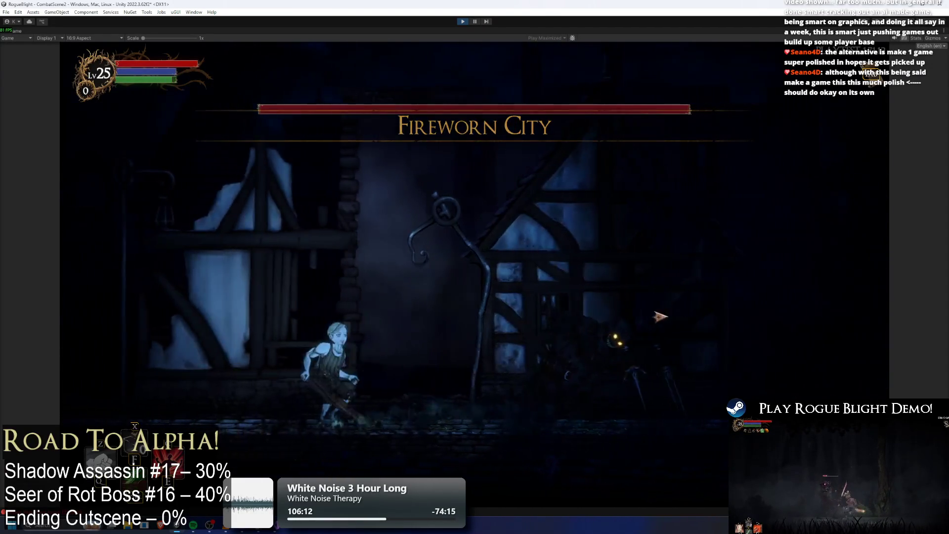
click(676, 324)
click(676, 324)
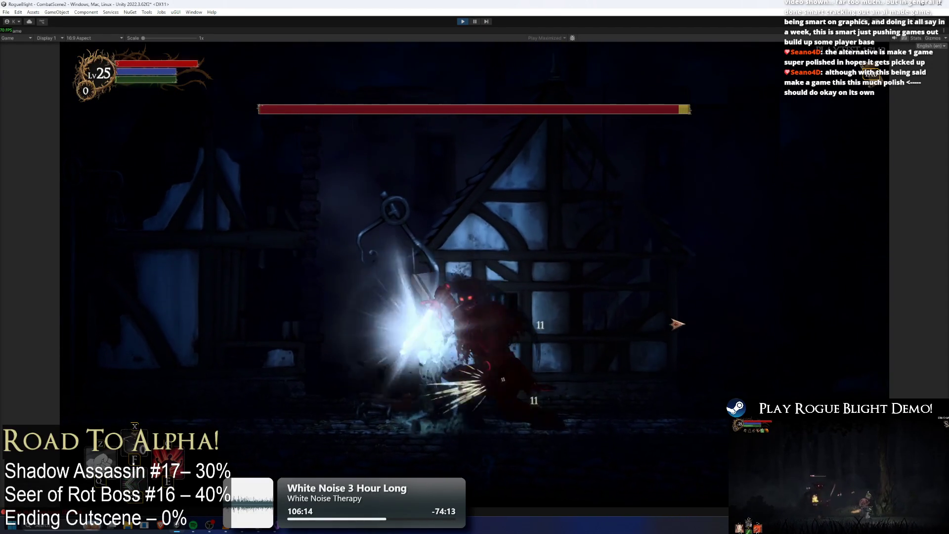
key(a)
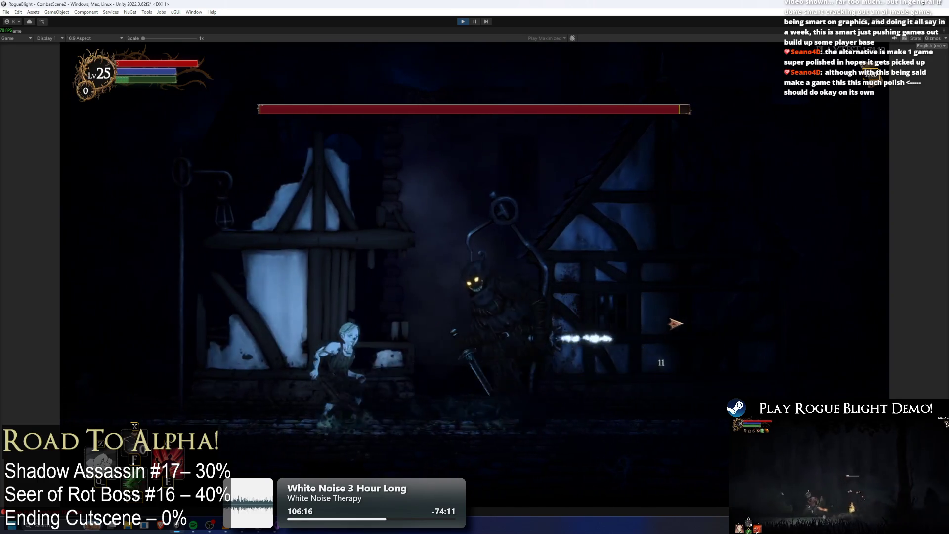
key(d)
click(662, 321)
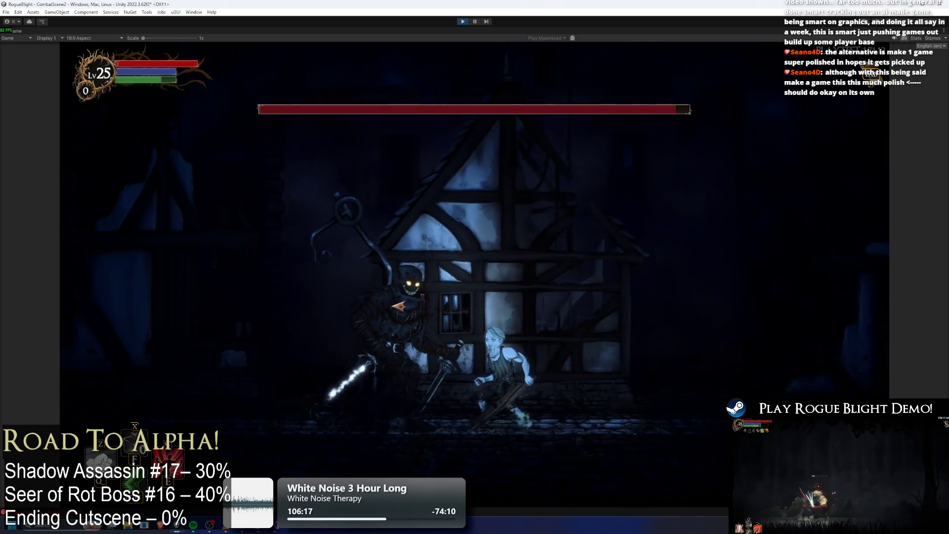
key(d)
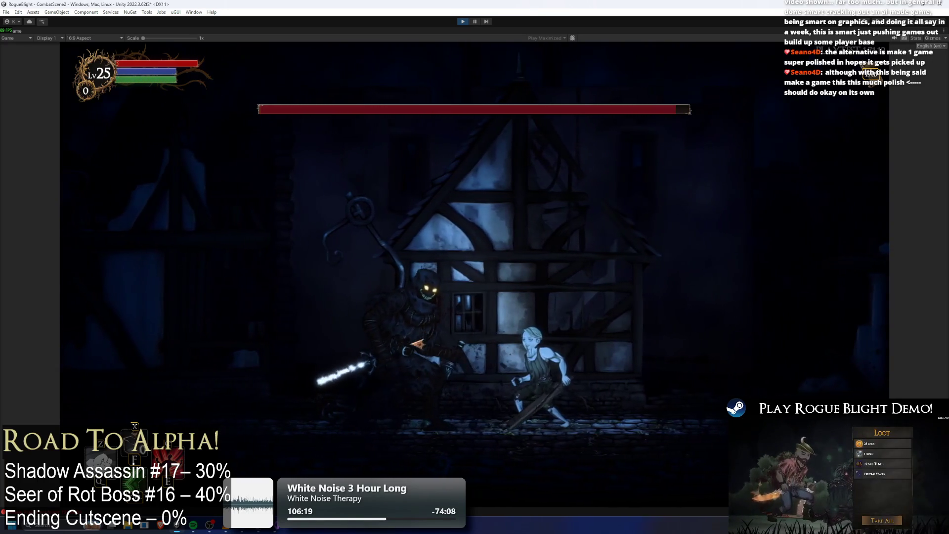
key(d)
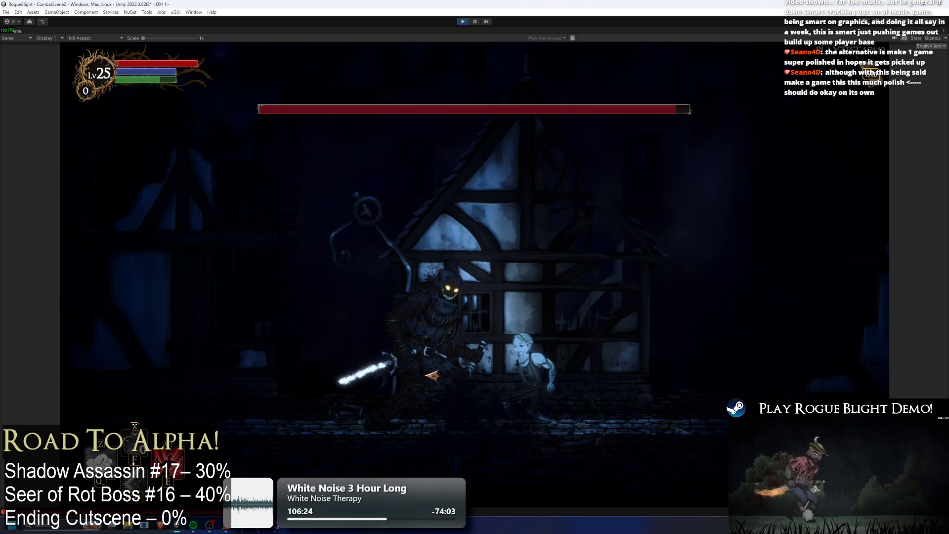
click(448, 373)
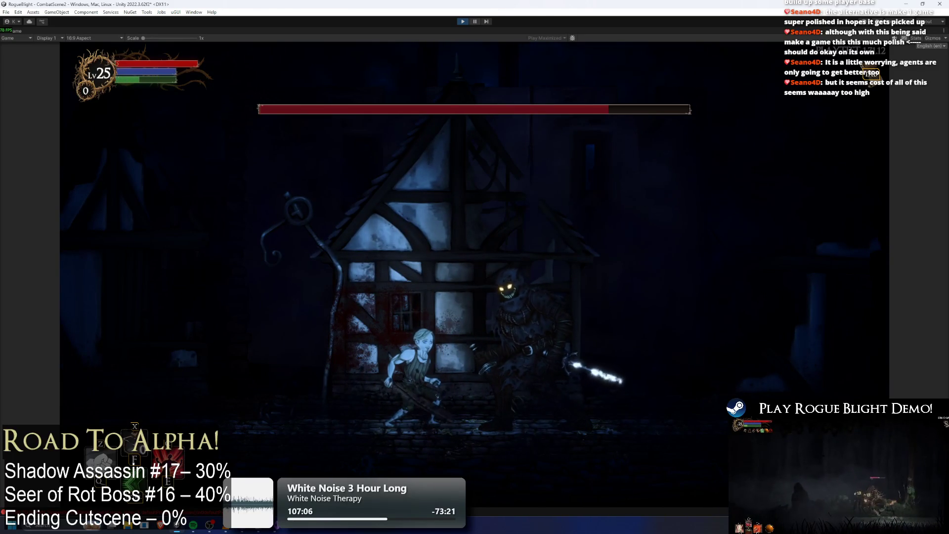
key(ctrl+p)
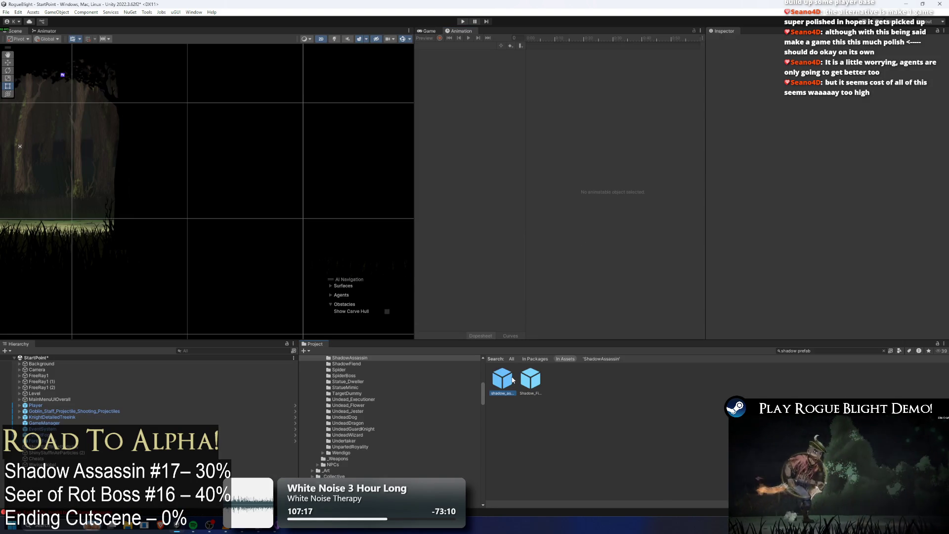
Open the shadow assassin prefab and select the parrying dagger's ParryParticleFlash effect.
double_click(512, 381)
click(124, 228)
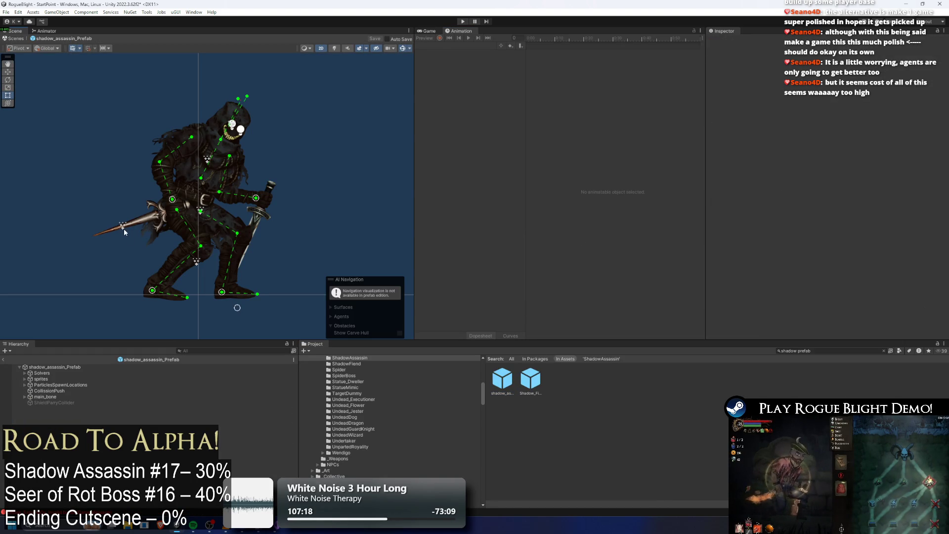
click(84, 444)
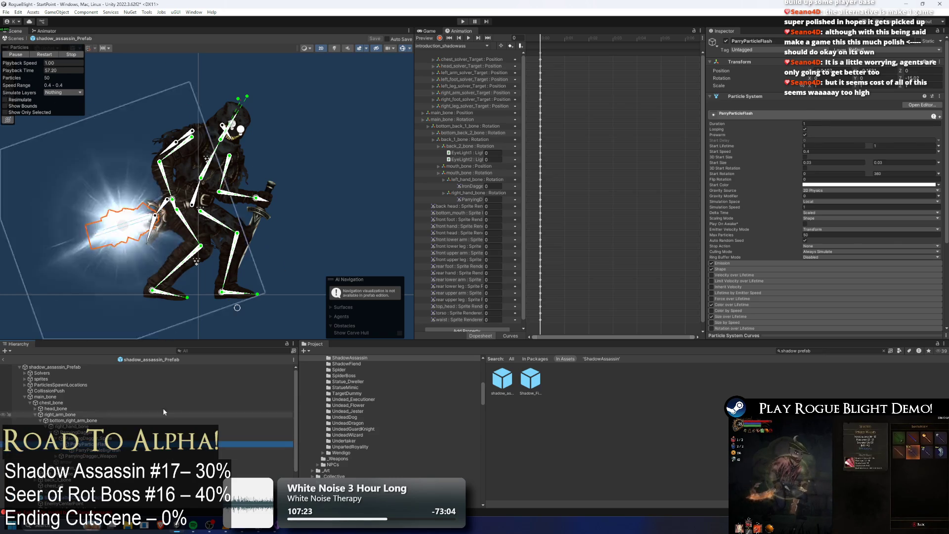
click(158, 438)
click(84, 443)
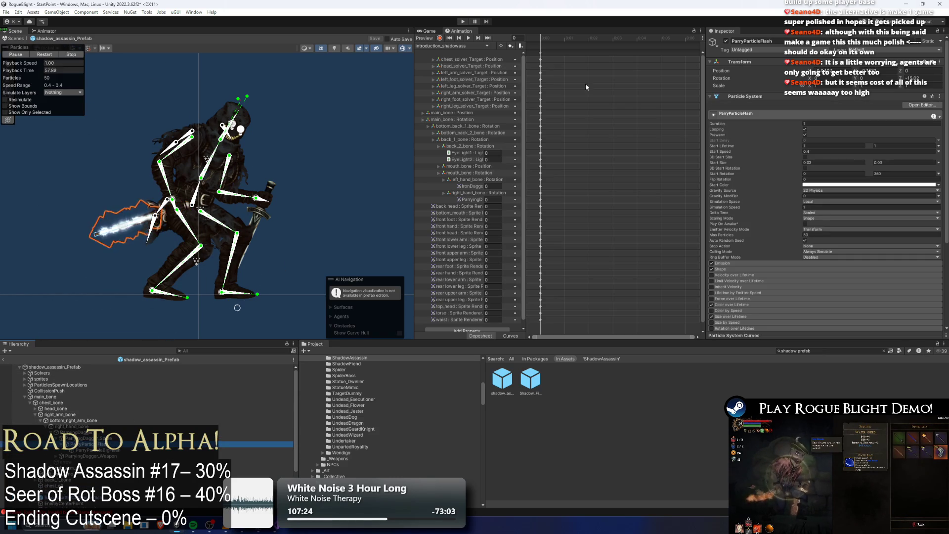
Toggle ParryParticleFlash off and back on, then load the parry_shadowass clip.
click(726, 41)
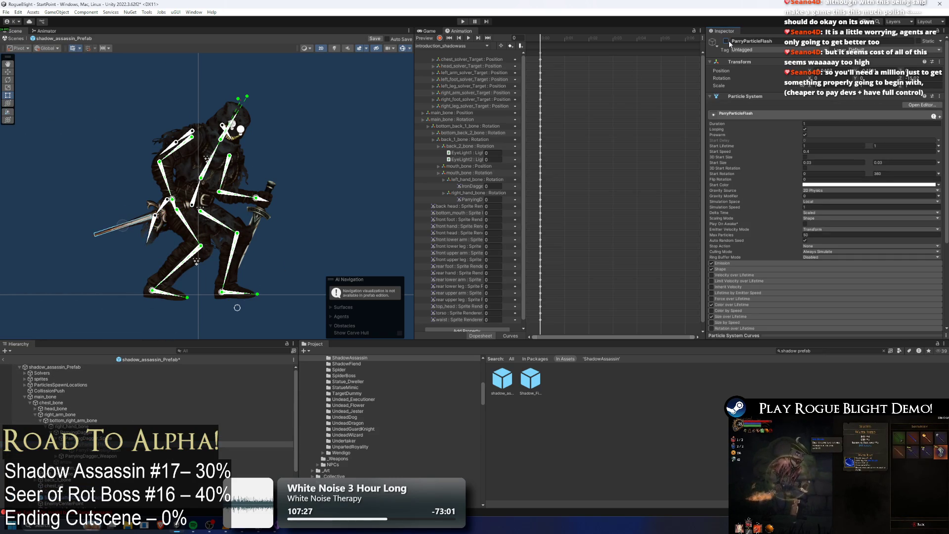
click(727, 41)
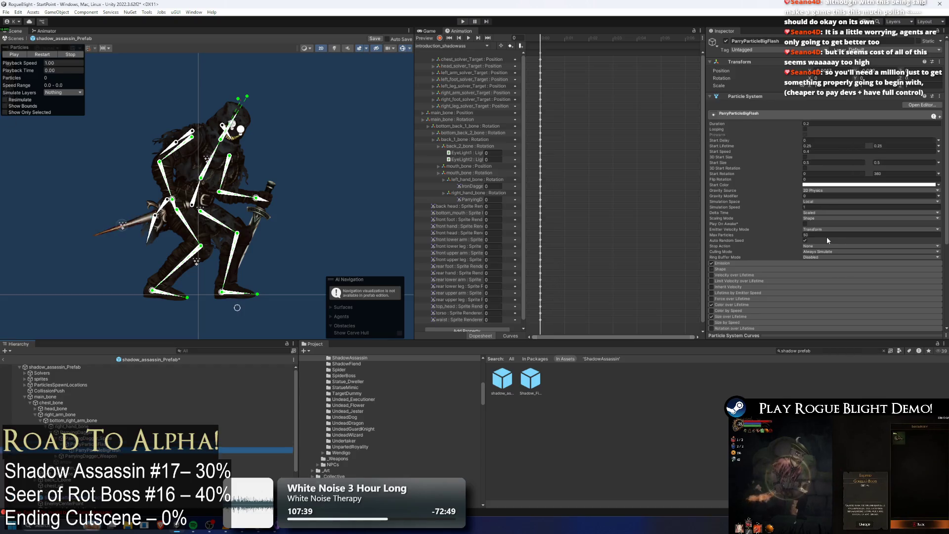
key(ctrl+z)
key(ctrl+y)
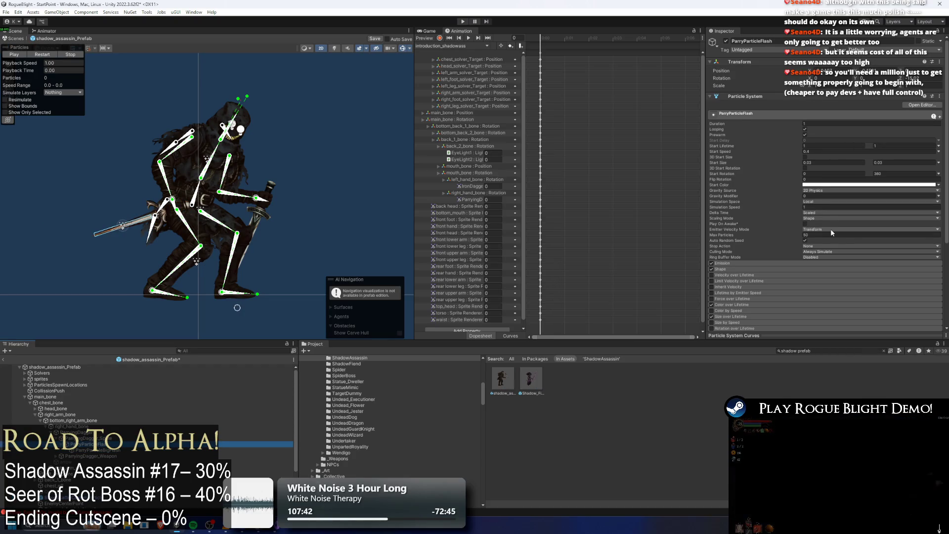
click(457, 46)
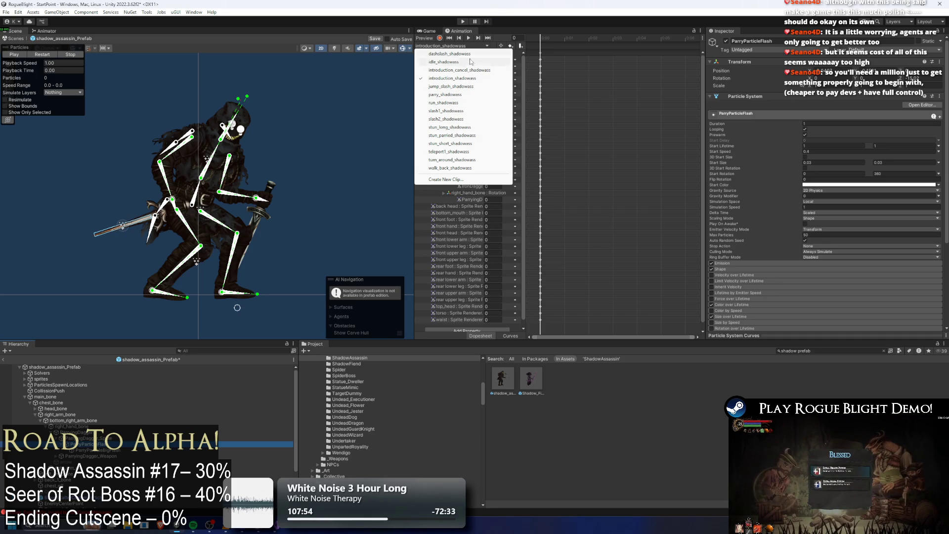
click(456, 95)
Inspect the PushForward, StopForward and StopPreExistingParticle events around frame 33.
click(601, 39)
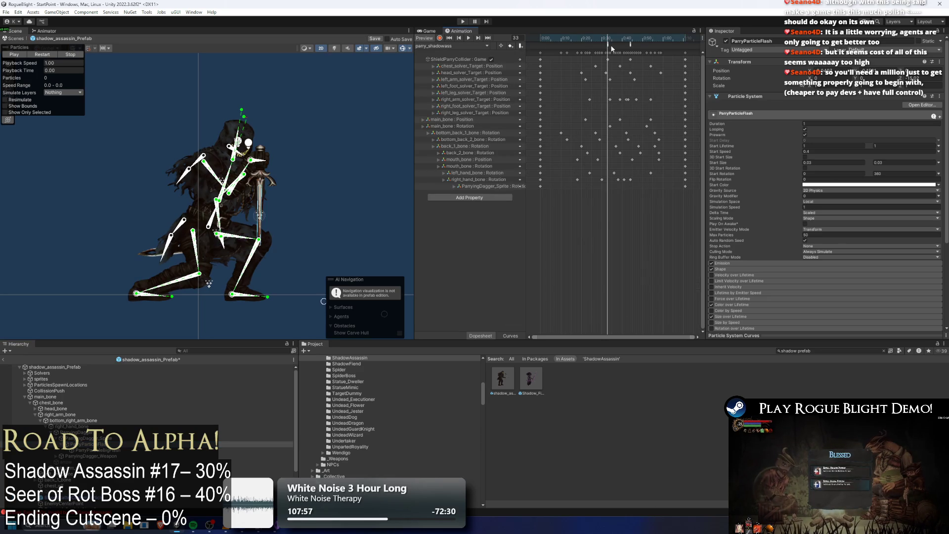
click(607, 44)
click(631, 44)
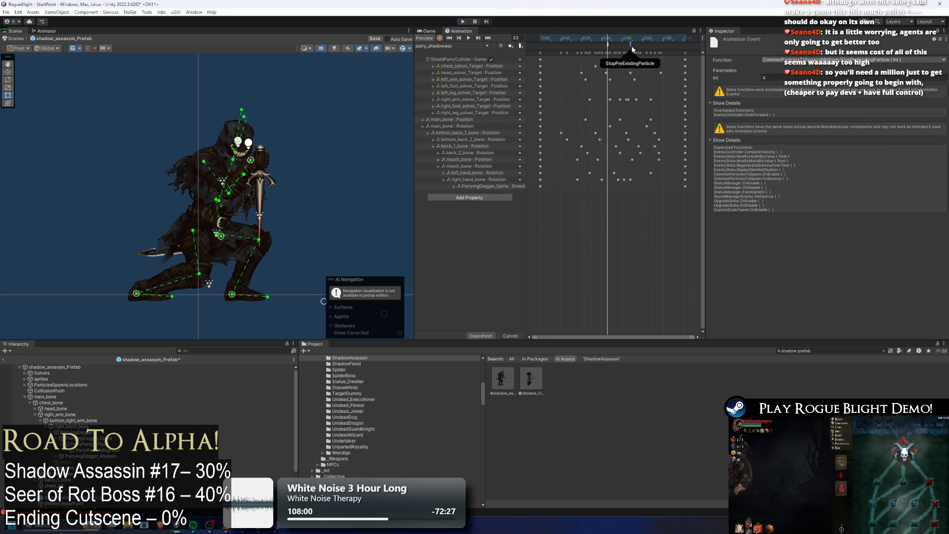
click(631, 45)
click(639, 45)
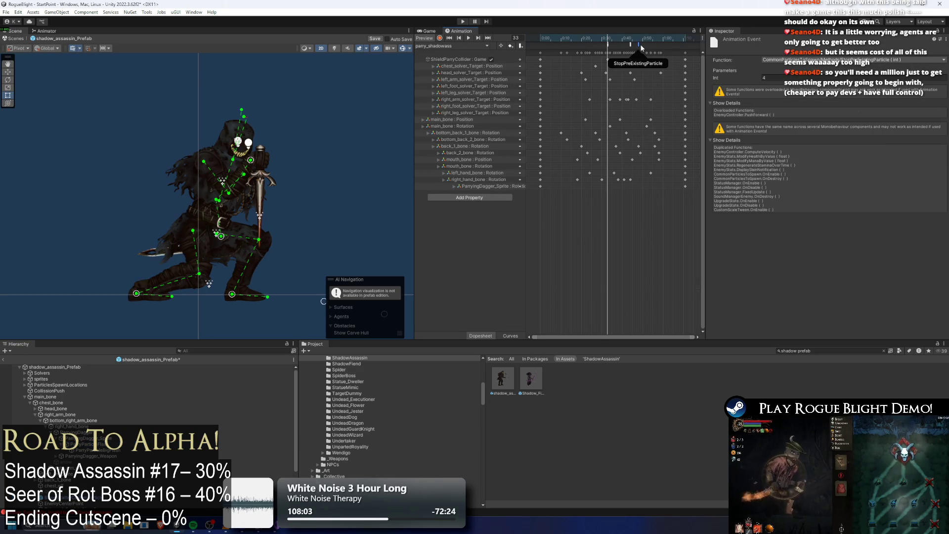
Edit the event's Int parameter, save the prefab, and start the game.
click(710, 78)
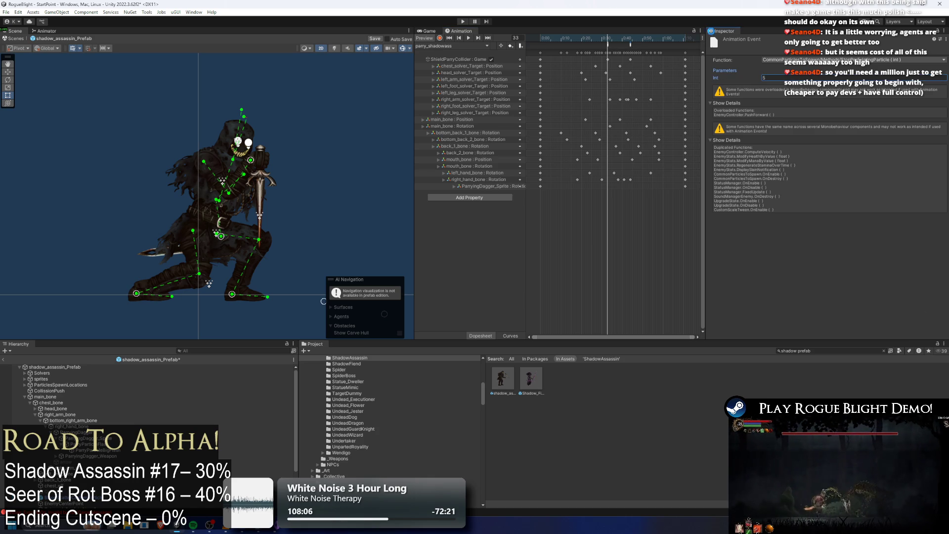
key(ctrl+s)
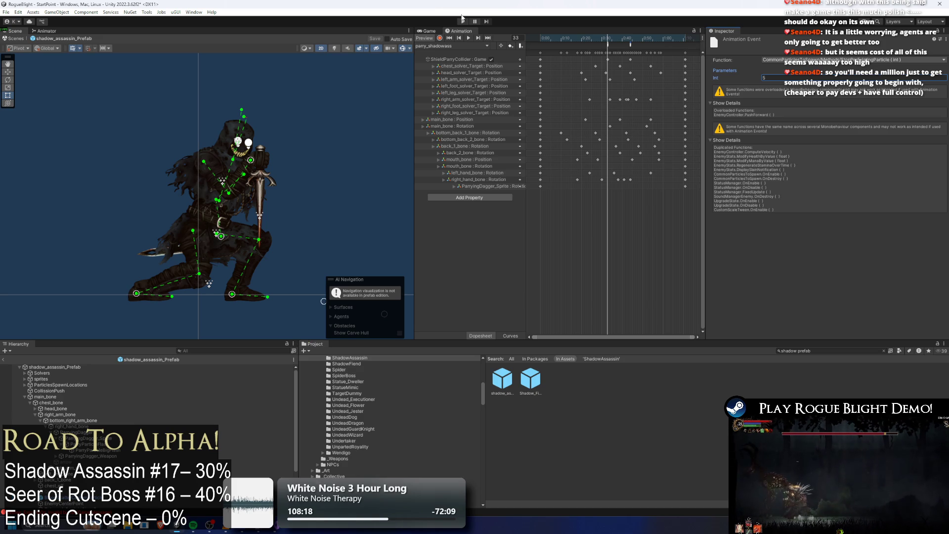
click(464, 23)
Accept the modifications warning, choose Start Game and load the first save slot.
key(Return)
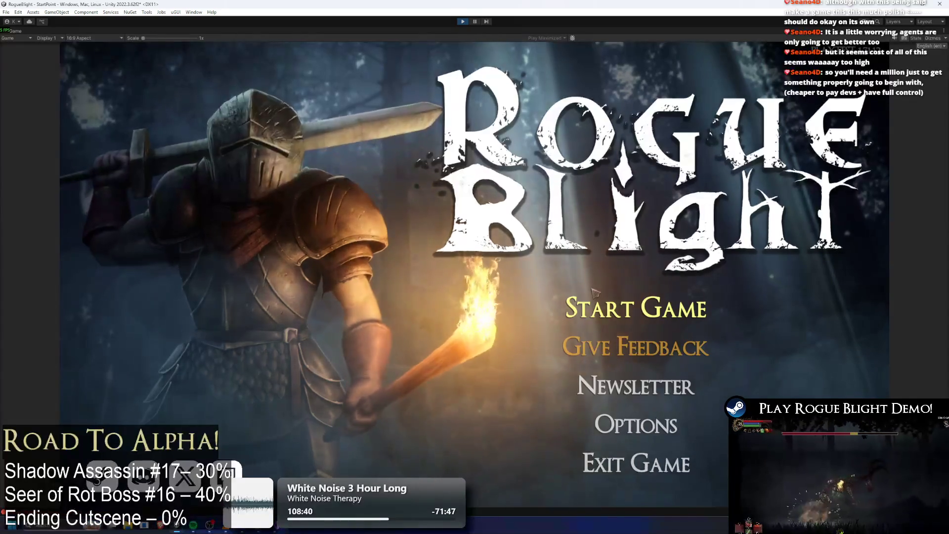
click(581, 301)
click(663, 270)
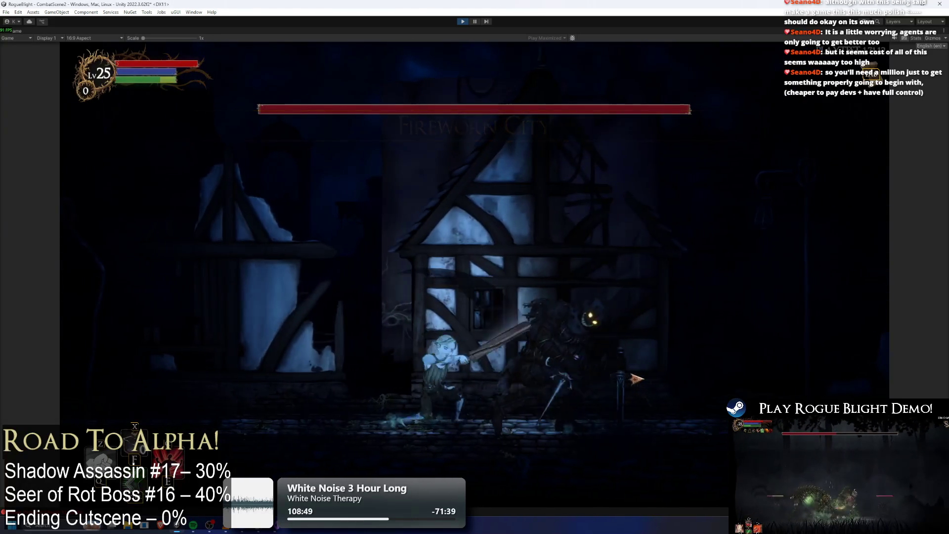
Slash the shadow assassin boss repeatedly at close range.
click(636, 378)
click(637, 378)
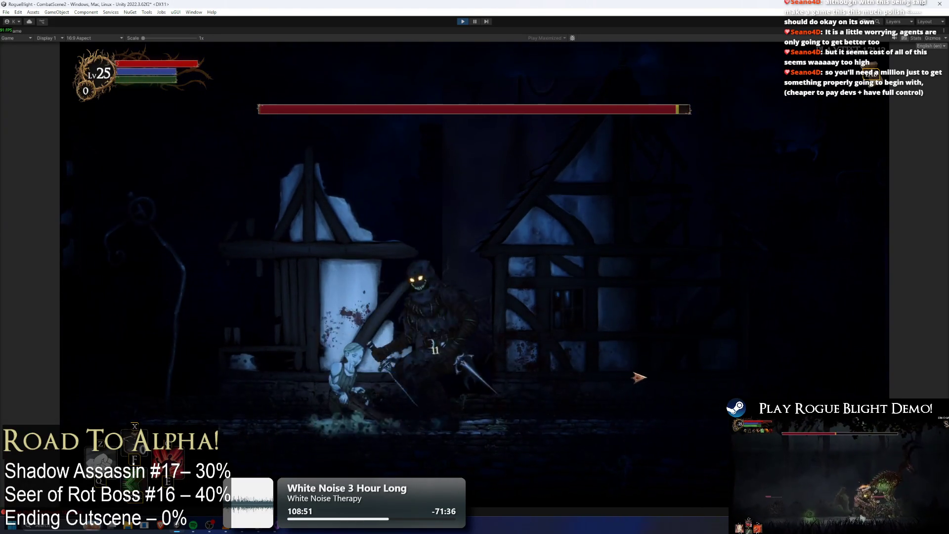
click(637, 377)
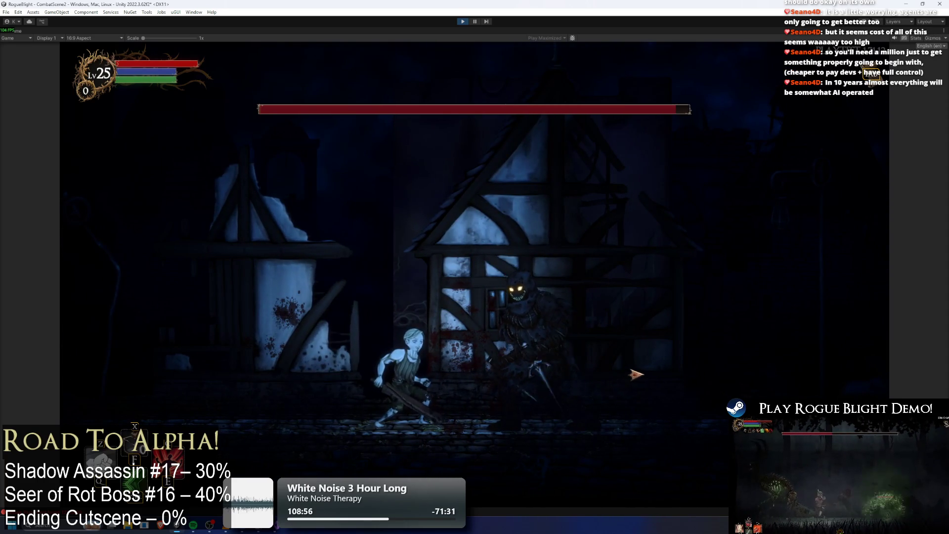
click(635, 374)
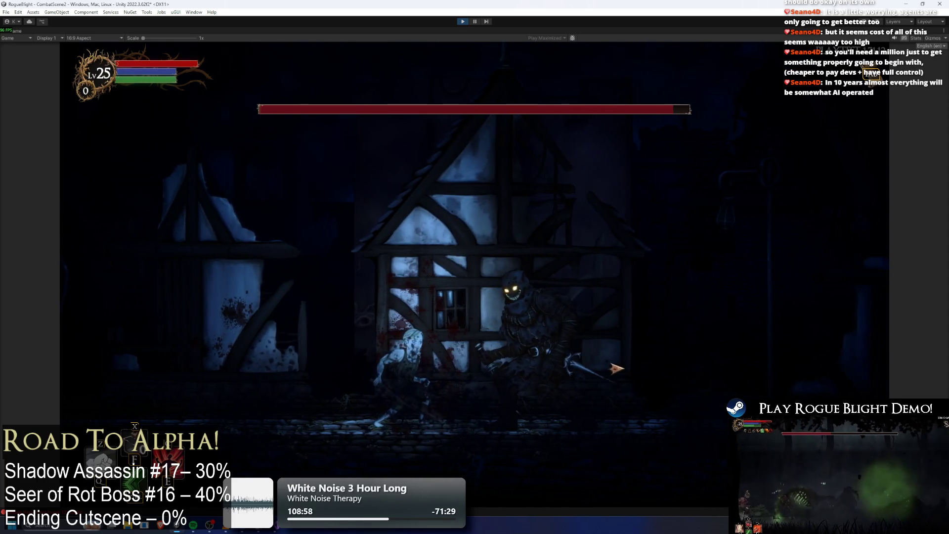
click(590, 356)
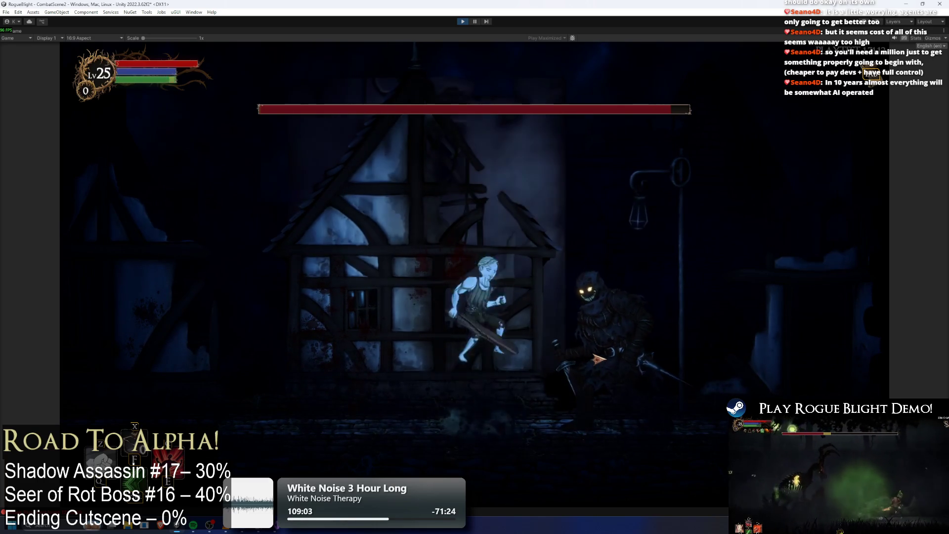
click(599, 357)
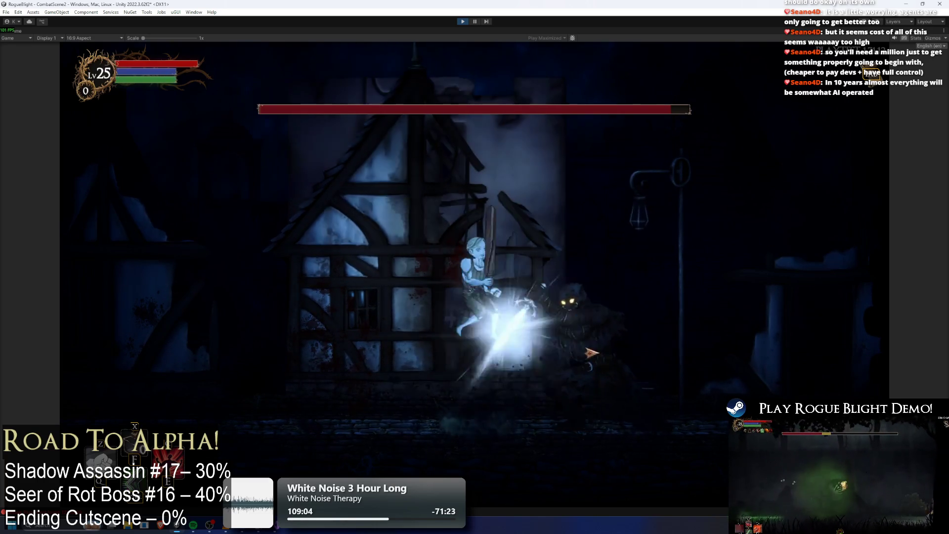
click(598, 341)
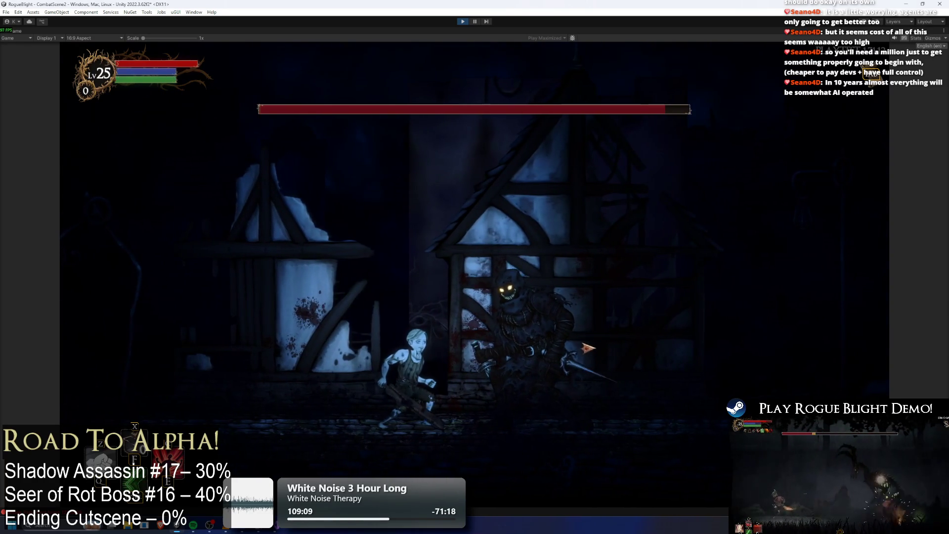
Keep fighting with jump-slashes, retreats and dashes, then stop the running game.
key(space)
click(585, 346)
key(a)
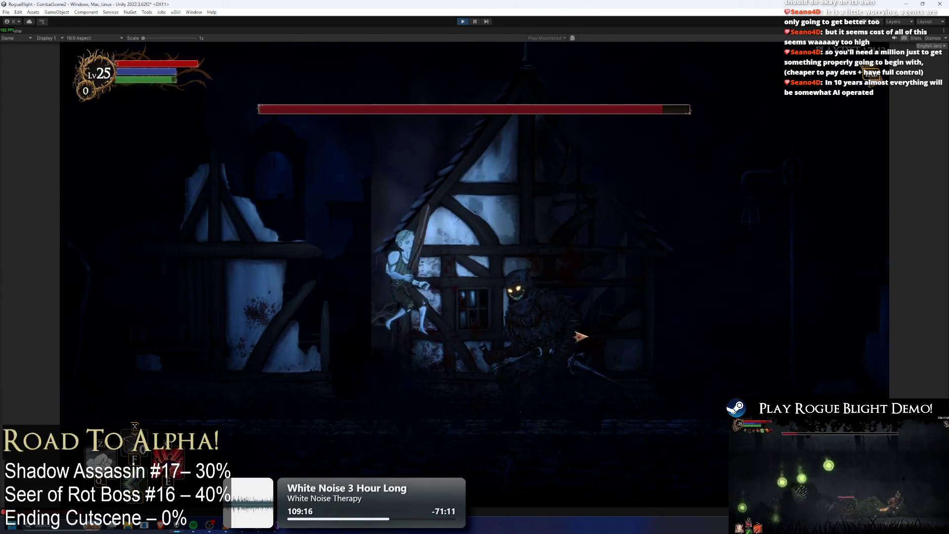
click(584, 336)
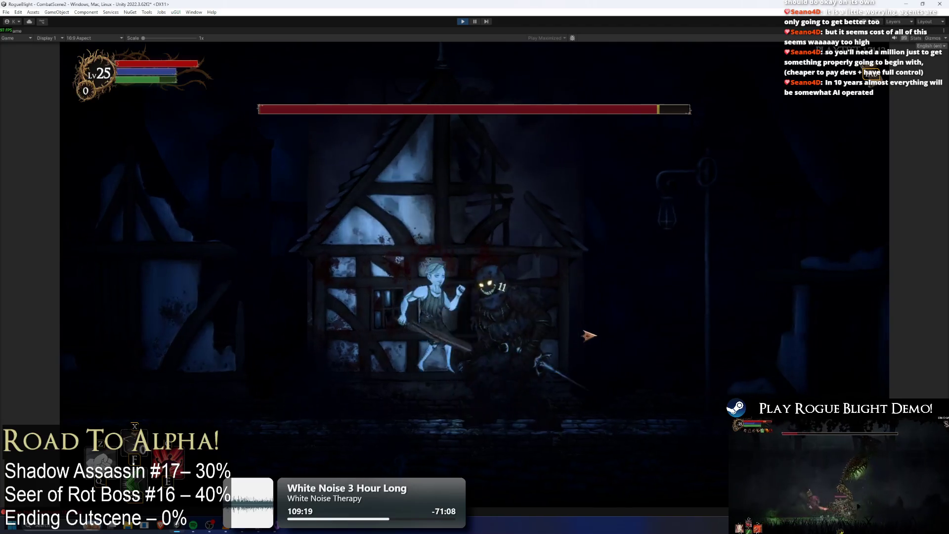
key(a)
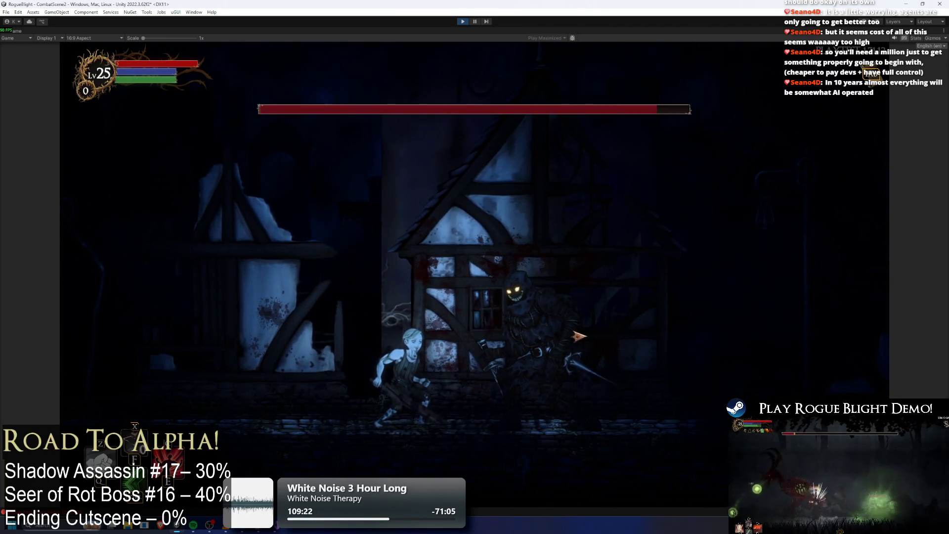
click(581, 335)
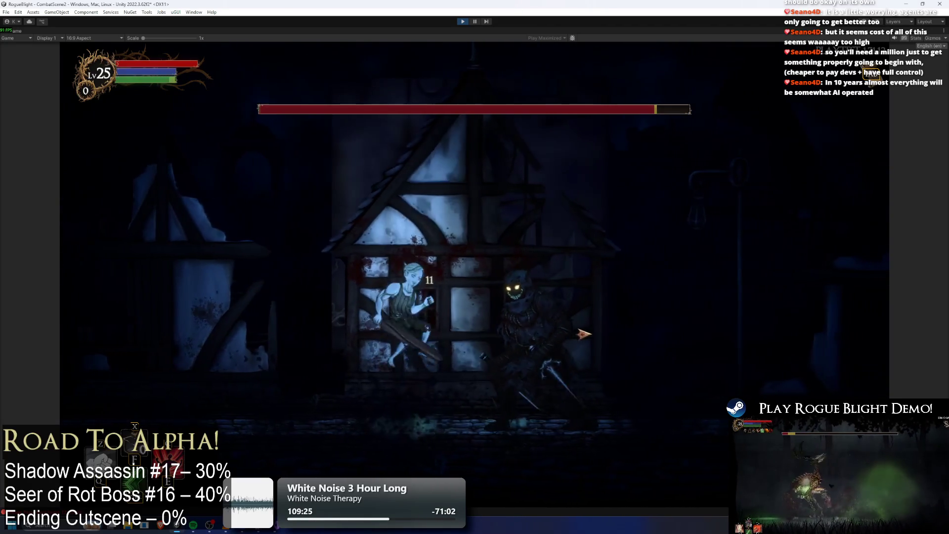
click(585, 324)
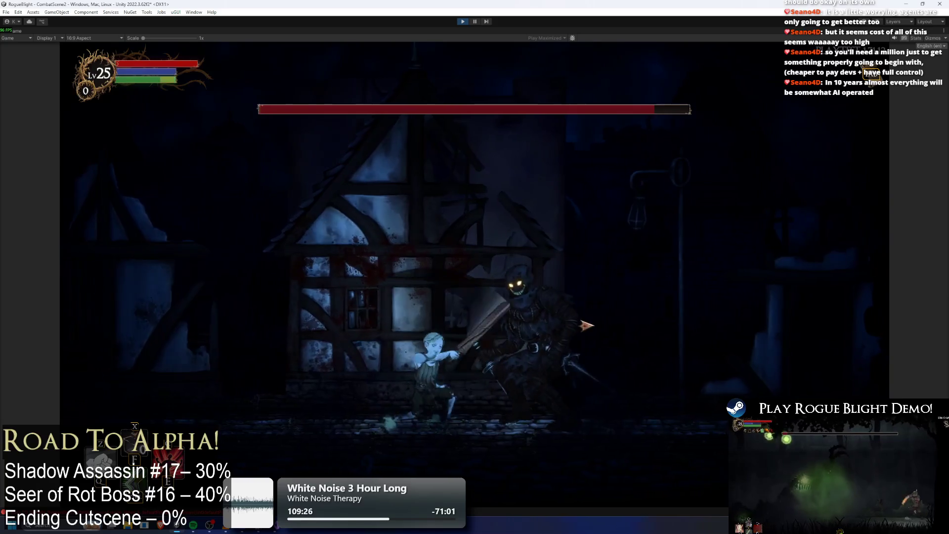
key(space)
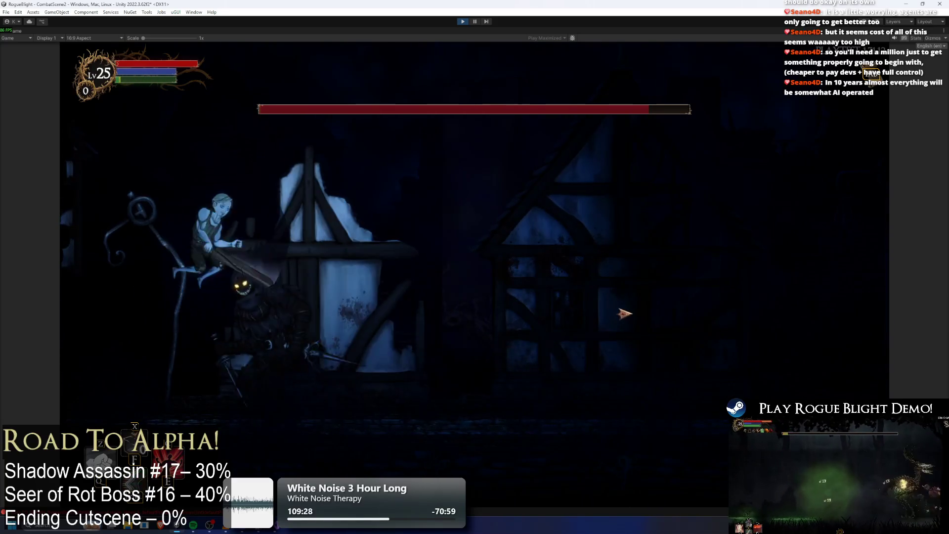
key(f)
click(501, 329)
key(space)
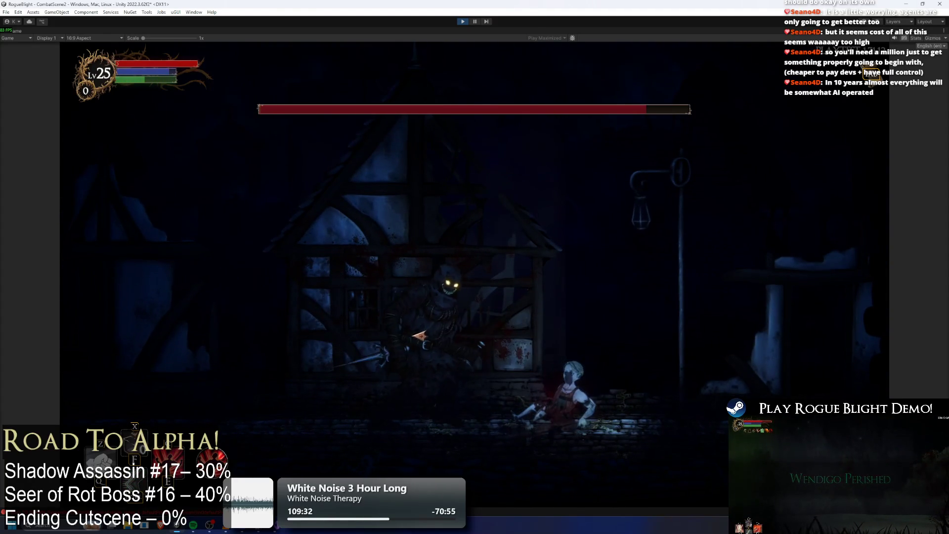
click(464, 22)
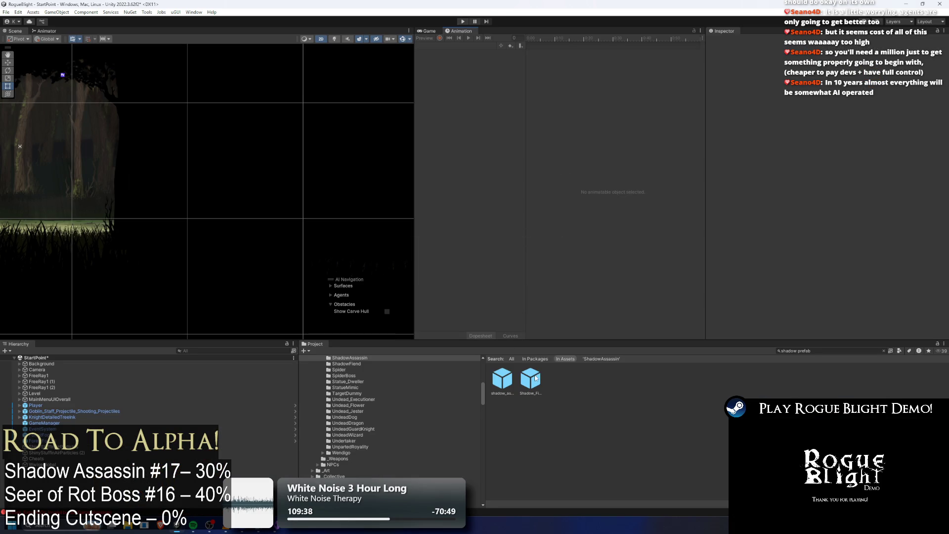
Open the shadow assassin prefab's parry_shadowass clip and check the collider keys at frames 35–45.
click(502, 379)
double_click(504, 383)
click(451, 45)
click(447, 94)
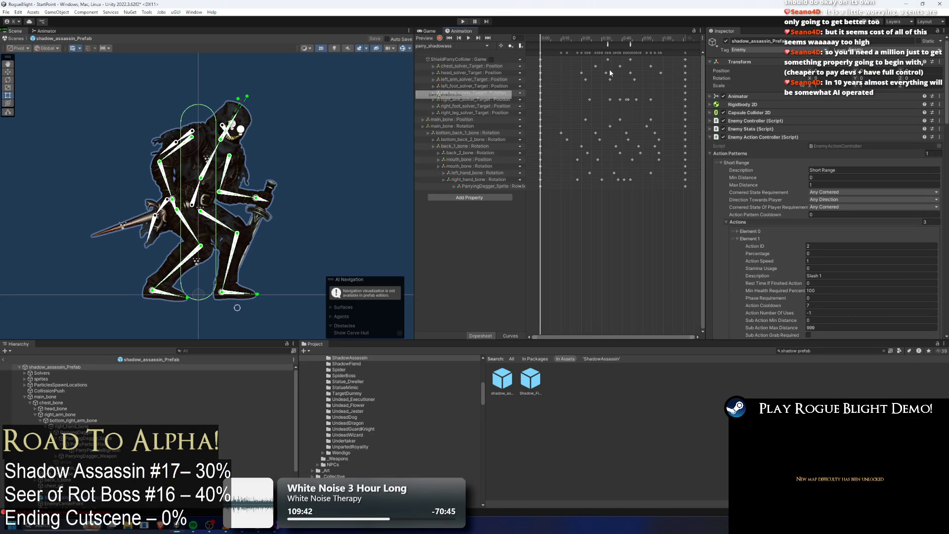
drag(600, 38, 620, 39)
scroll(649, 56, down, 1)
click(624, 60)
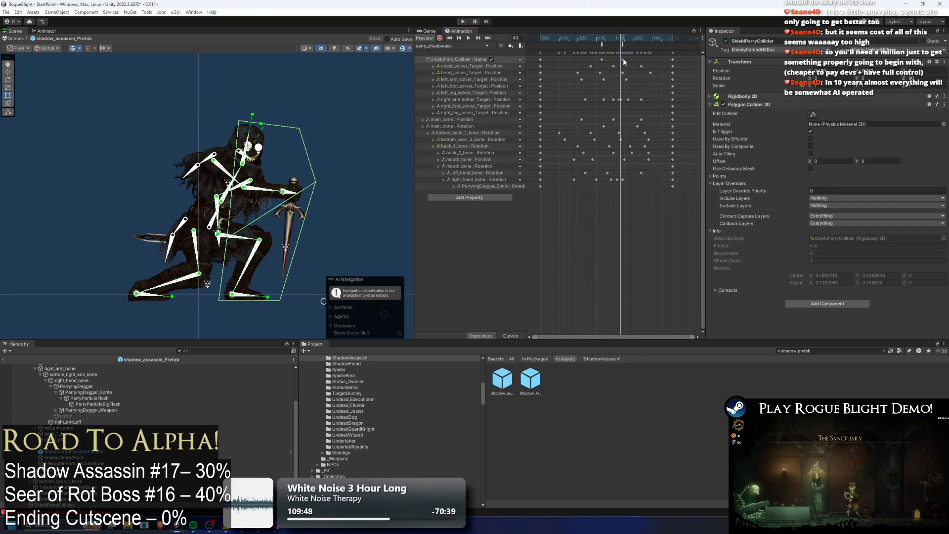
drag(620, 39, 624, 42)
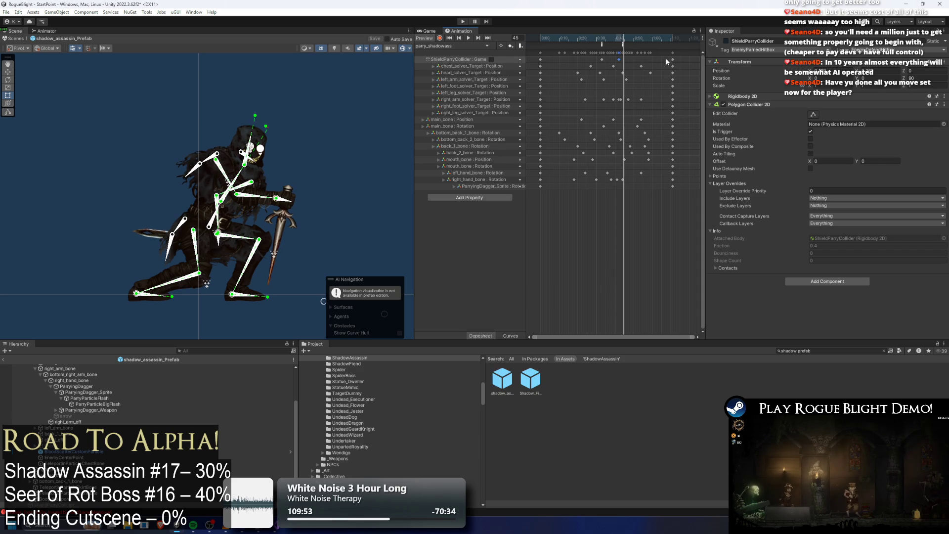
Select all parry keyframes and stretch the clip slightly longer.
key(ctrl+a)
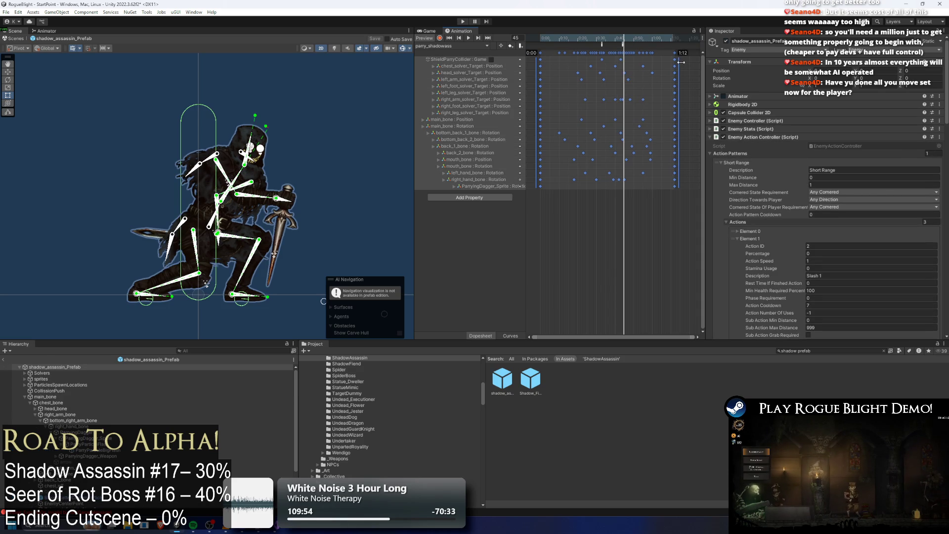
drag(684, 62, 680, 60)
mouse_move(618, 37)
mouse_down()
mouse_move(605, 39)
mouse_move(632, 42)
mouse_move(599, 45)
mouse_up()
click(603, 44)
Box-select the keyframes before the parry and compress them to quicken the wind-up.
click(622, 60)
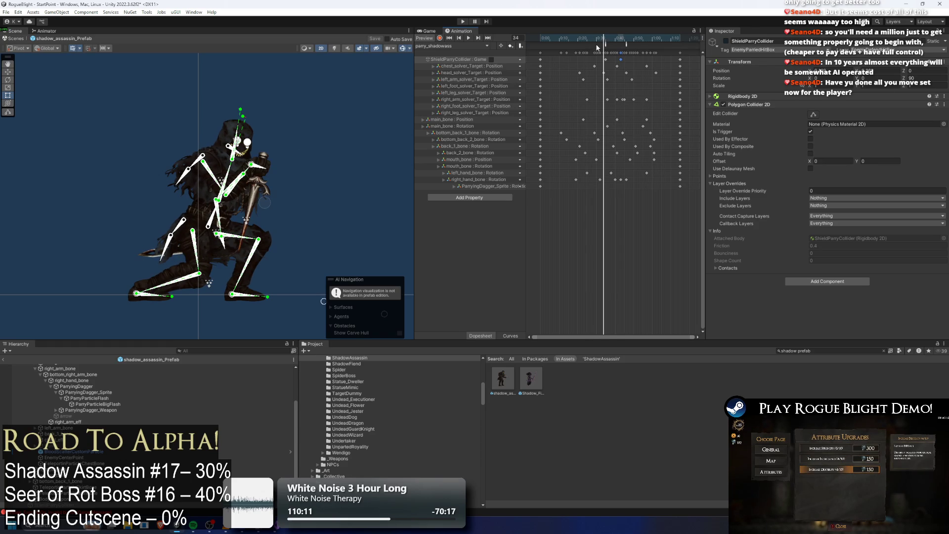
drag(611, 210, 491, 13)
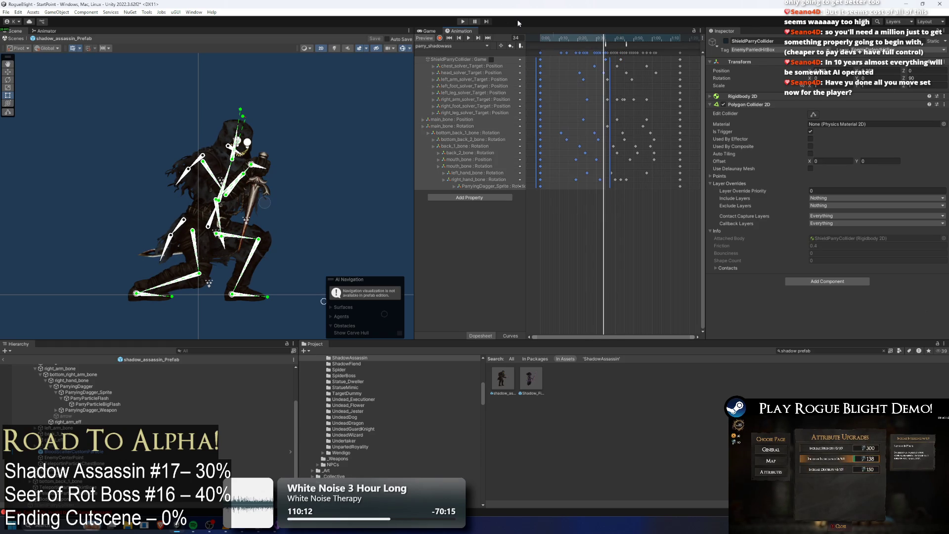
drag(609, 76, 605, 77)
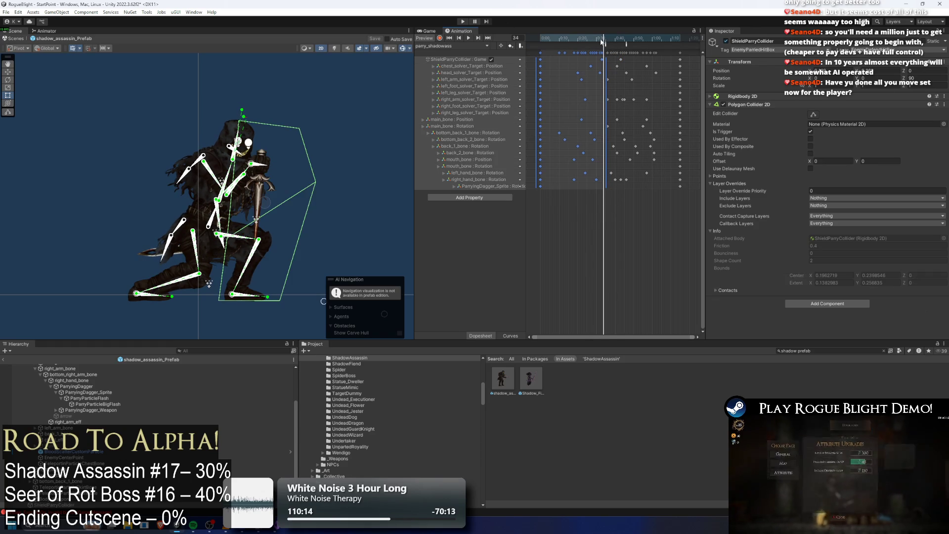
drag(589, 38, 605, 43)
click(613, 59)
Step through frames 33–38, move a ShieldParryCollider key to 0:44, then view frame 46.
click(609, 56)
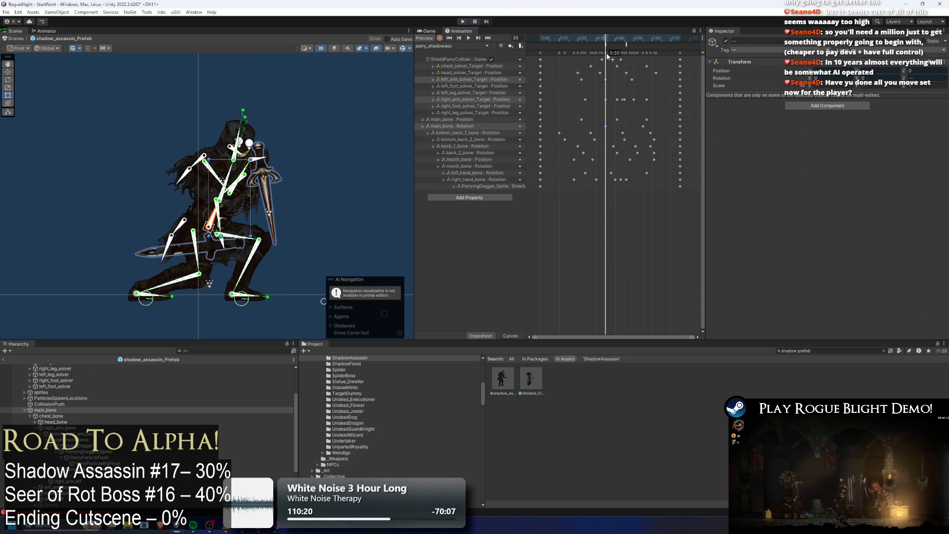
click(603, 37)
drag(599, 37, 611, 41)
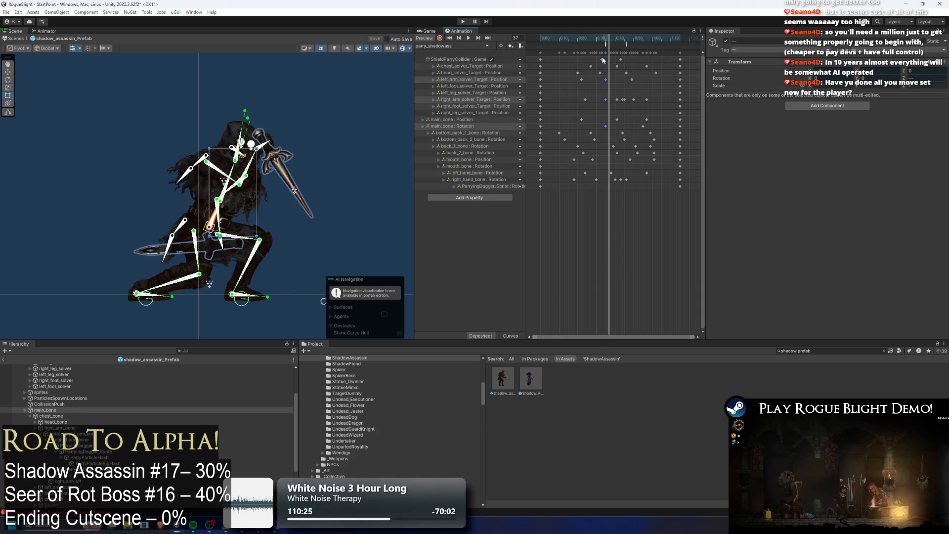
click(603, 59)
click(612, 41)
mouse_move(611, 41)
mouse_down()
mouse_move(621, 41)
mouse_move(603, 45)
mouse_move(627, 45)
mouse_move(624, 61)
mouse_up()
click(650, 59)
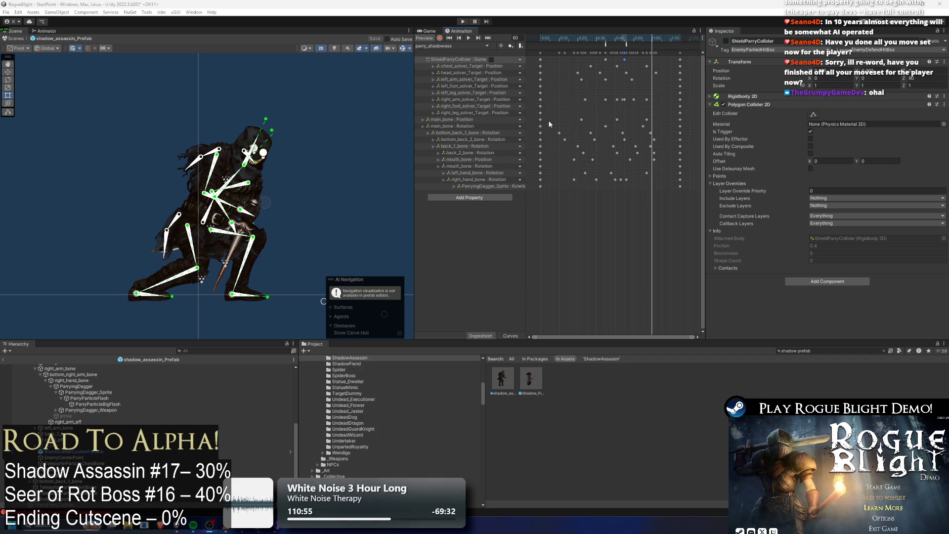
click(626, 37)
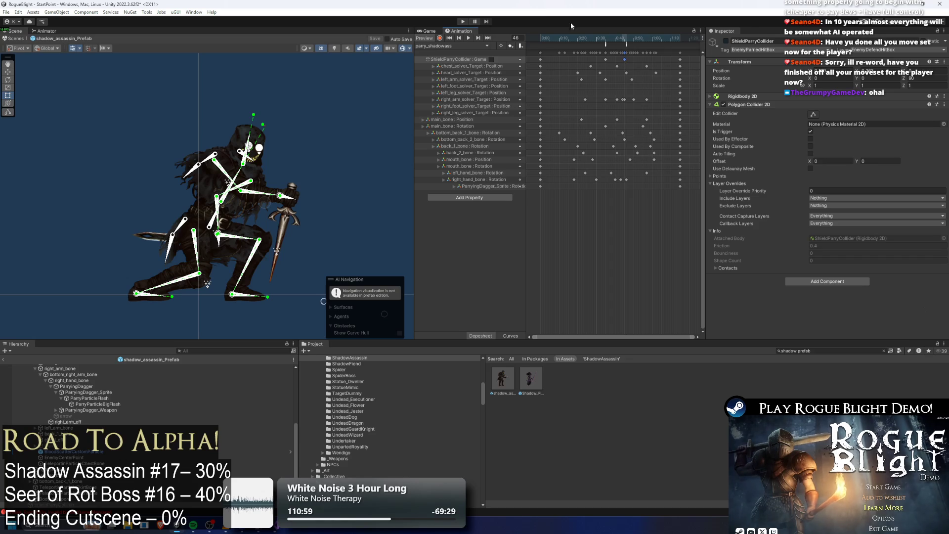
Scrub the parry animation through frames 44–48 to check when the parry collider switches on and off.
drag(626, 39, 630, 43)
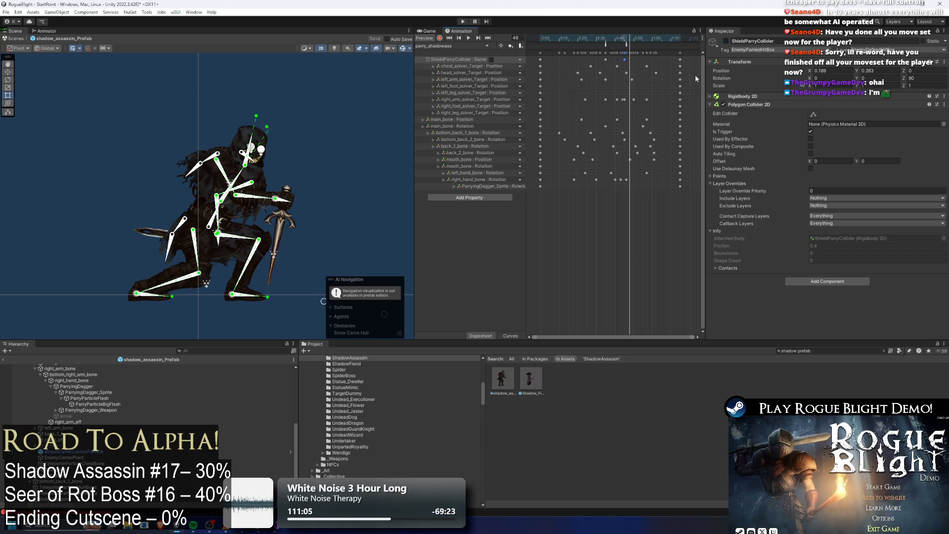
drag(621, 40, 624, 42)
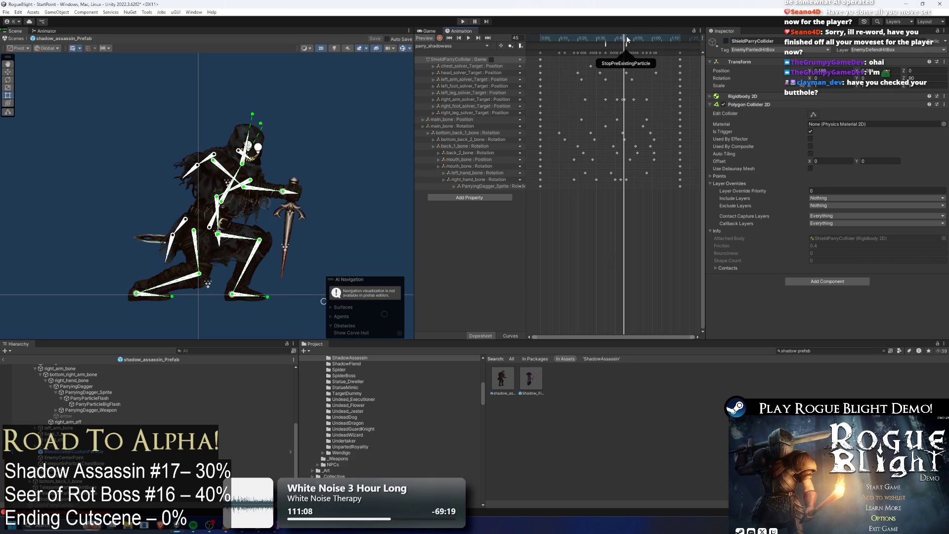
click(621, 38)
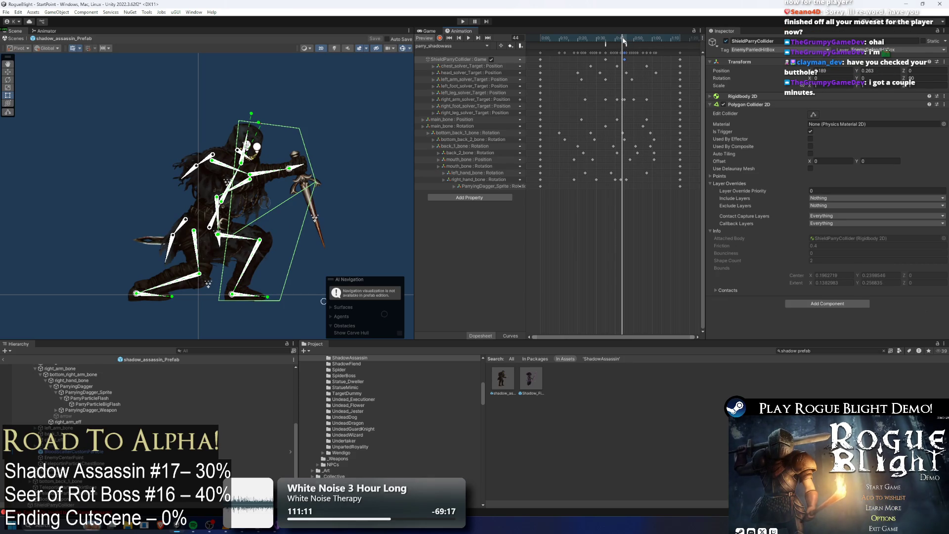
click(625, 41)
click(626, 41)
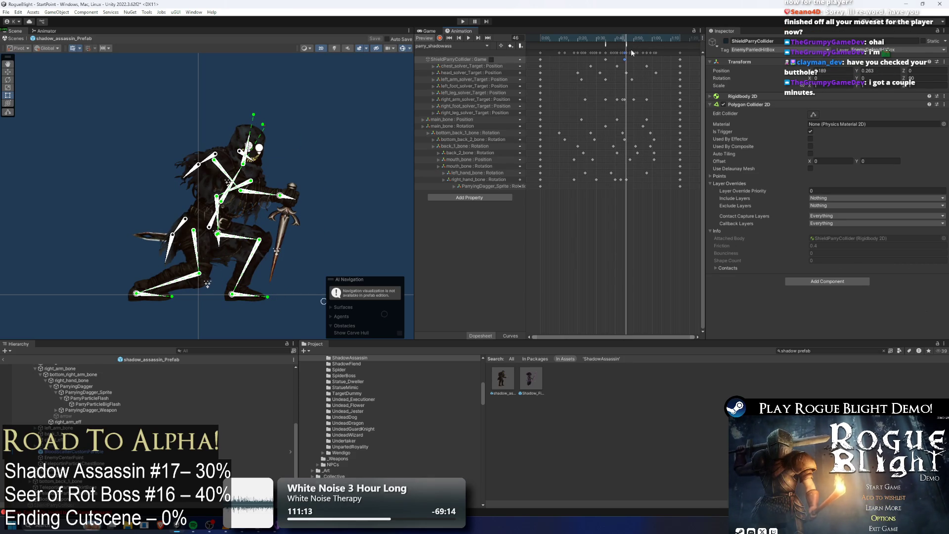
Check the StopForward and StopPreExistingParticle events near frame 48, then enter Play mode past the warning.
click(630, 45)
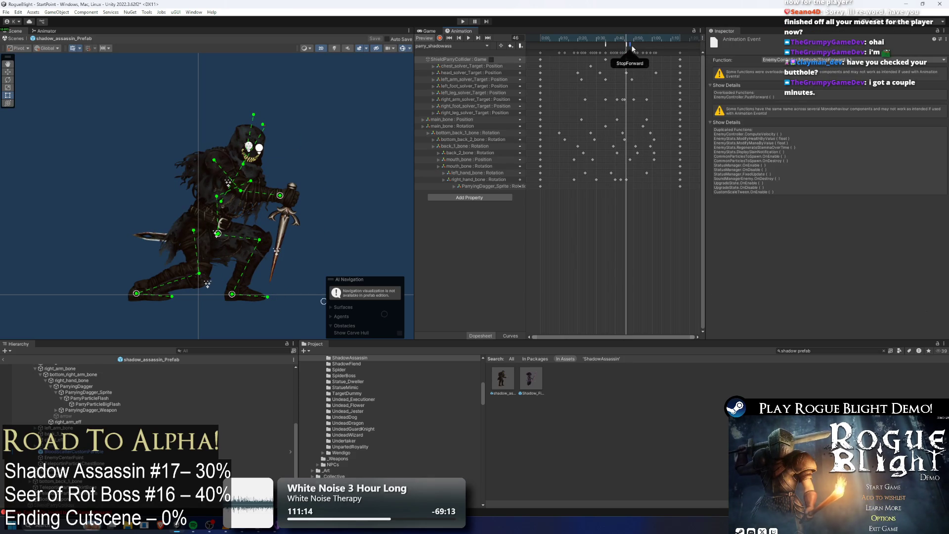
click(630, 45)
drag(627, 38, 625, 63)
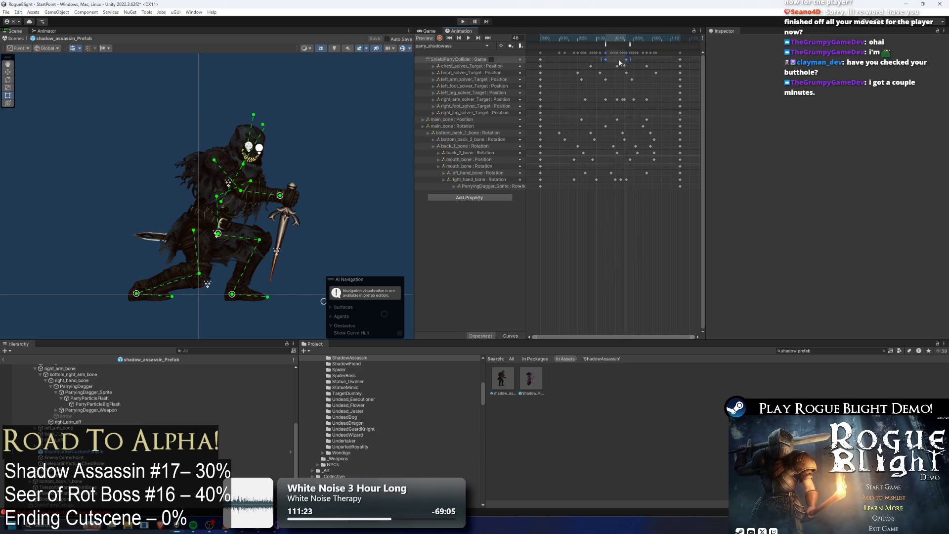
click(463, 22)
key(Escape)
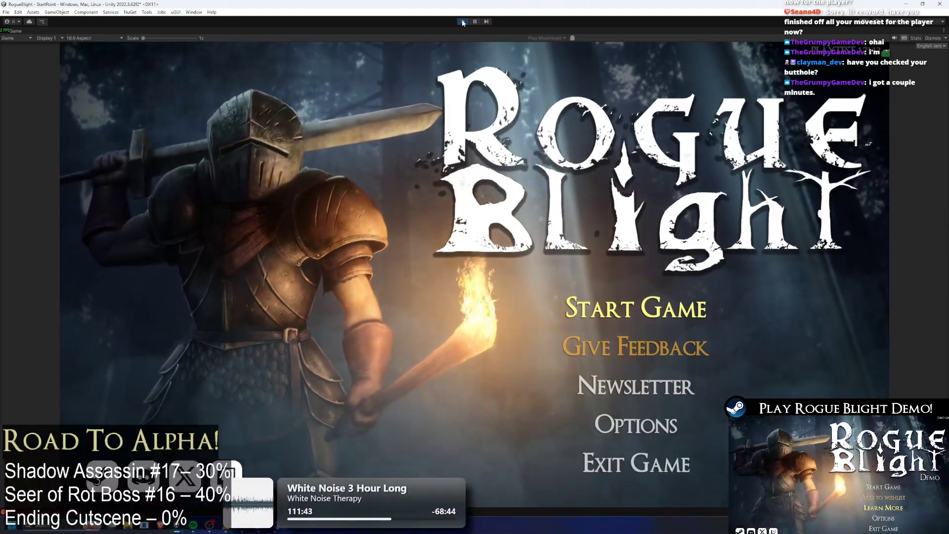
Load the first save slot and close in on the Shadow Assassin, landing several slashes.
click(646, 345)
click(648, 282)
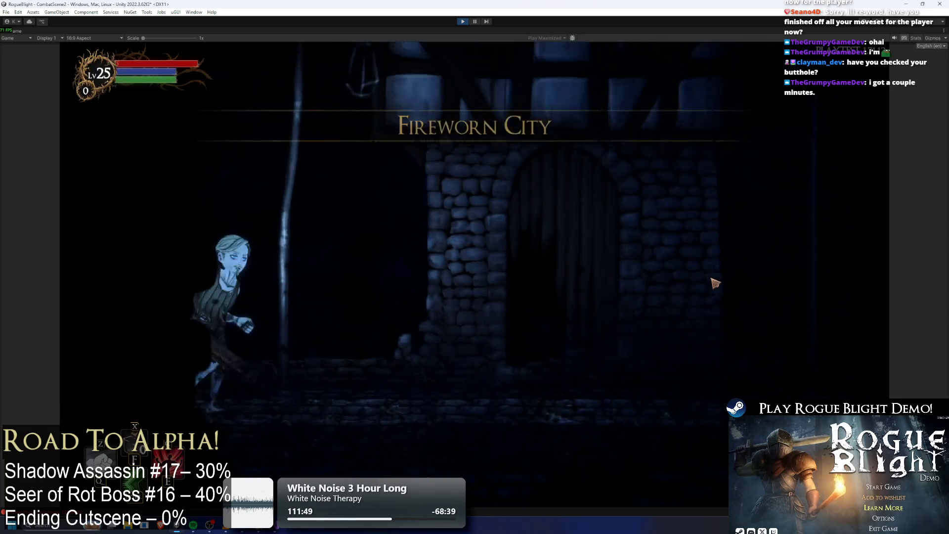
key(d)
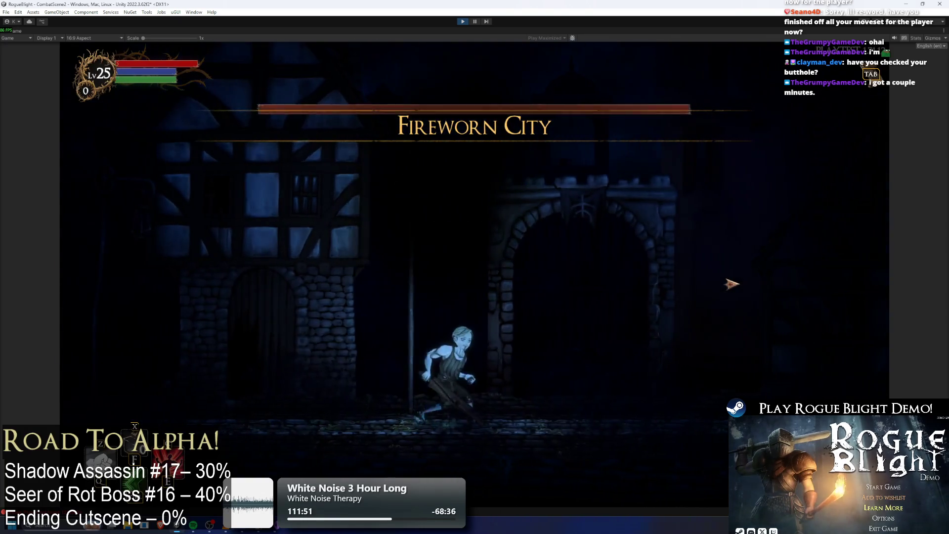
click(747, 374)
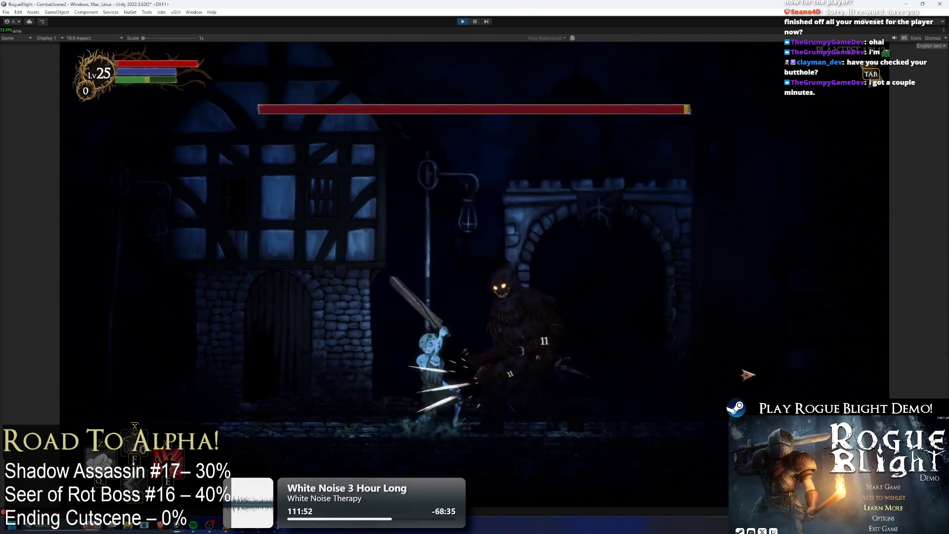
key(a)
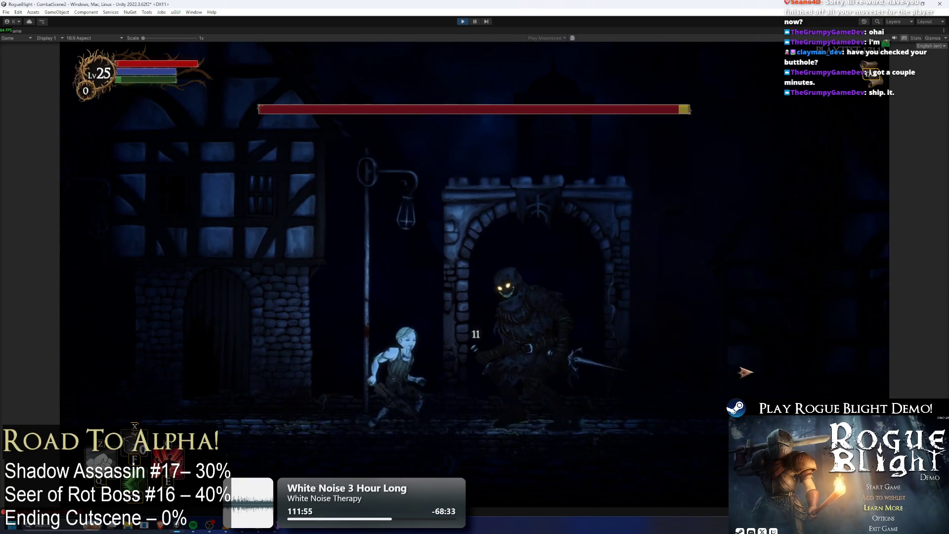
key(d)
click(746, 365)
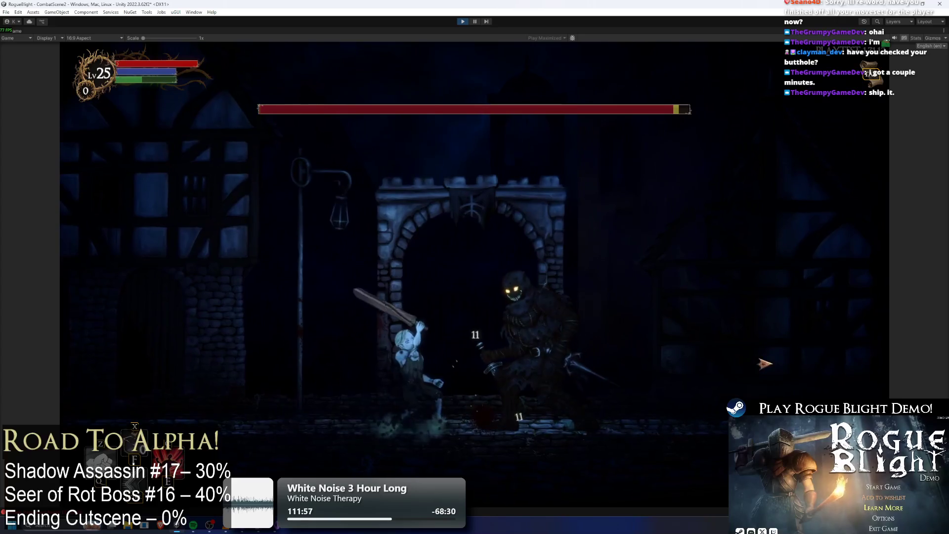
key(a)
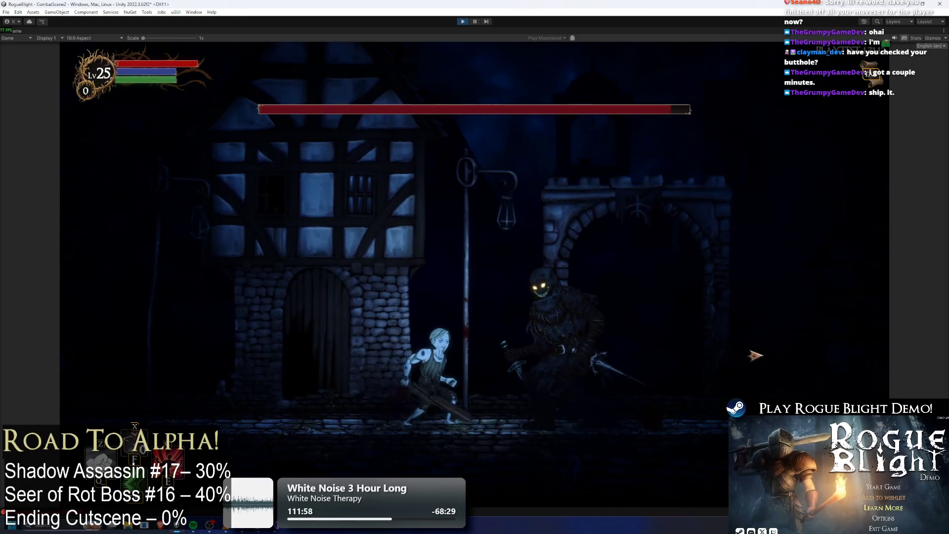
key(d)
click(742, 339)
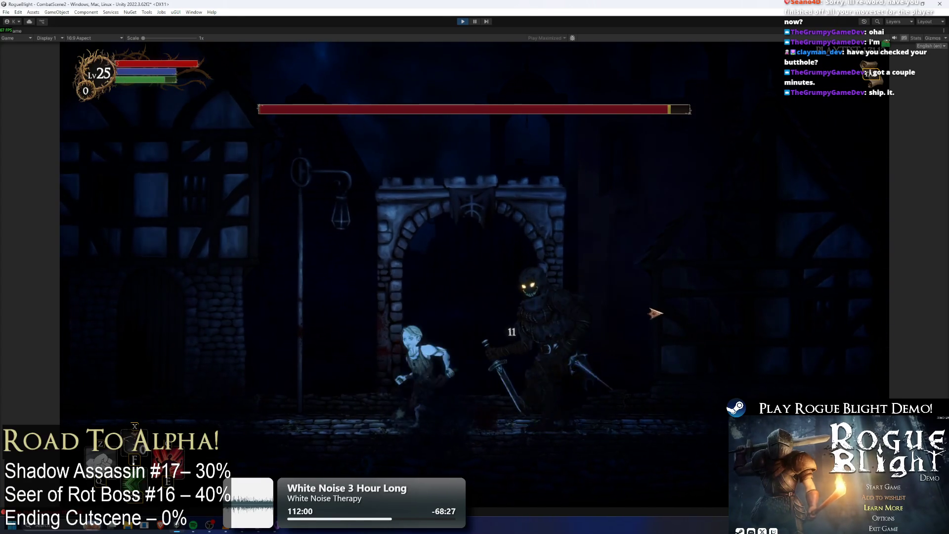
Keep slashing and backing off to provoke the boss's parry, then stop the playtest.
key(a)
key(d)
click(616, 344)
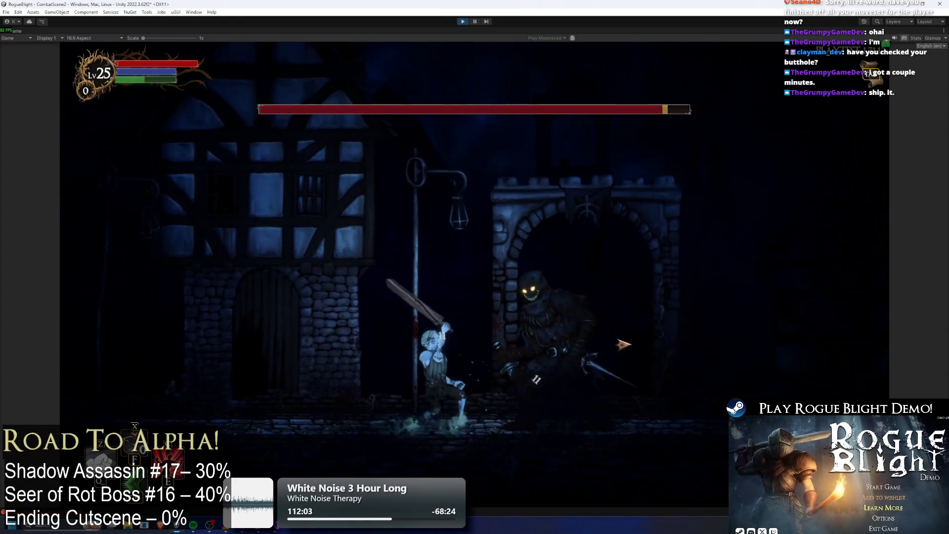
key(a)
key(d)
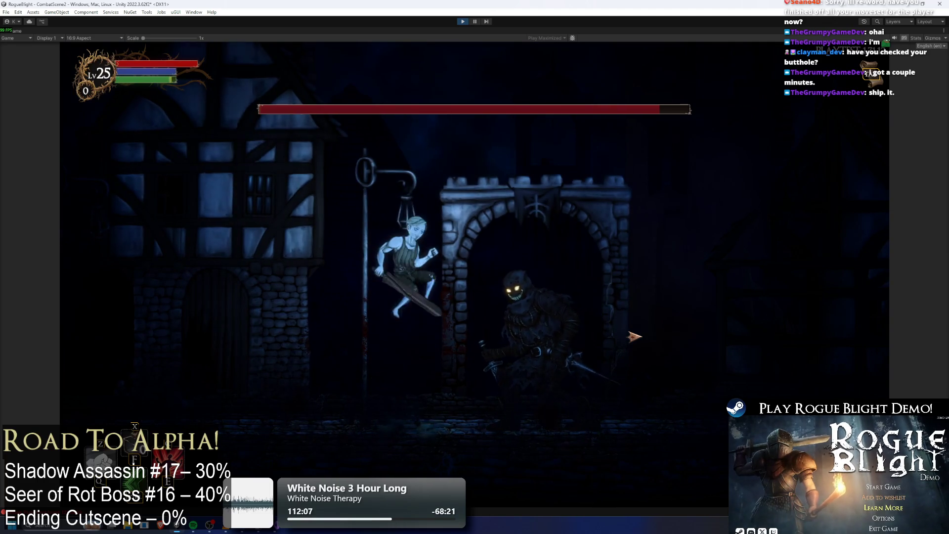
key(d)
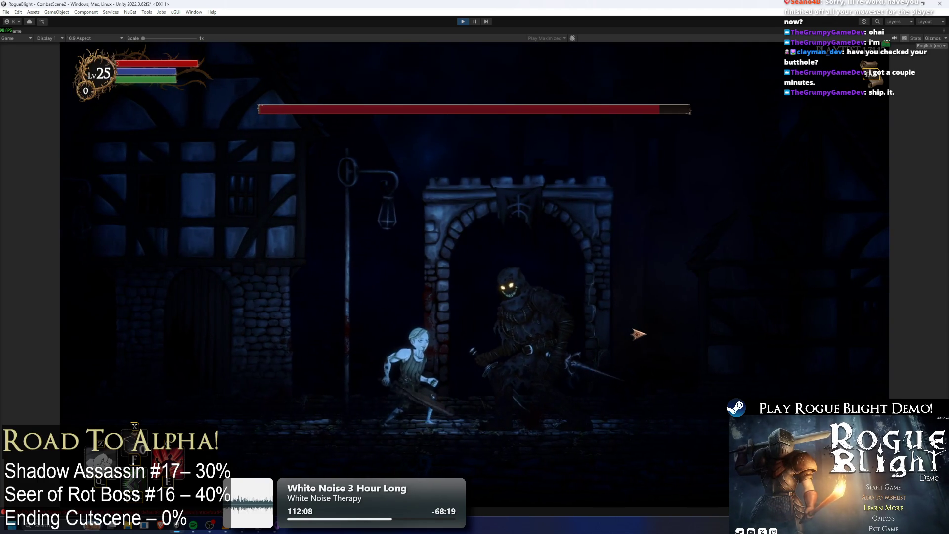
click(638, 334)
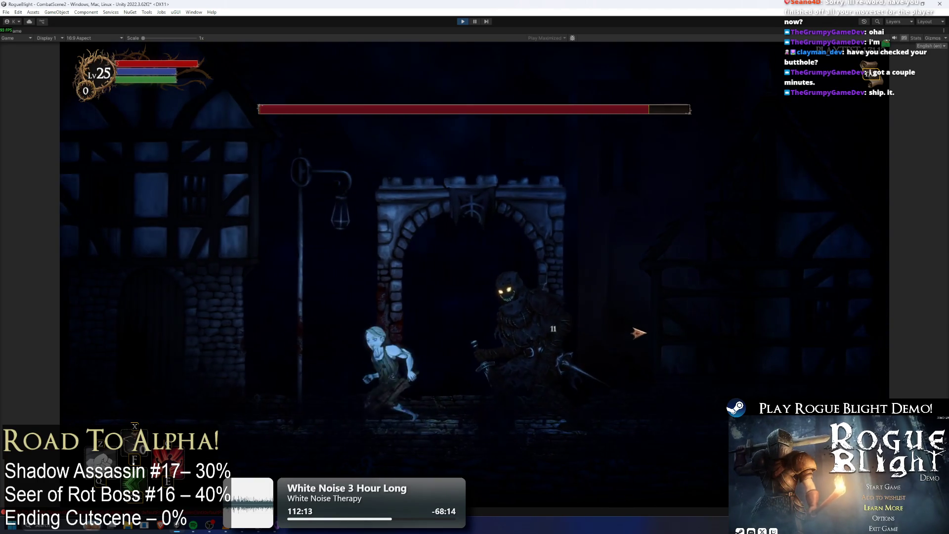
click(645, 330)
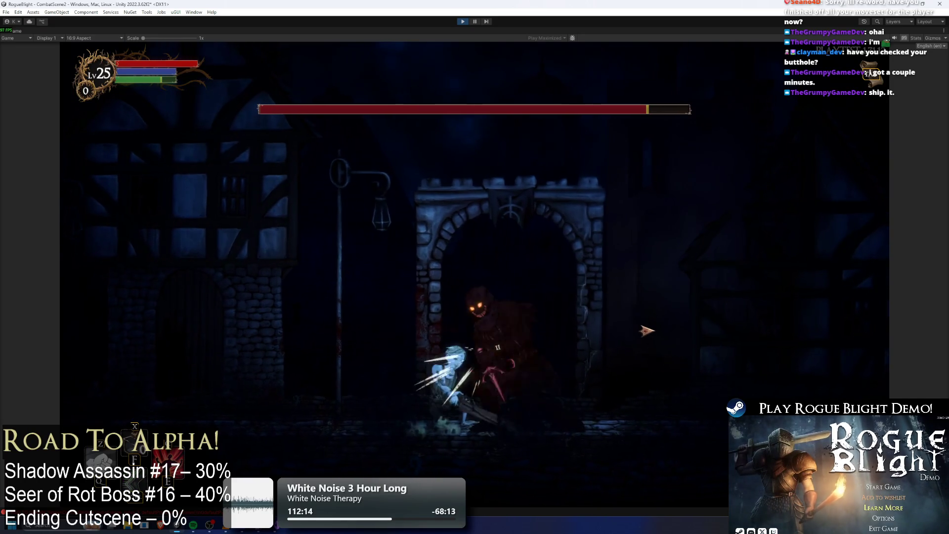
key(a)
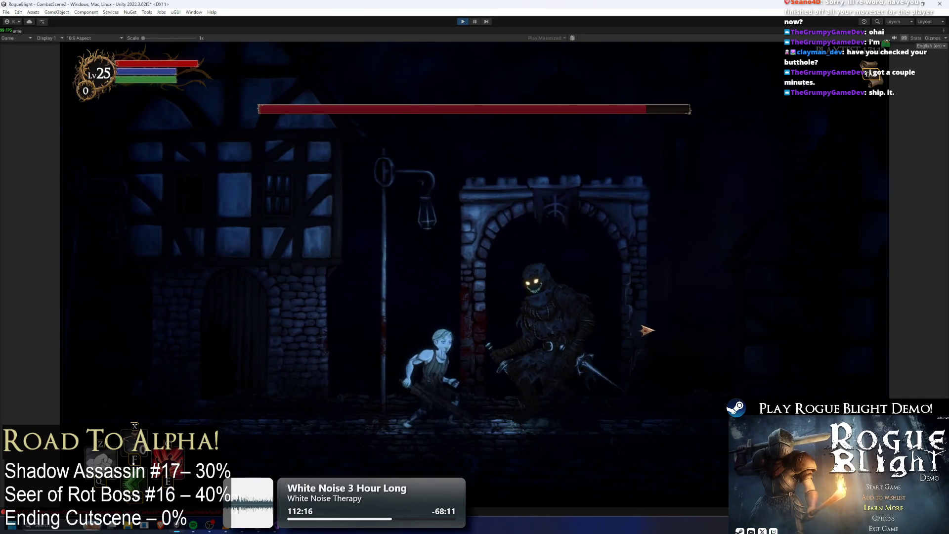
key(a)
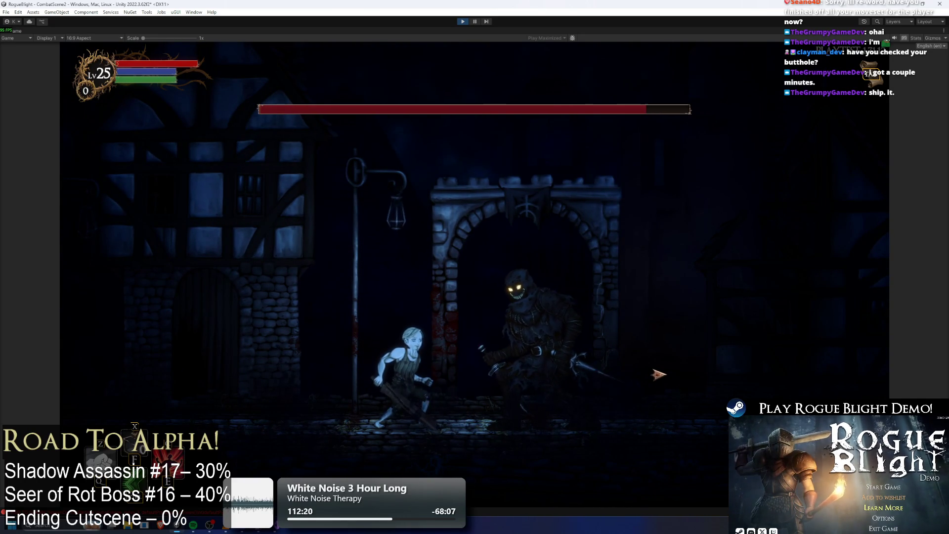
key(s)
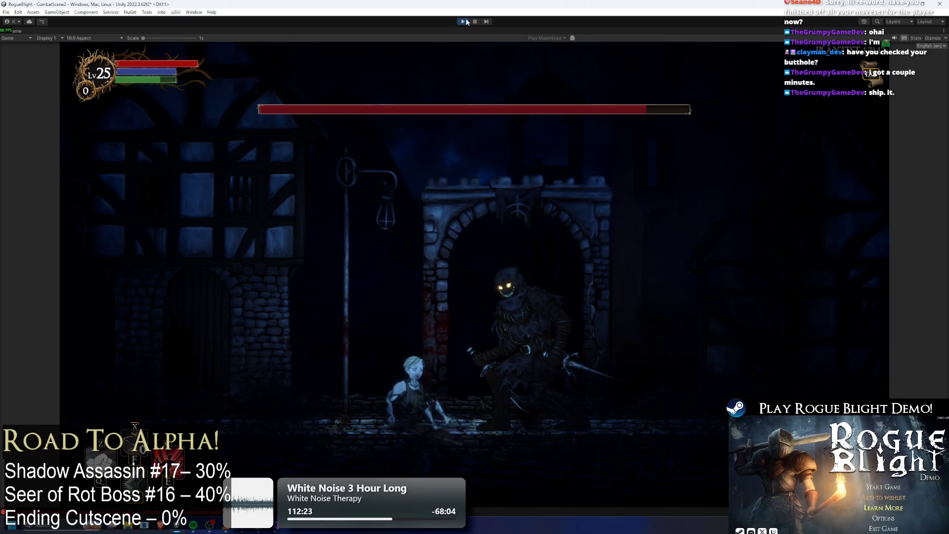
key(ctrl+p)
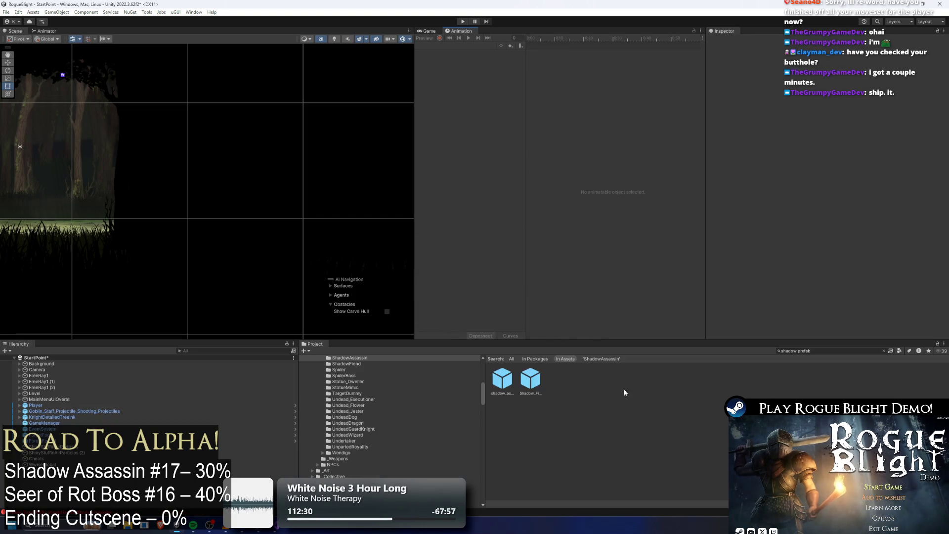
Search the project for 'hel' and select the NPC_Fighter_HELRAZR_prefab.
click(809, 350)
double_click(788, 350)
text(hel p)
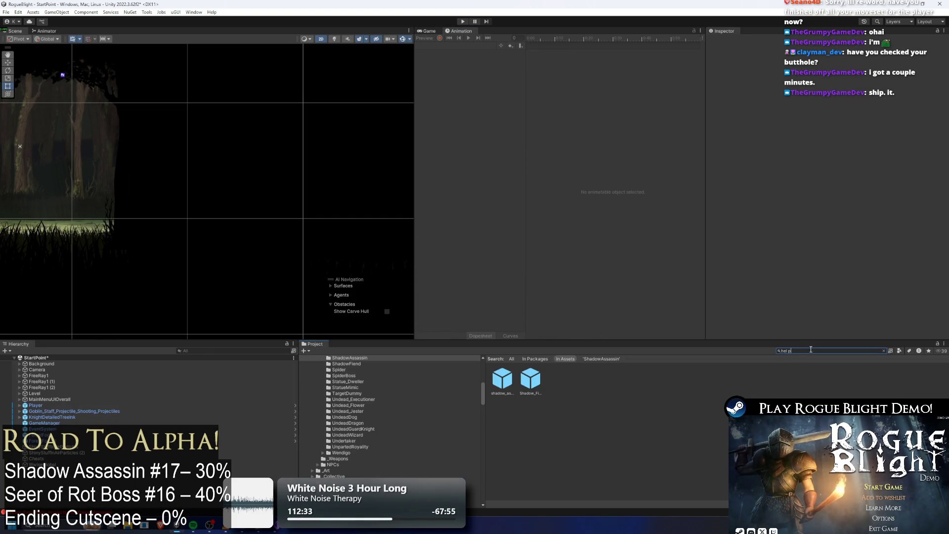
click(509, 382)
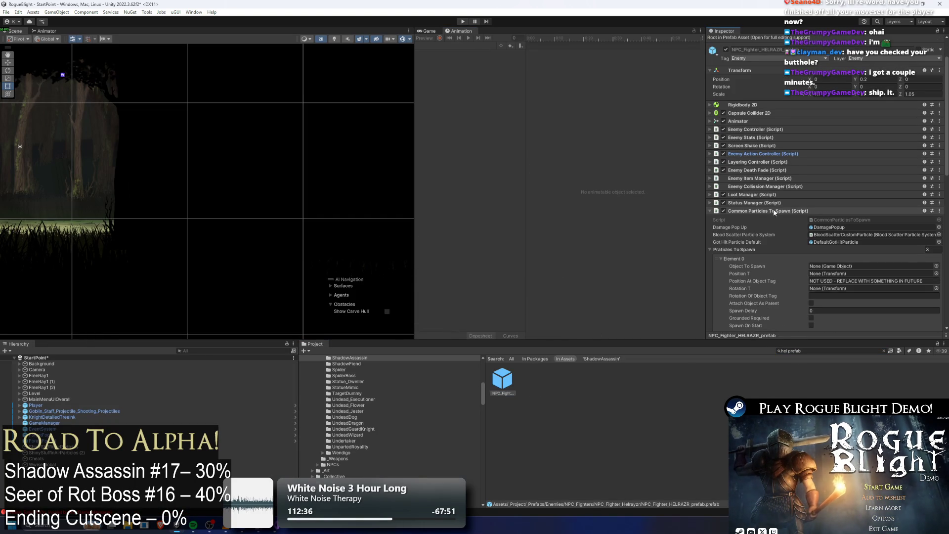
Copy the Helrazr prefab's Default Particles To Spawn list, including Element 0's settings.
scroll(811, 203, down, 3)
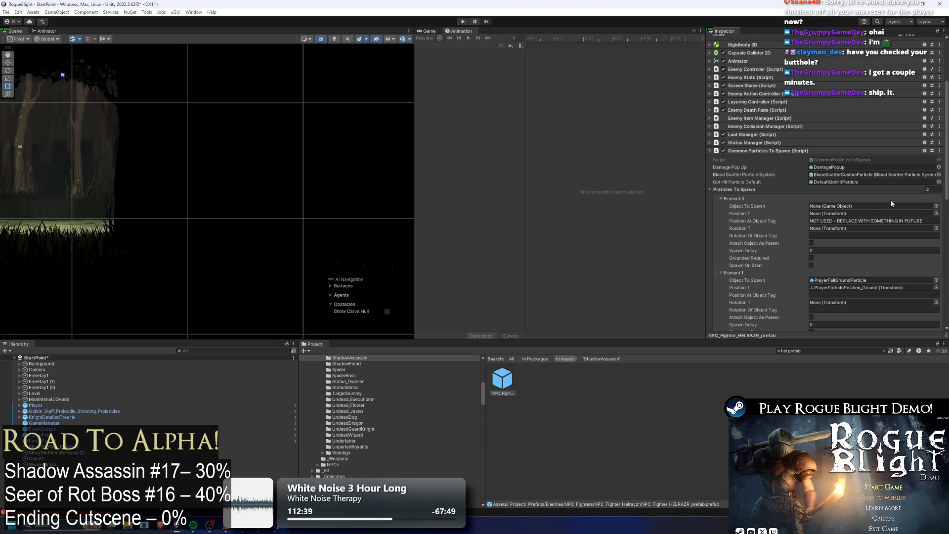
scroll(891, 199, down, 4)
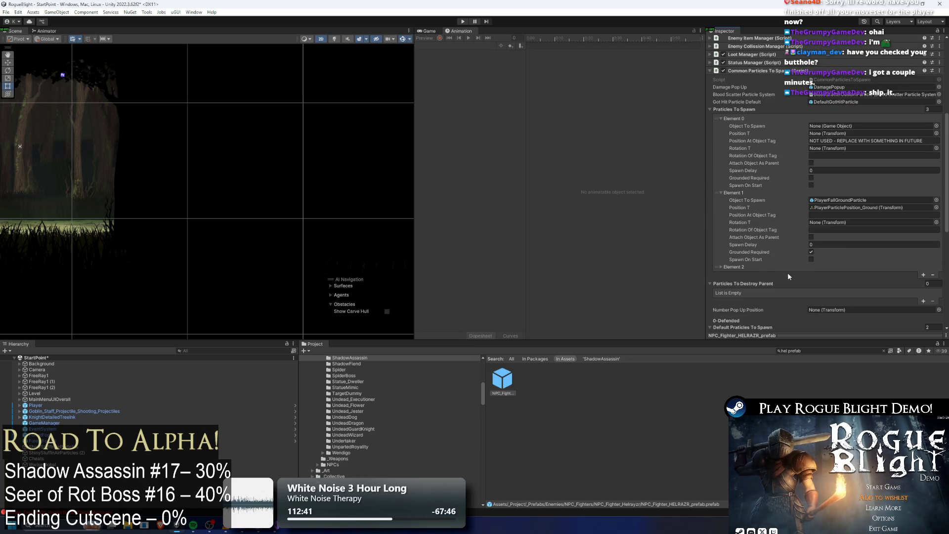
click(773, 266)
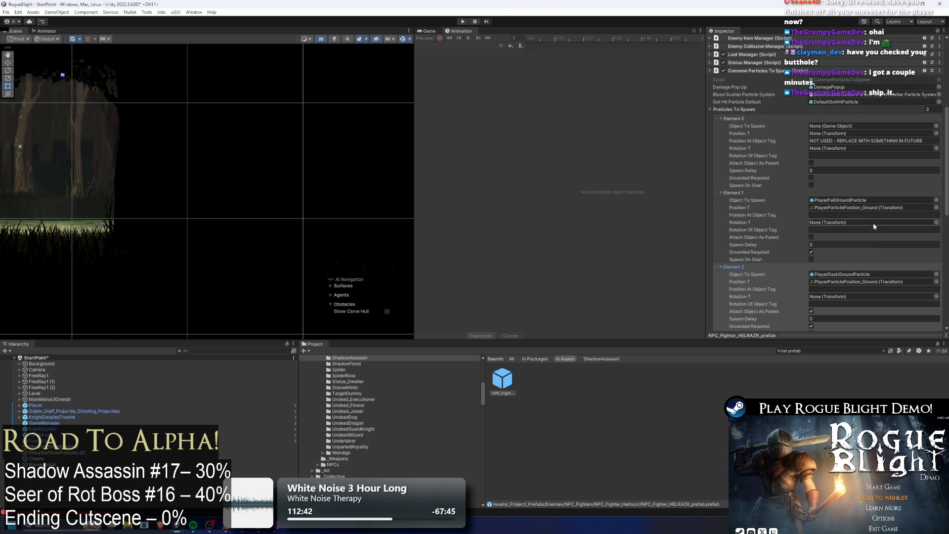
scroll(874, 220, down, 3)
scroll(885, 218, down, 3)
scroll(885, 220, down, 3)
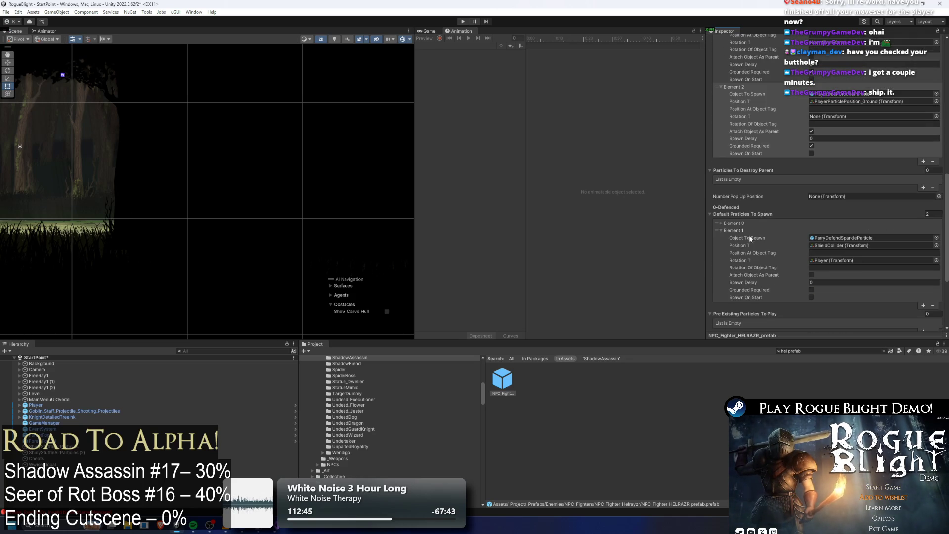
click(744, 223)
right_click(744, 222)
click(774, 227)
click(850, 349)
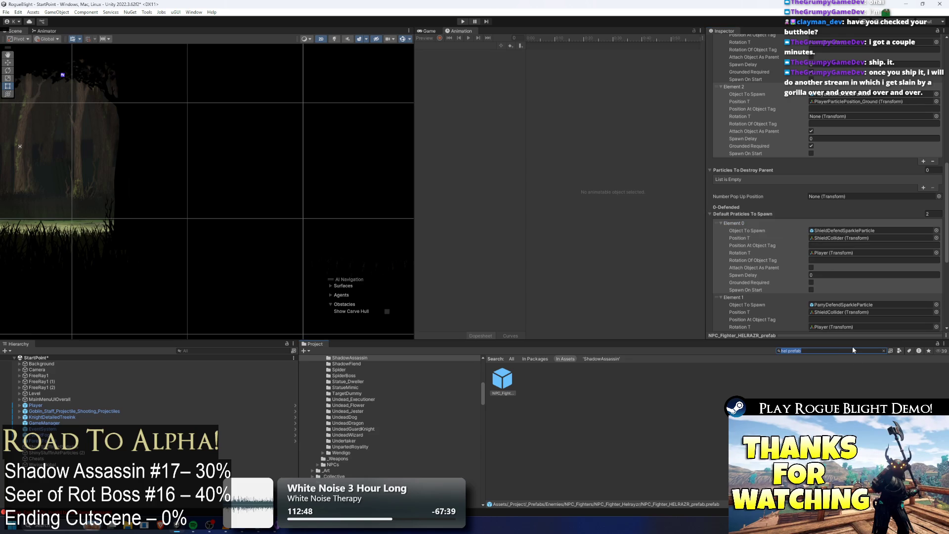
Search for 'shadow ass prefa' and select shadow_assassin_Prefab.
key(BackSpace)
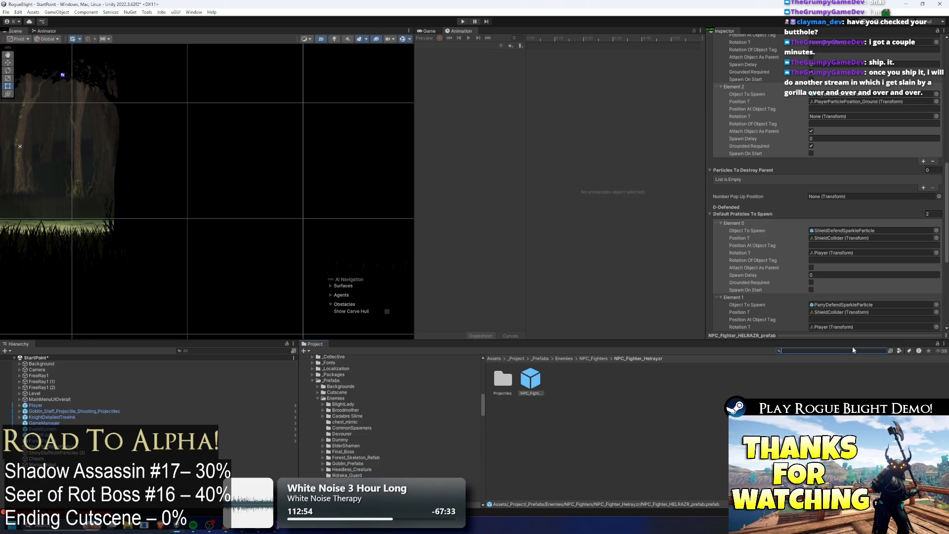
text(shadow ass pref)
text(a)
click(511, 378)
Paste the copied parry particle entries into the shadow assassin's Default Particles To Spawn and open the prefab.
scroll(811, 148, up, 6)
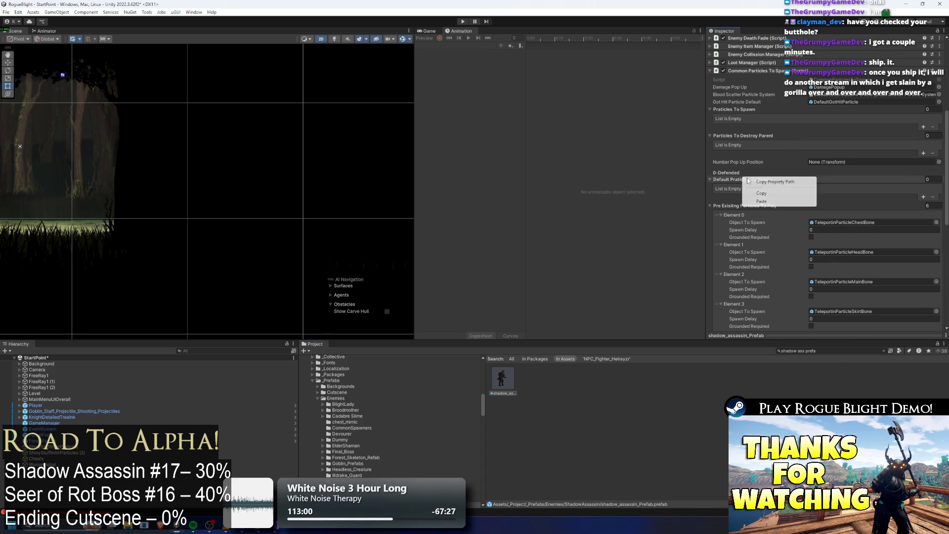
key(ctrl+v)
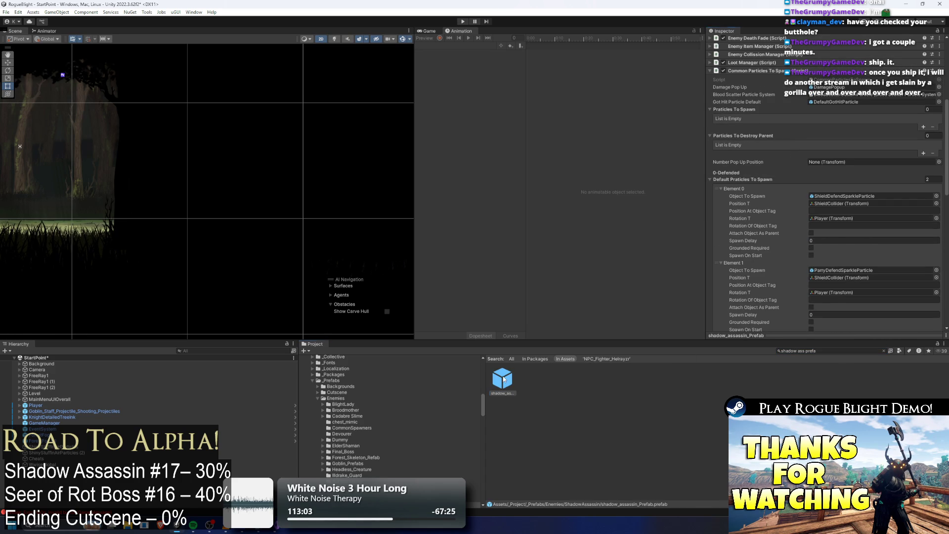
double_click(503, 379)
scroll(859, 191, down, 3)
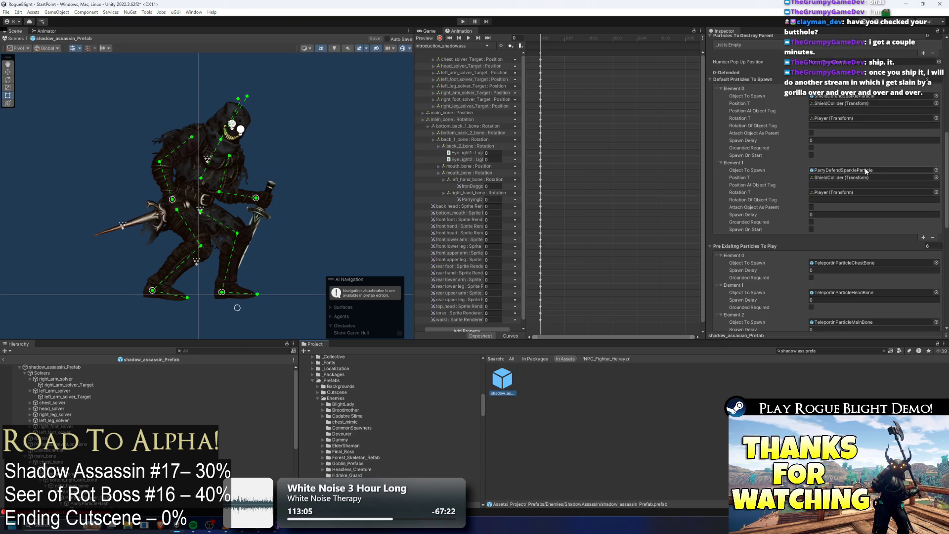
scroll(868, 174, up, 2)
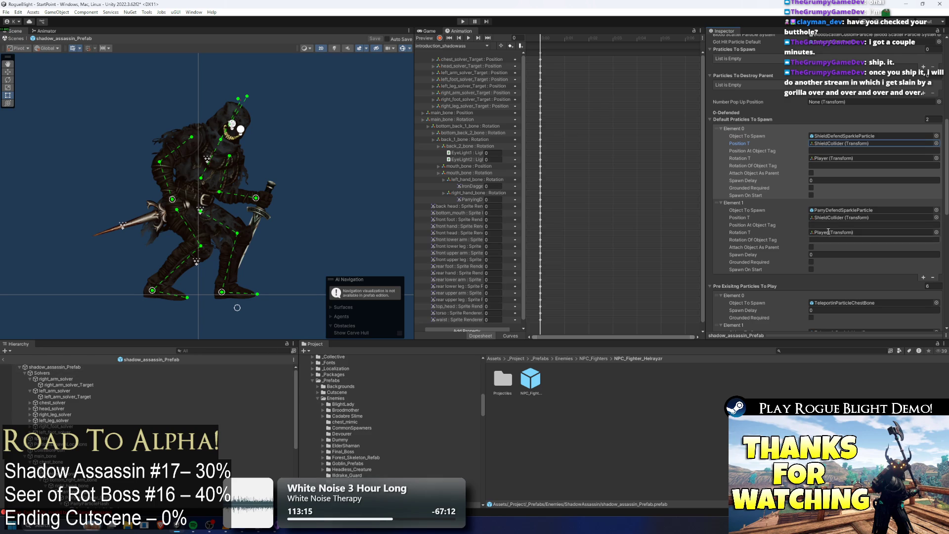
Assign the prefab root to both entries' Rotation T fields so particles rotate with the assassin.
mouse_move(841, 235)
mouse_down()
mouse_move(830, 234)
mouse_move(840, 159)
mouse_move(383, 313)
mouse_up()
click(839, 263)
click(936, 158)
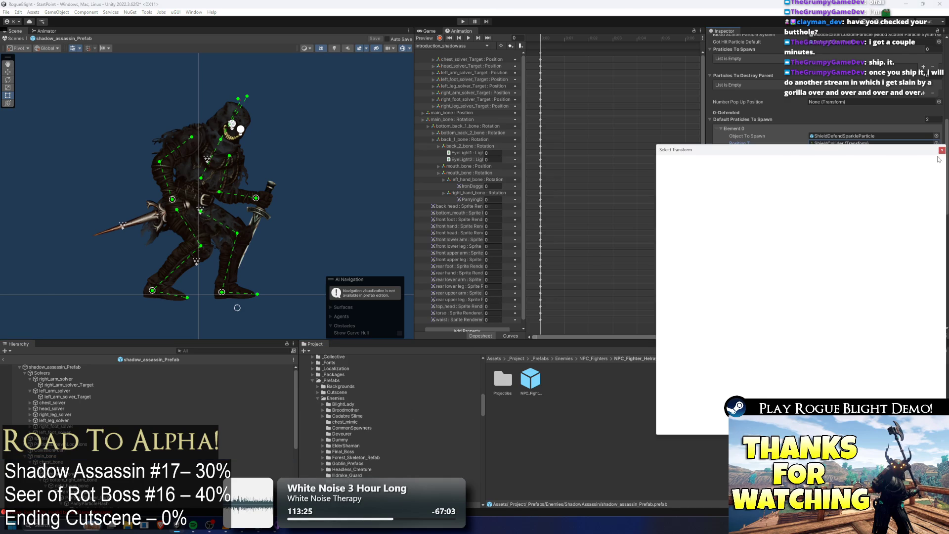
click(942, 150)
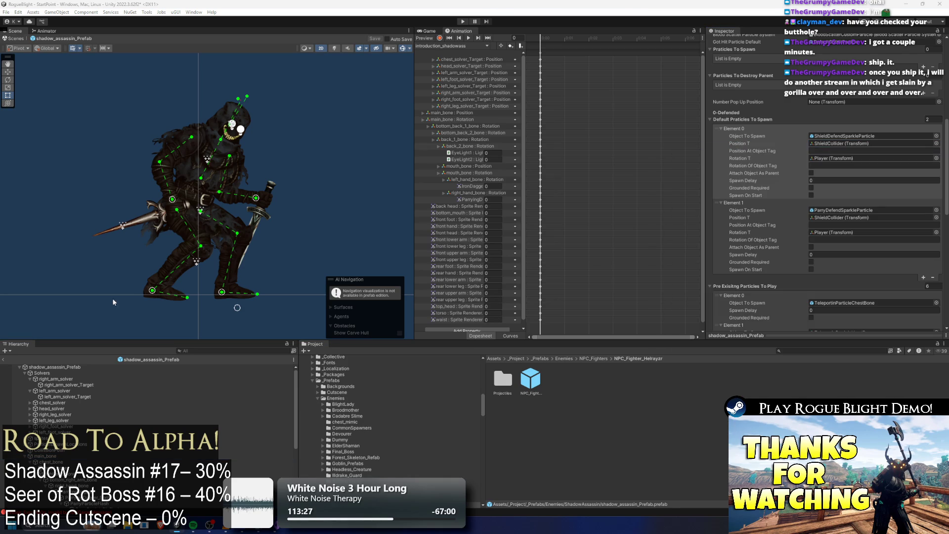
click(859, 184)
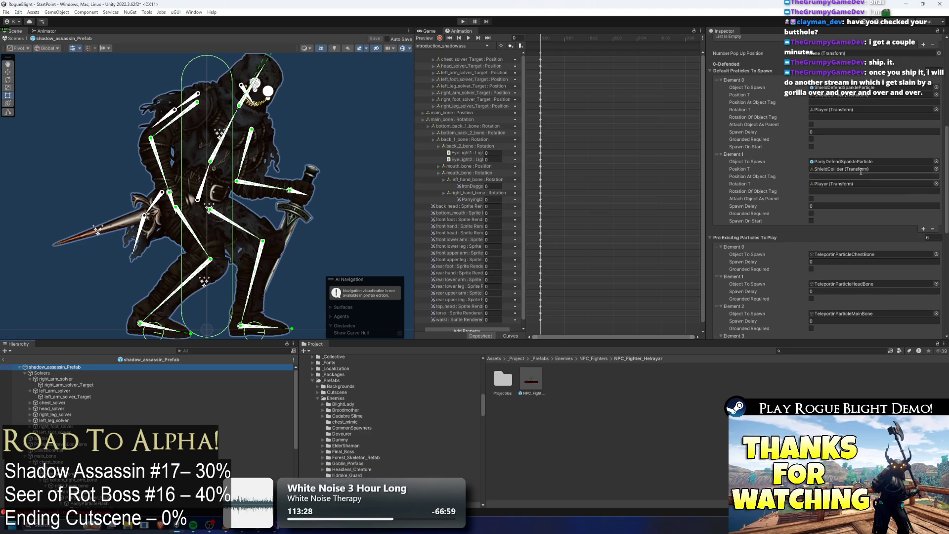
drag(860, 186, 860, 184)
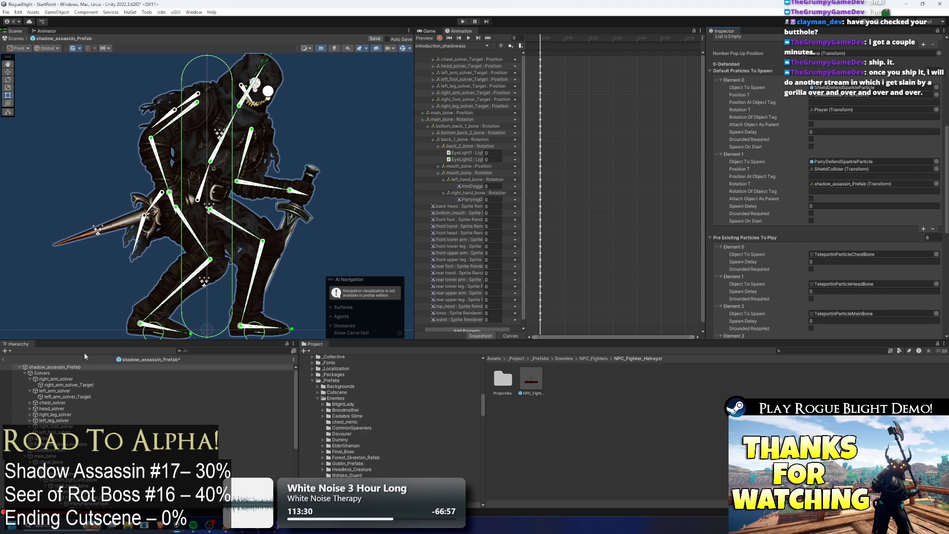
drag(70, 370, 840, 109)
Save the prefab and select its root to review the particle setup.
key(ctrl+s)
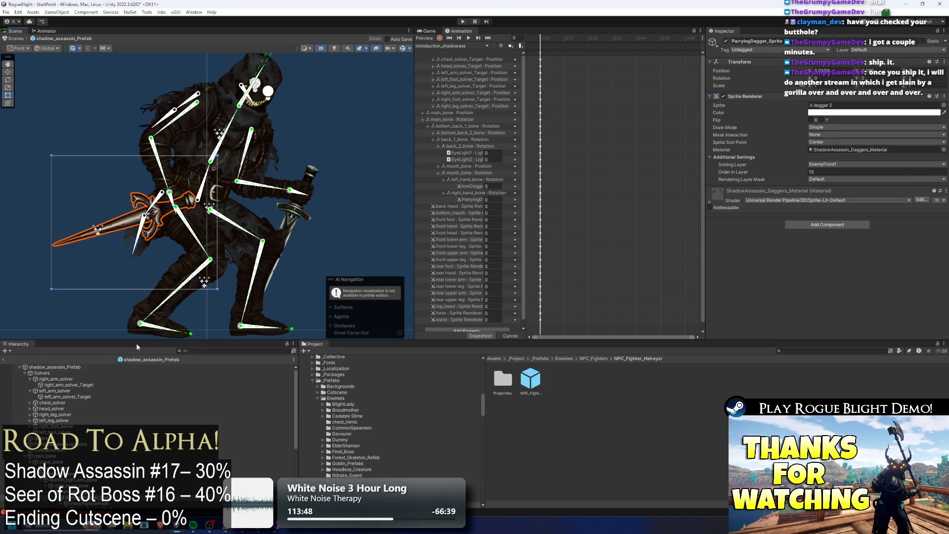
click(25, 367)
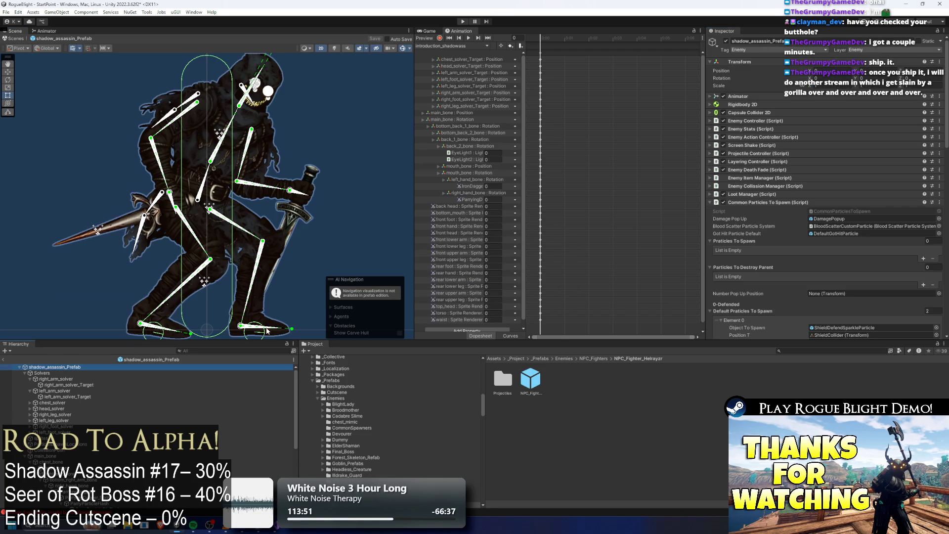
scroll(840, 198, down, 10)
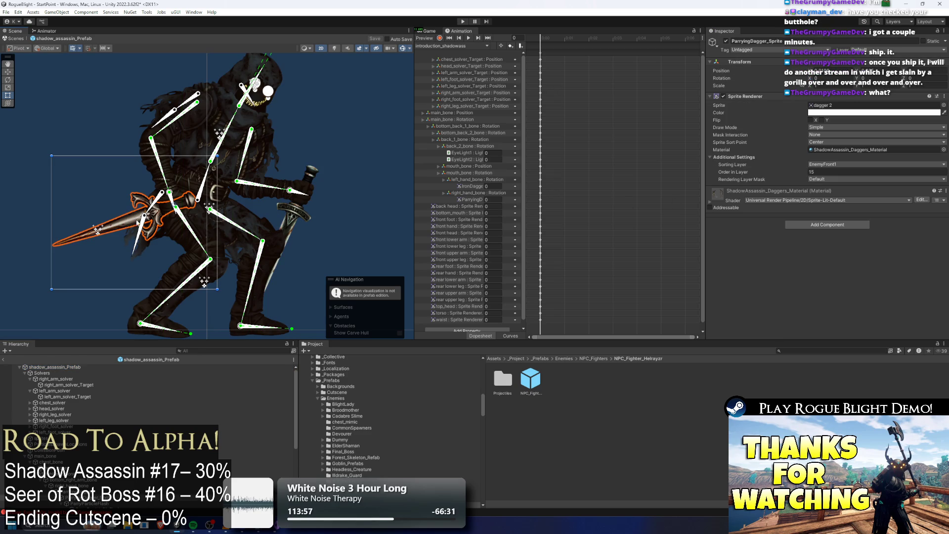
scroll(101, 458, down, 3)
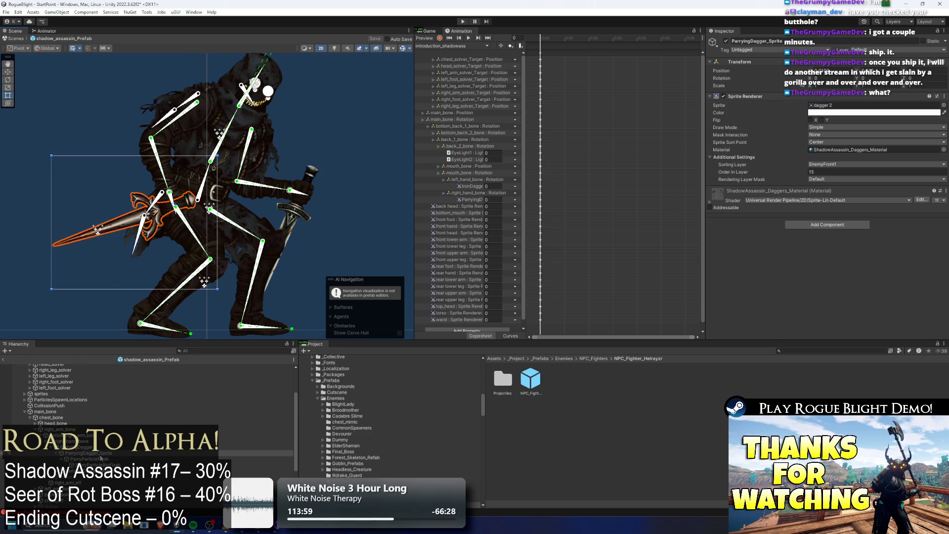
Preview the ParryParticleFlash on the dagger, then create an empty child under ParryingDagger_Sprite.
click(101, 458)
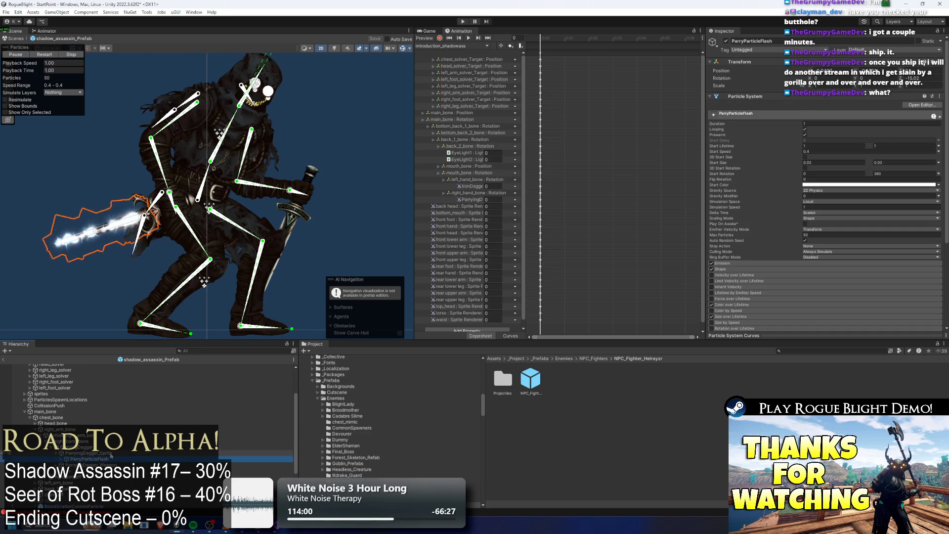
click(107, 454)
right_click(107, 457)
click(147, 258)
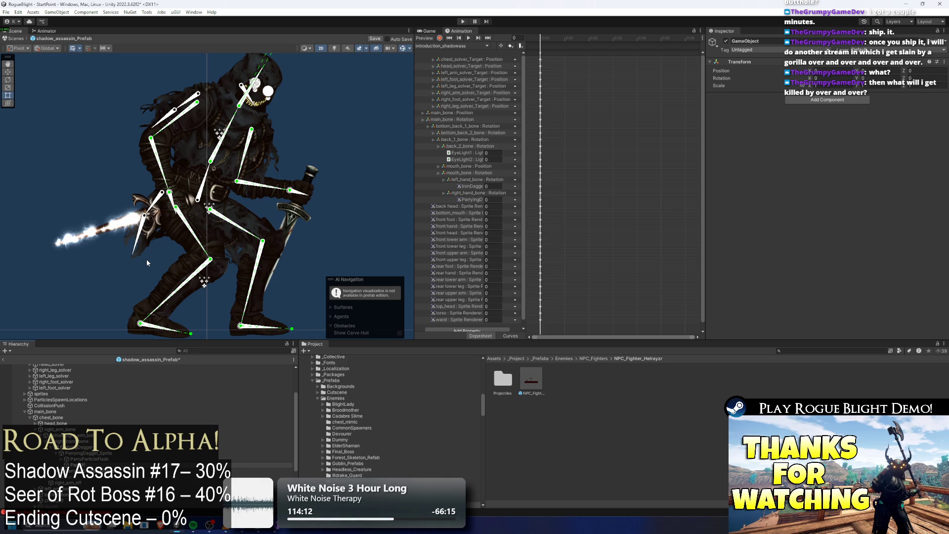
Name the new empty ParryParticlePositon, position it on the dagger's flame, and save.
click(147, 260)
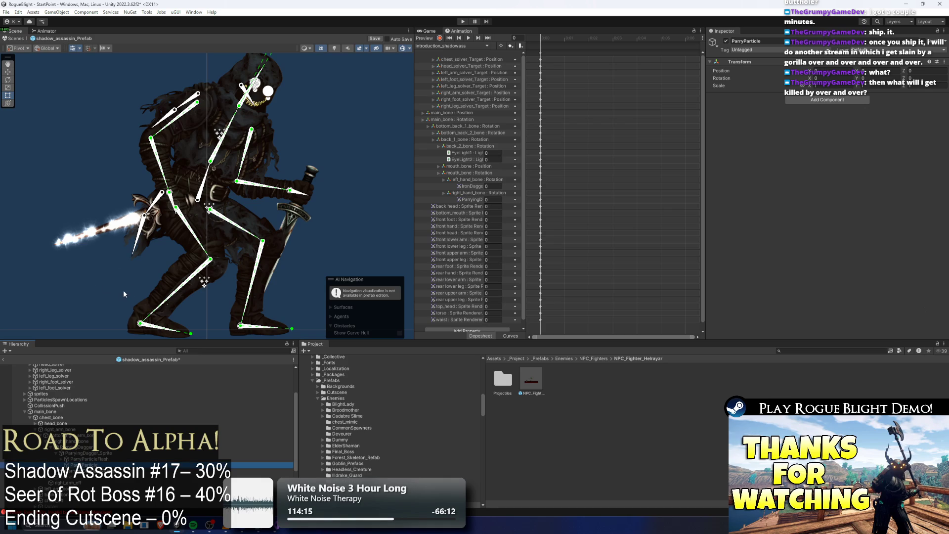
right_click(143, 153)
click(140, 198)
click(119, 222)
drag(119, 222, 118, 225)
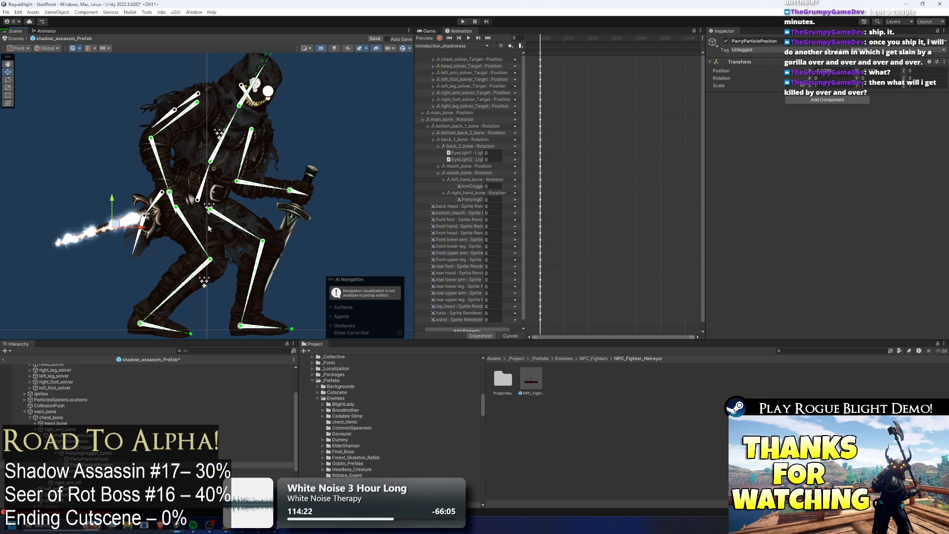
key(ctrl+s)
Set ParryParticlePositon as the Position T for both parry particle entries and enter Play mode.
scroll(99, 396, up, 3)
click(76, 367)
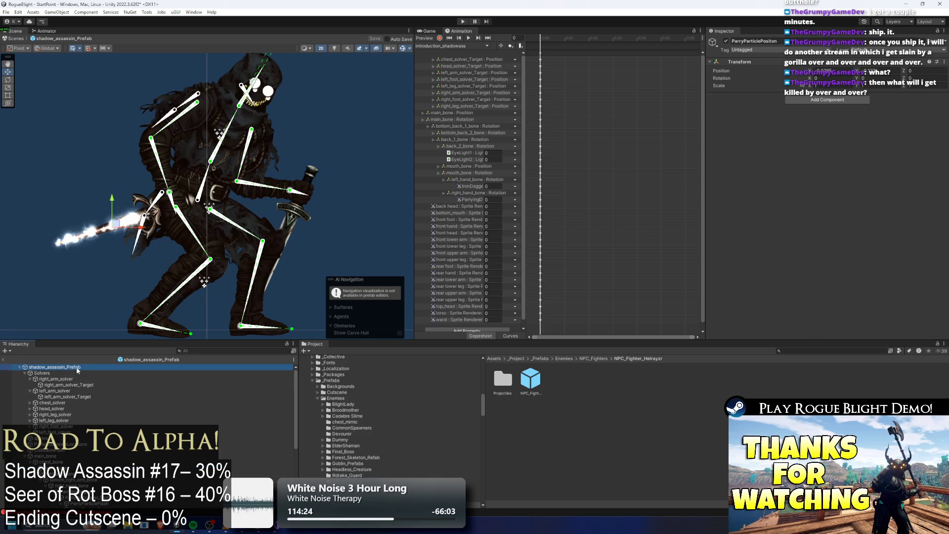
mouse_move(77, 369)
mouse_down()
mouse_move(79, 464)
mouse_move(846, 254)
mouse_move(852, 341)
mouse_move(838, 321)
mouse_move(862, 272)
mouse_up()
scroll(862, 272, down, 3)
mouse_move(92, 404)
mouse_down()
mouse_move(742, 227)
mouse_move(850, 222)
mouse_up()
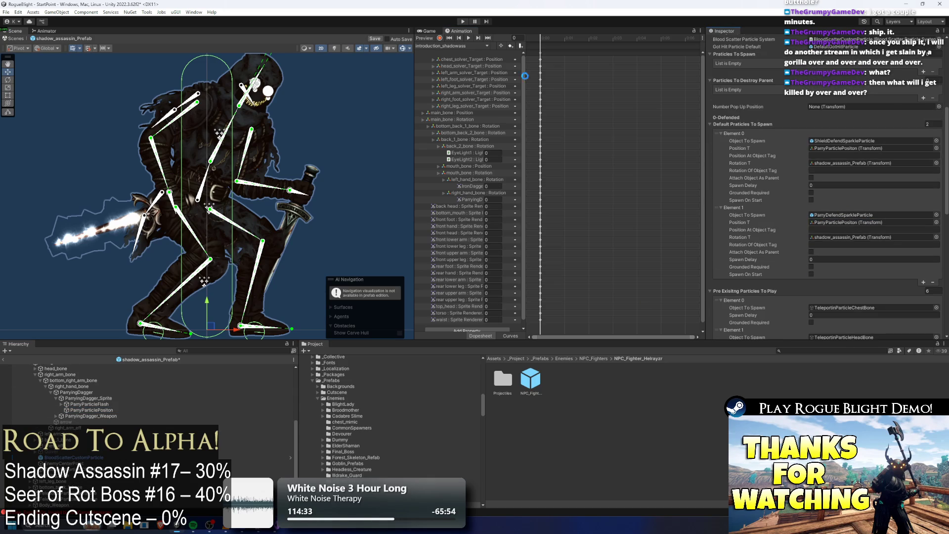
click(463, 22)
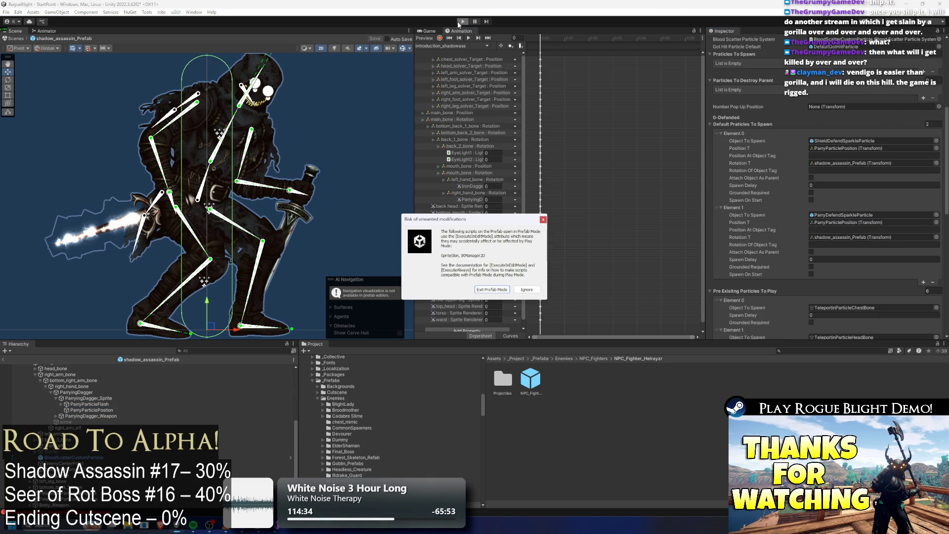
Ignore the warning, start a game and run at the boss, landing several hits.
key(Escape)
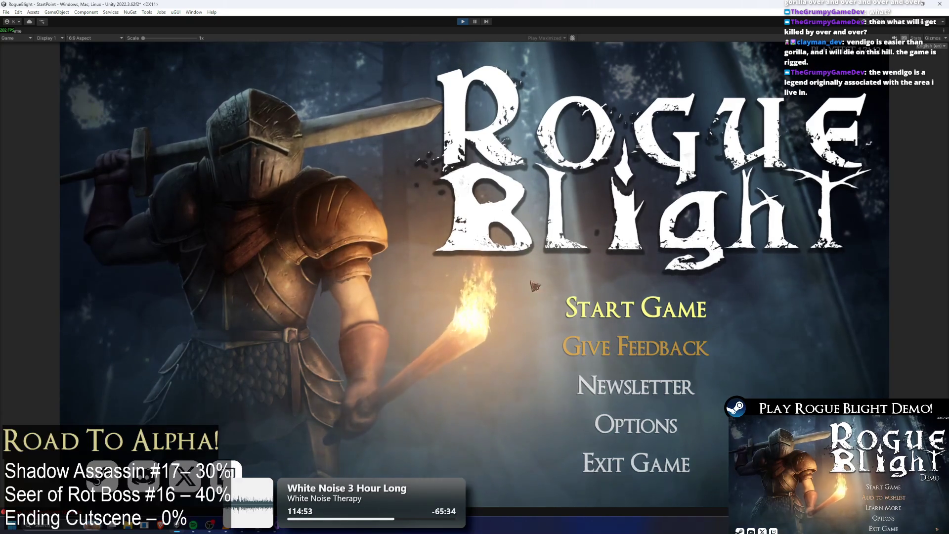
click(609, 312)
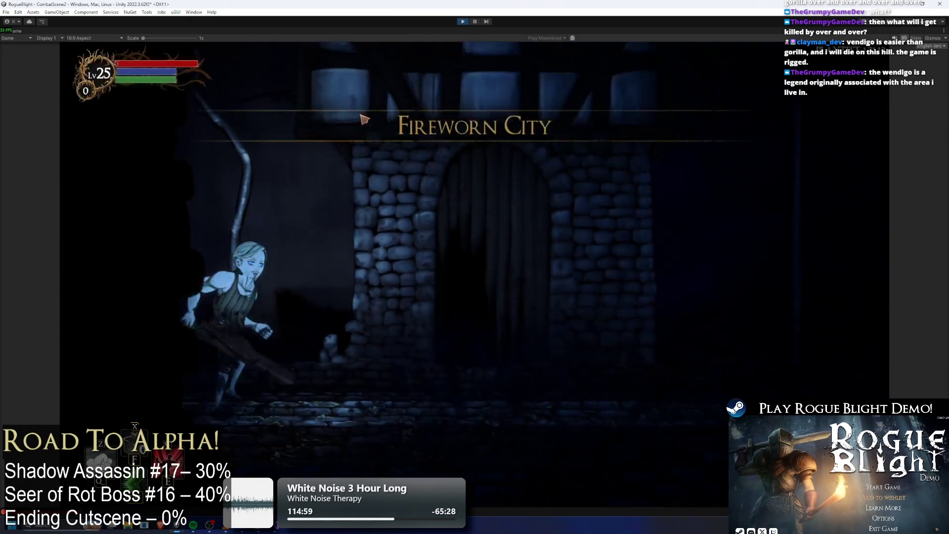
key(d)
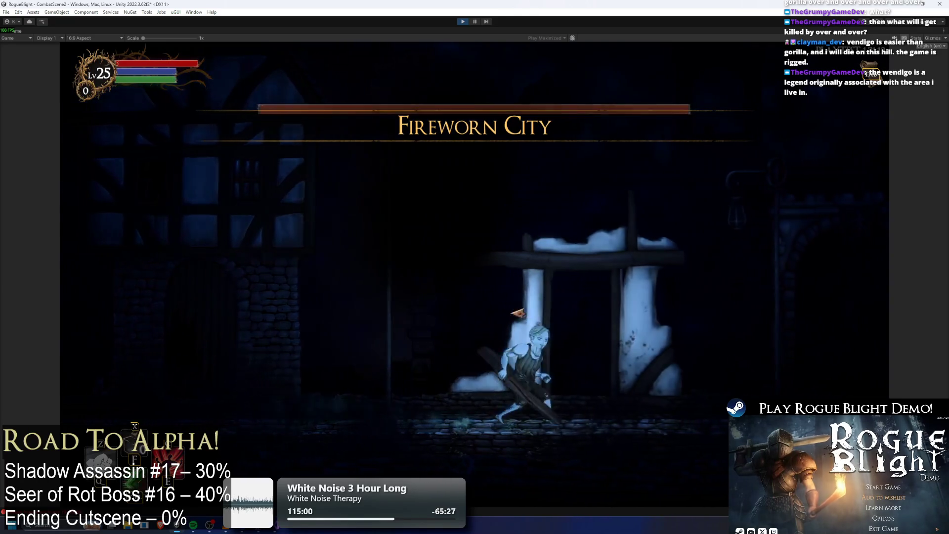
key(d)
click(598, 343)
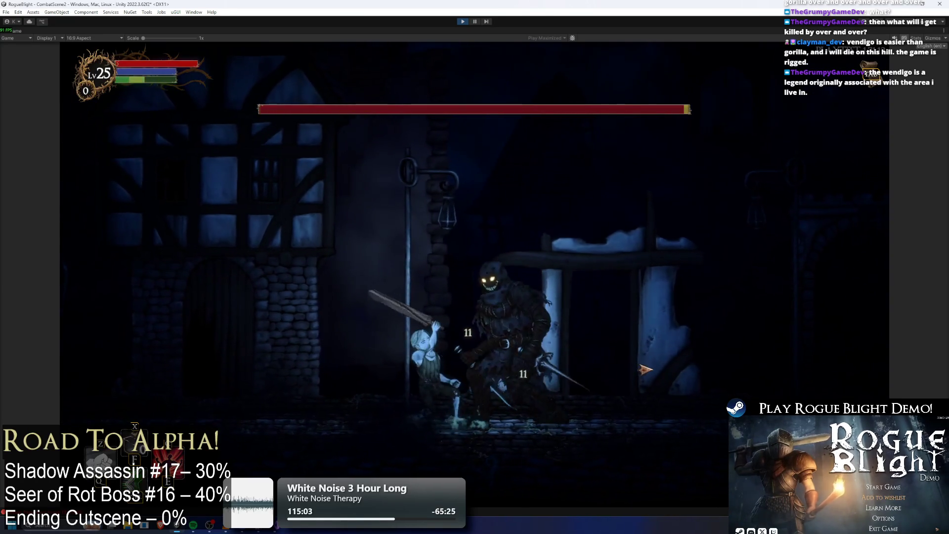
click(647, 369)
click(647, 368)
Keep backing off and slashing the shadow assassin to trigger its parry sparks.
key(a)
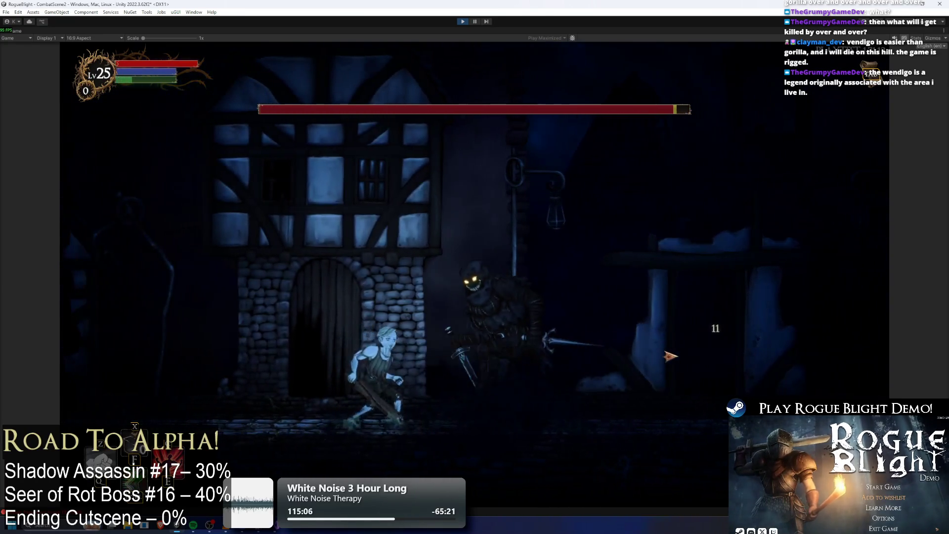
key(d)
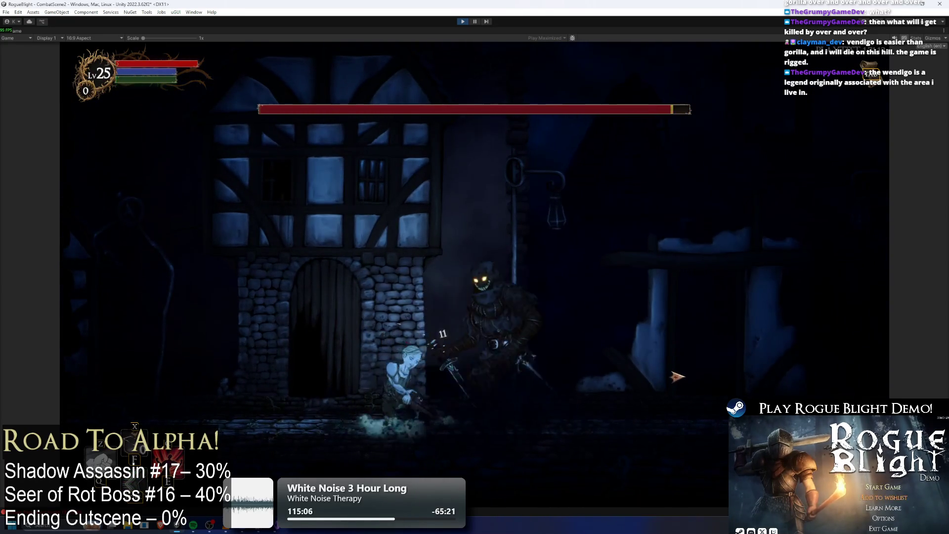
click(676, 368)
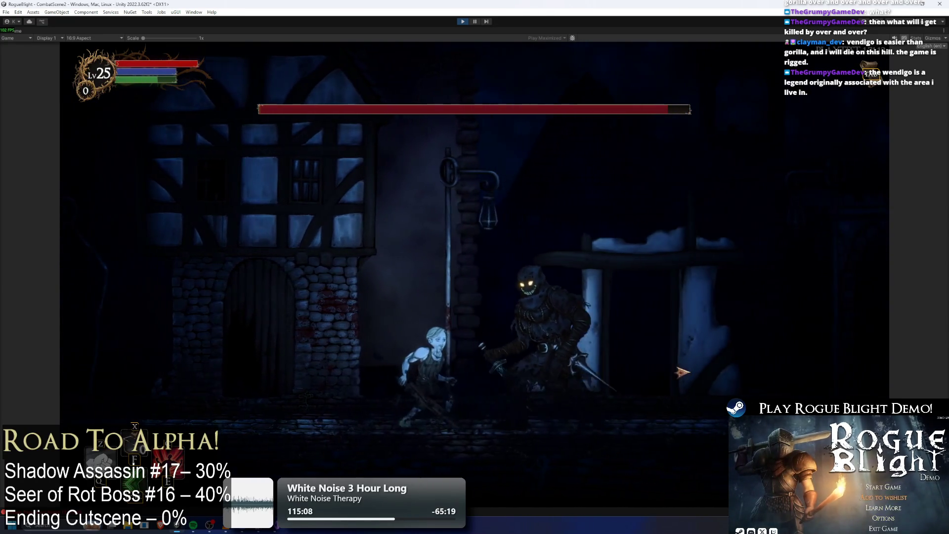
key(d)
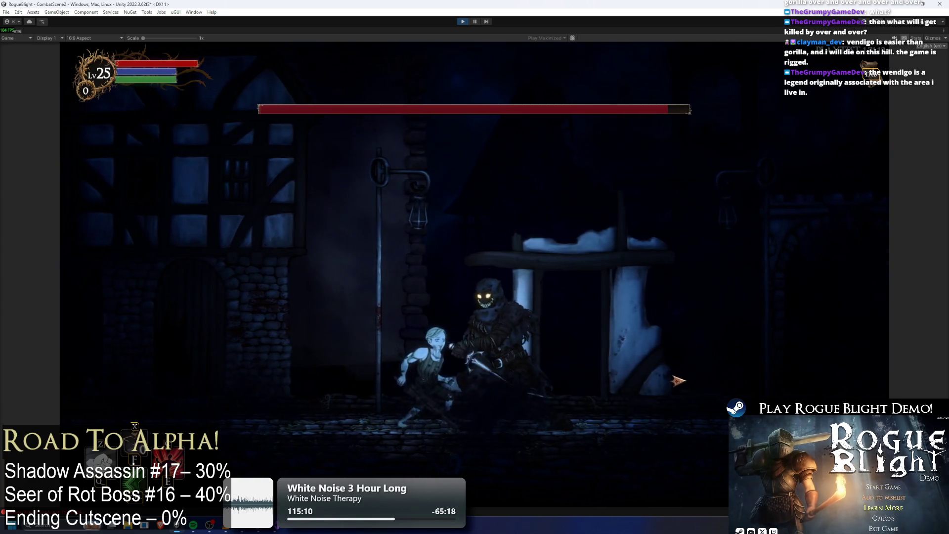
click(677, 381)
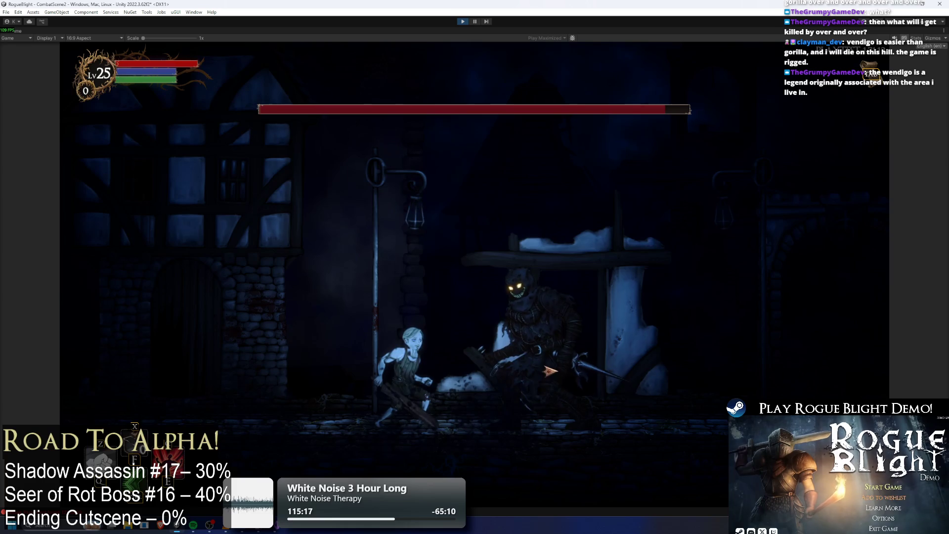
key(d)
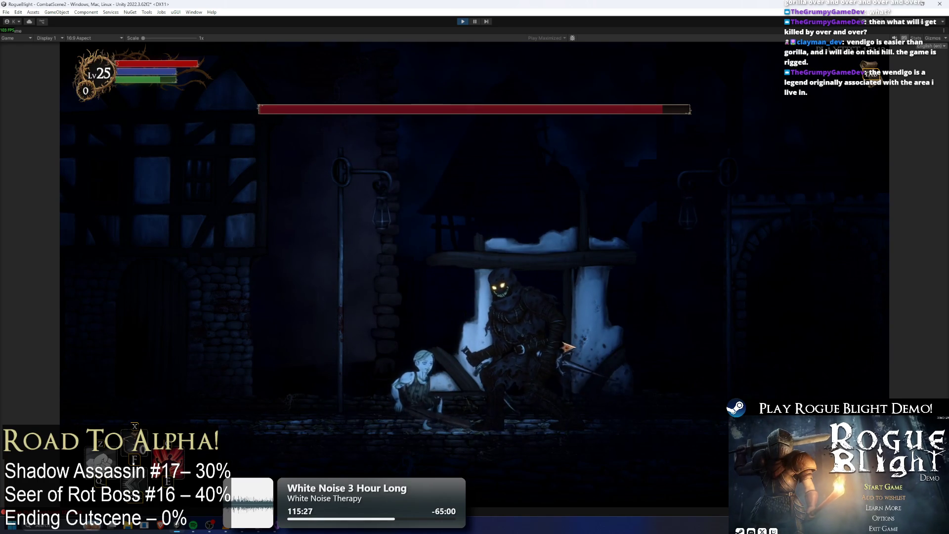
click(595, 357)
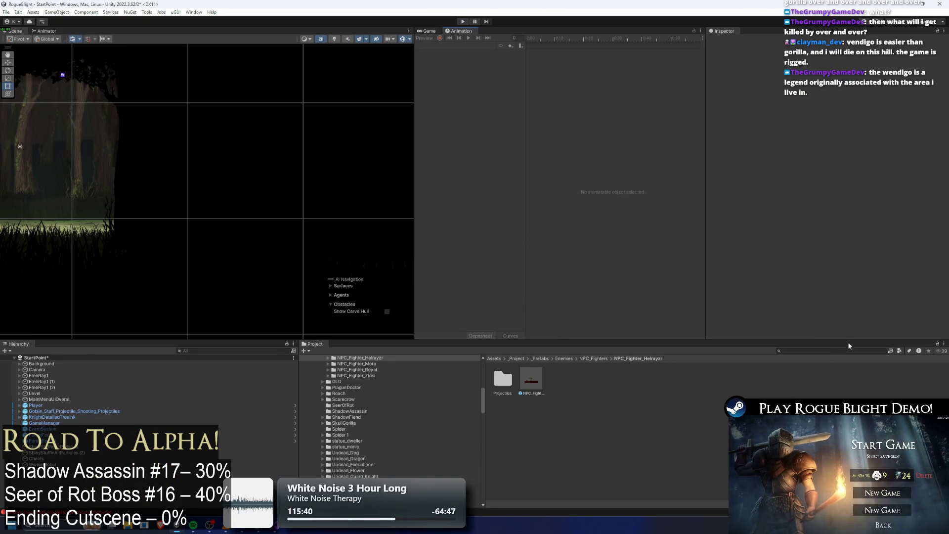
Search for 'shadow prefab' and open the shadow_assassin prefab for editing.
click(828, 350)
text(shadow prefab)
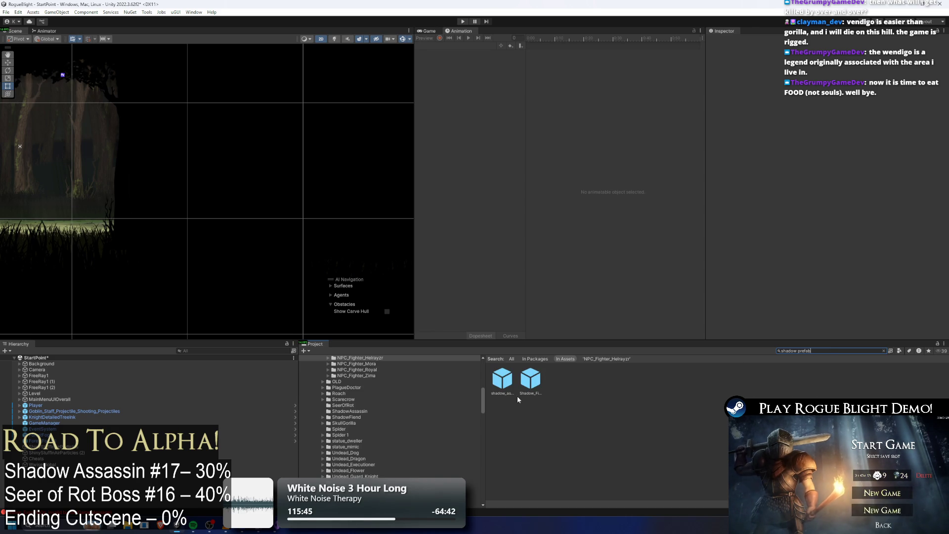
double_click(502, 380)
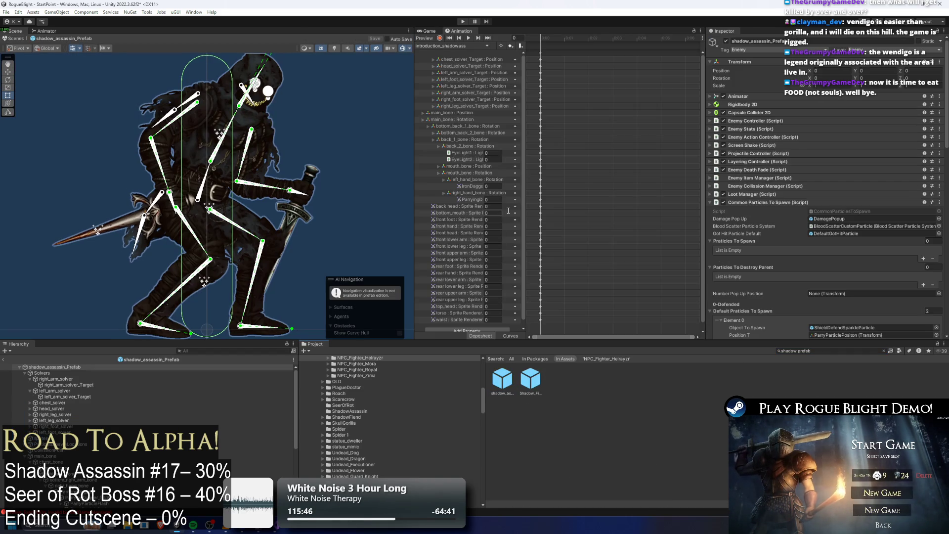
Load the parry_shadowass clip, check its frame-48 ShieldParryCollider key and events, then save.
click(458, 46)
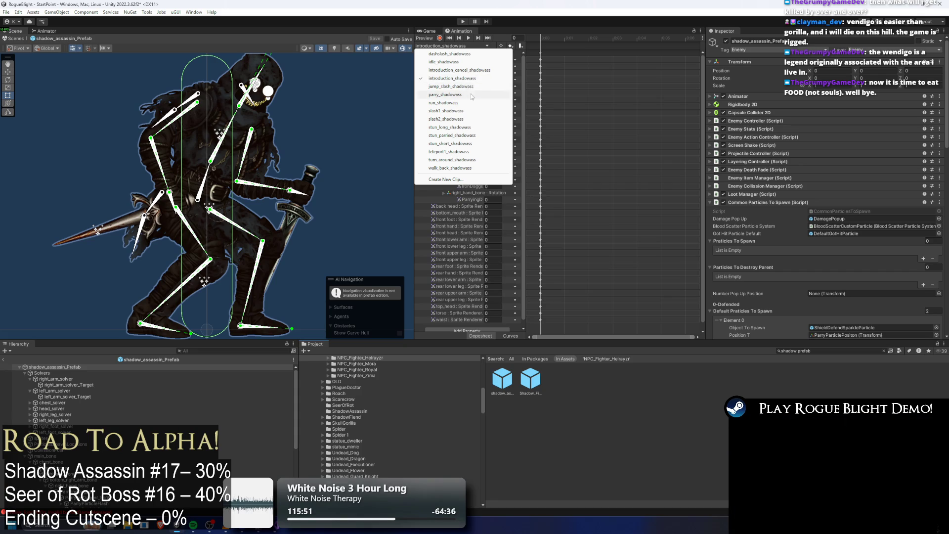
click(465, 96)
mouse_move(576, 37)
mouse_down()
mouse_move(638, 38)
mouse_move(546, 38)
mouse_move(560, 38)
mouse_up()
click(634, 60)
click(606, 44)
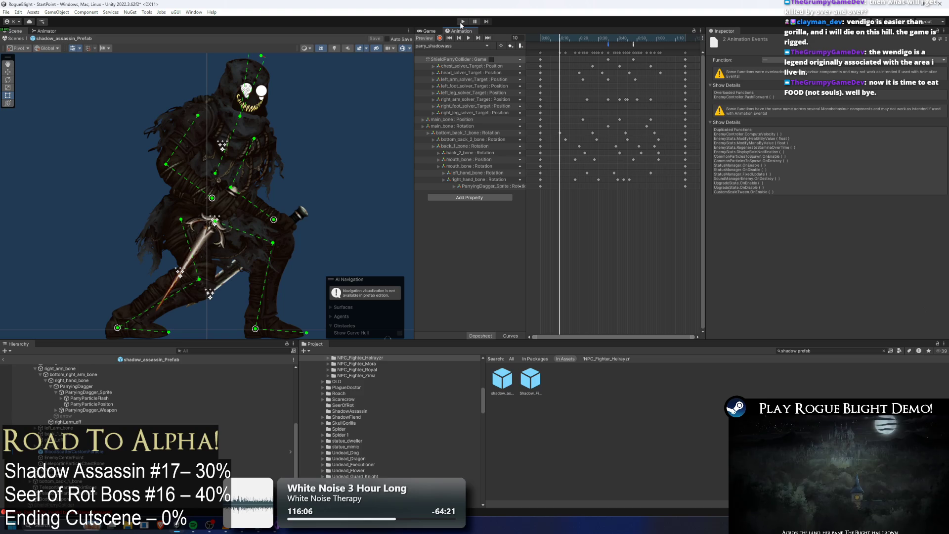
key(ctrl+s)
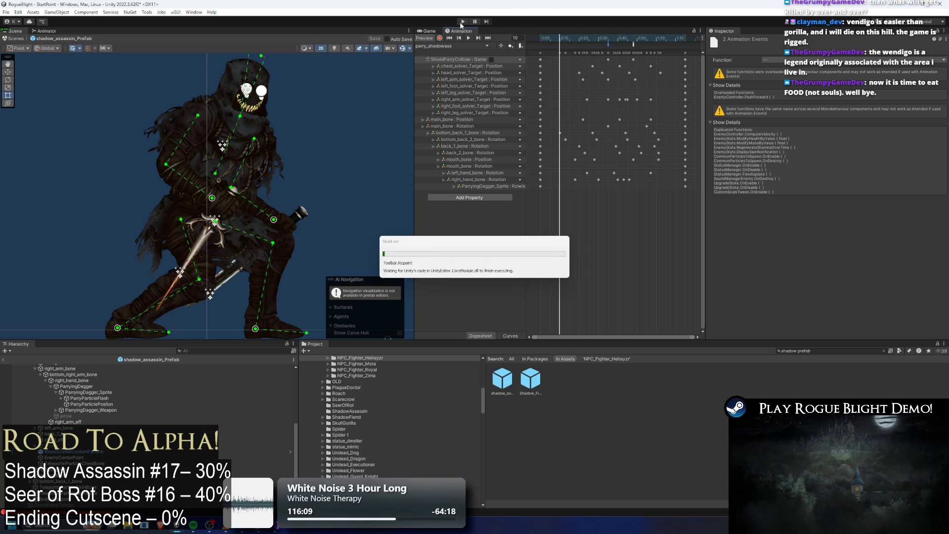
Confirm the save dialog, start playtesting, and hit the boss repeatedly with the spear.
key(Return)
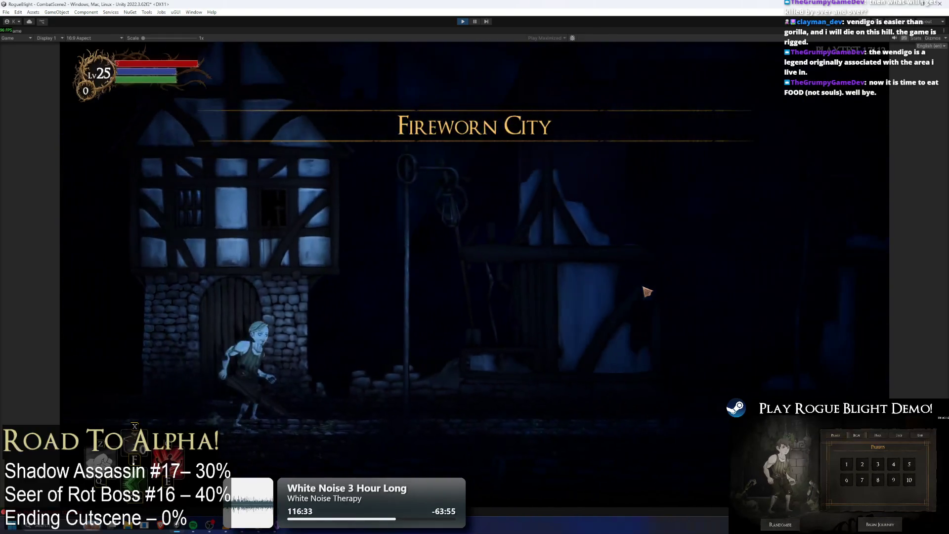
click(696, 339)
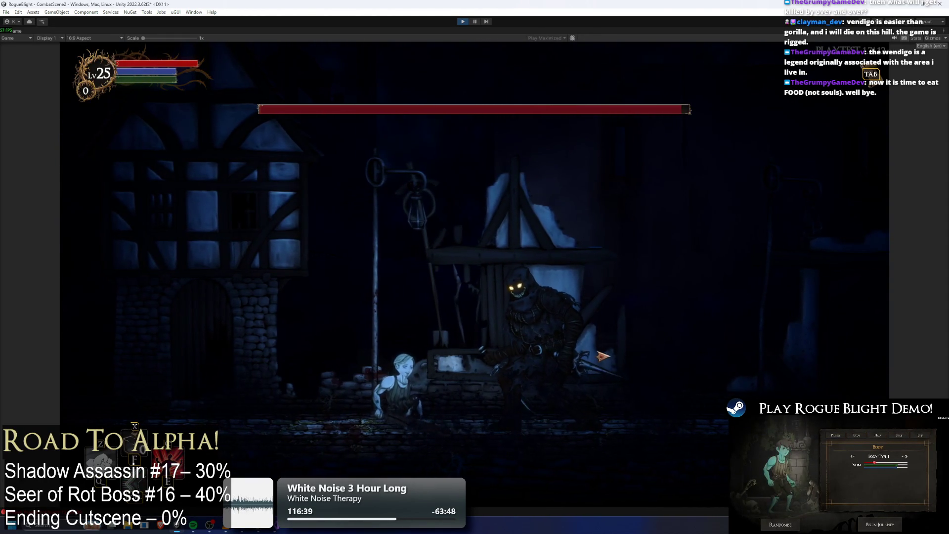
click(618, 368)
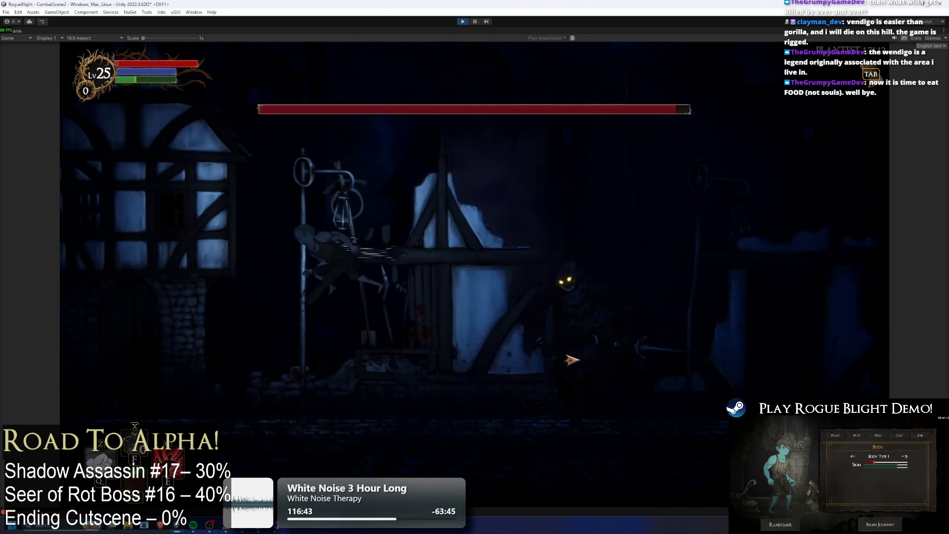
key(space)
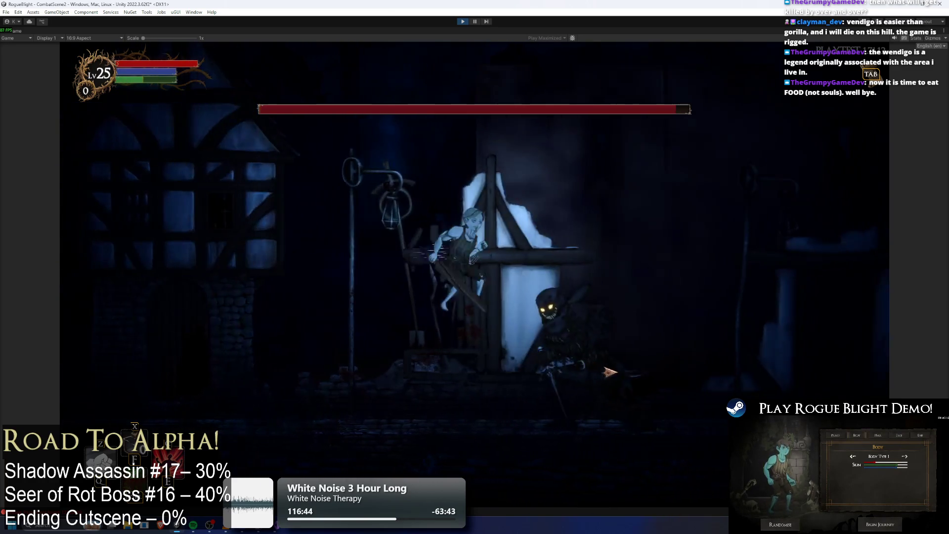
key(a)
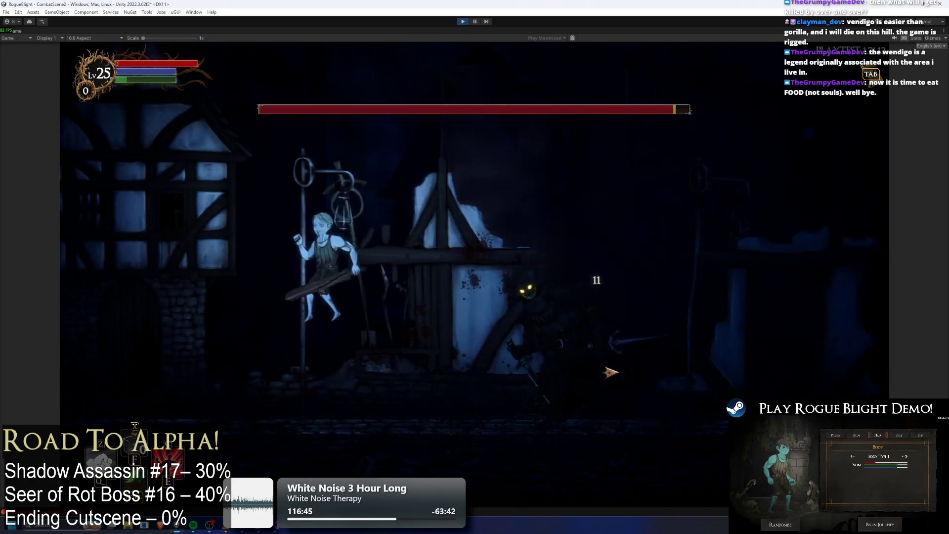
click(530, 379)
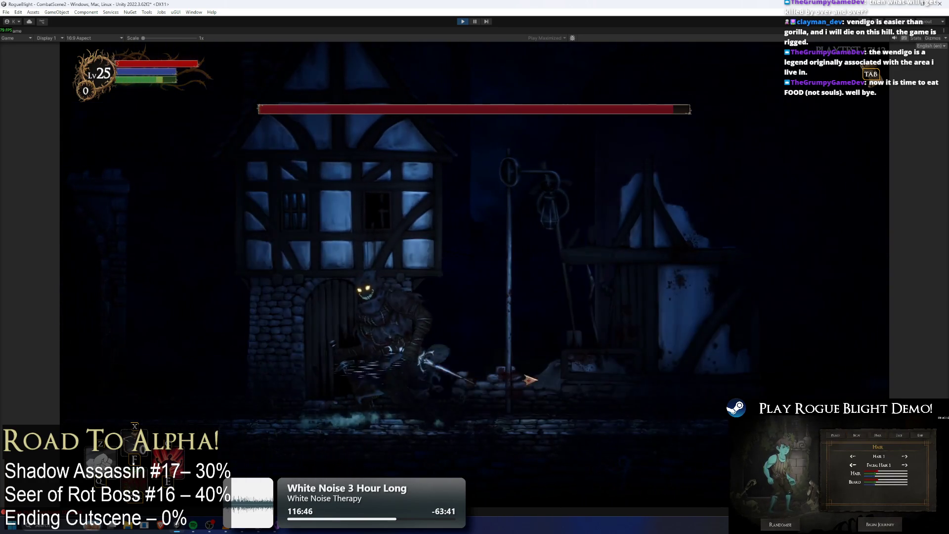
click(368, 362)
Land another spear hit, stop Play mode, and reopen shadow_assassin_Prefab.
key(space)
key(a)
click(399, 367)
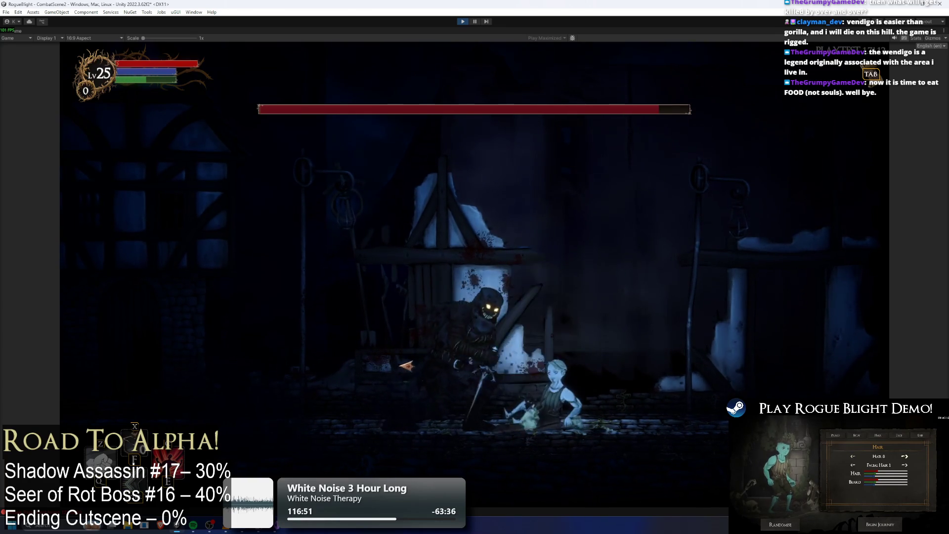
click(467, 21)
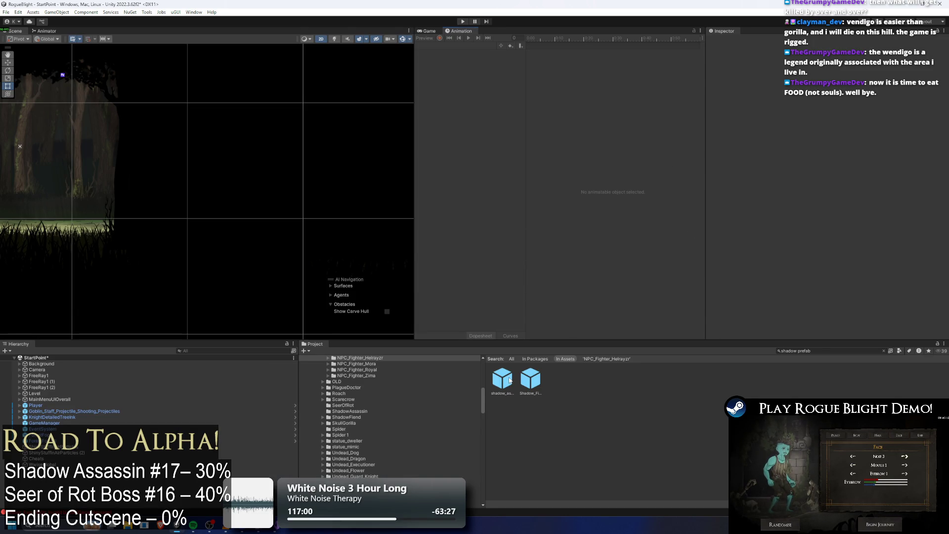
double_click(509, 380)
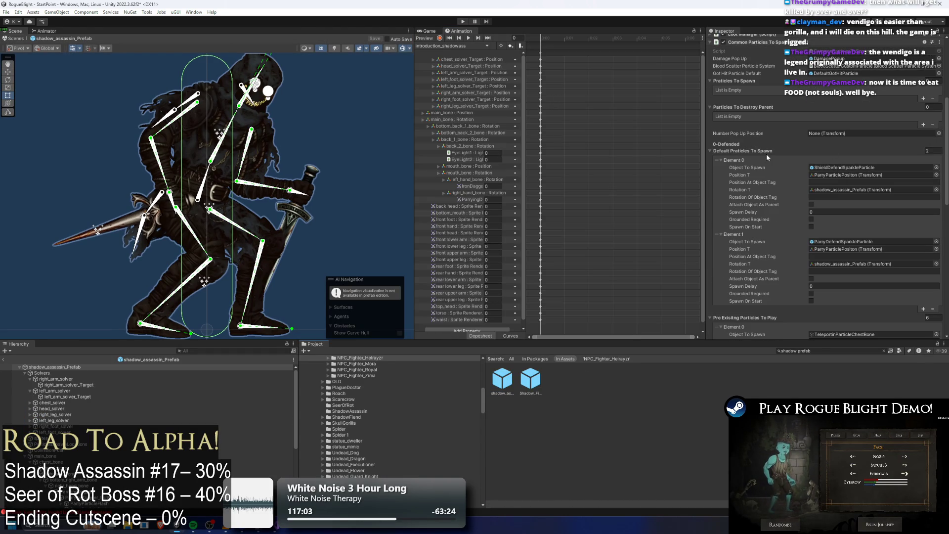
Collapse the particle and light event settings and expand the Enemy Action Controller.
click(766, 151)
click(761, 158)
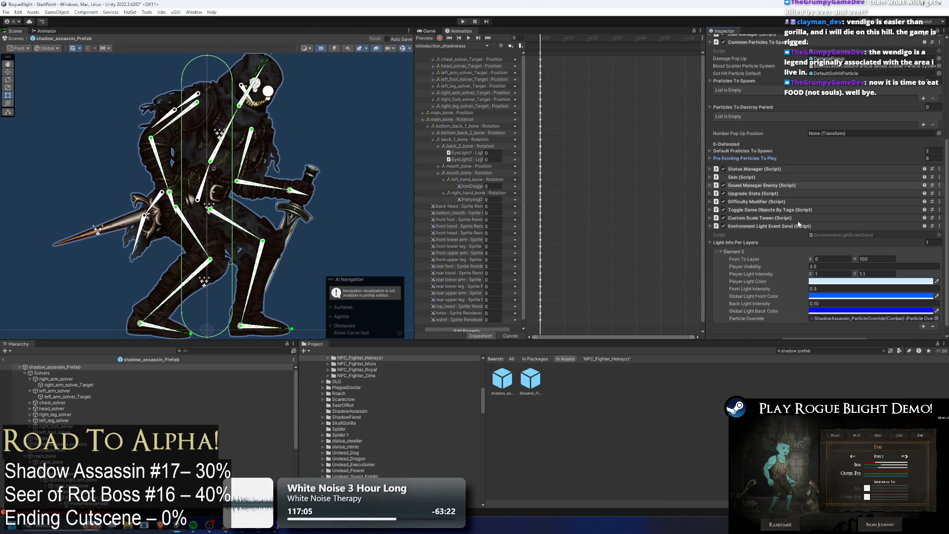
click(786, 226)
click(771, 134)
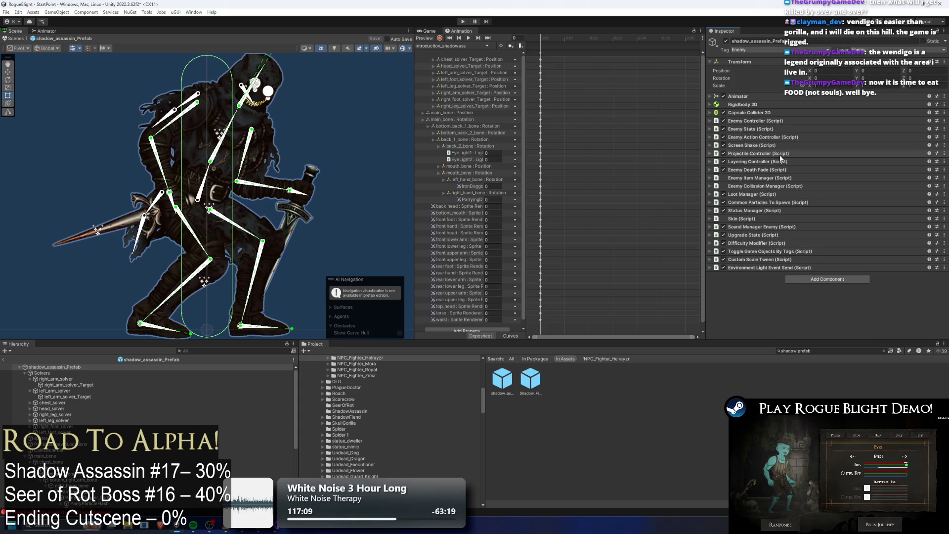
click(767, 140)
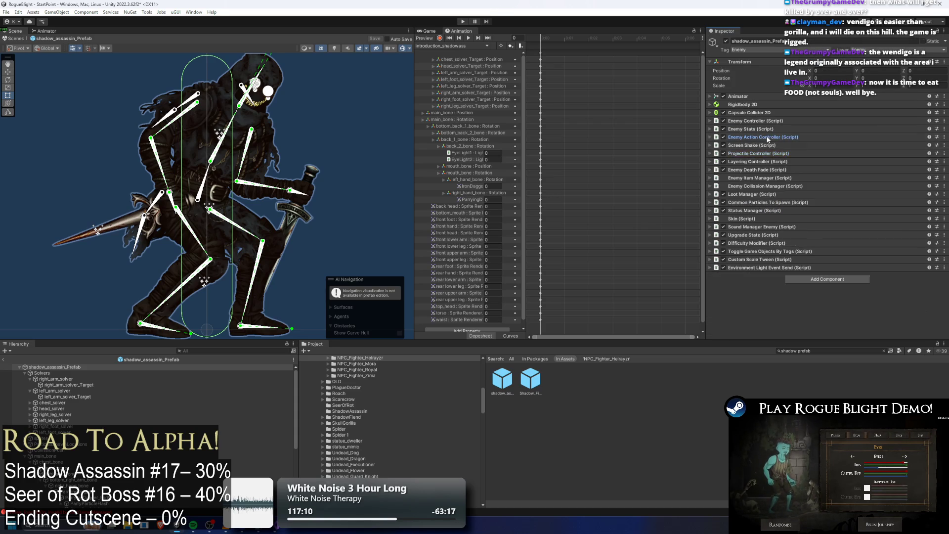
click(768, 140)
scroll(831, 177, down, 2)
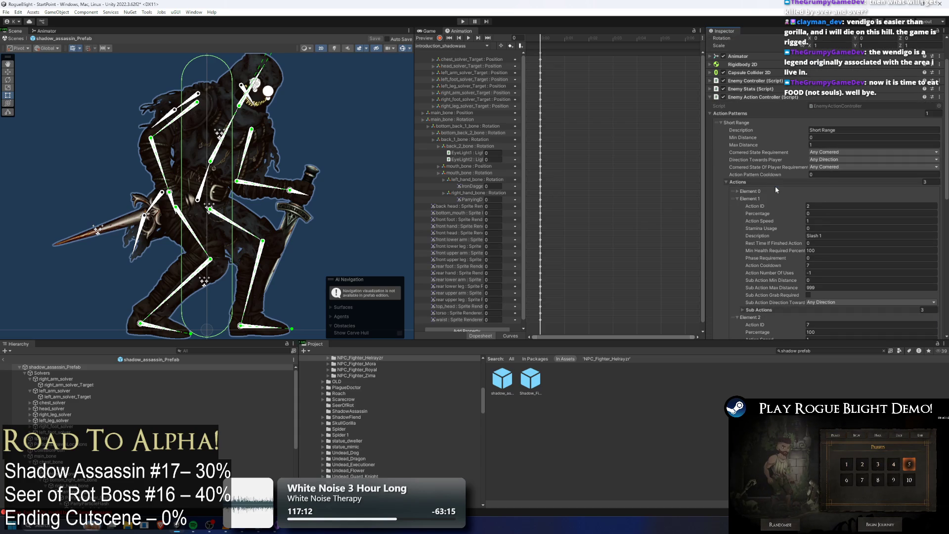
Open the Parry action's details and enter a value of 3.
click(765, 200)
click(765, 204)
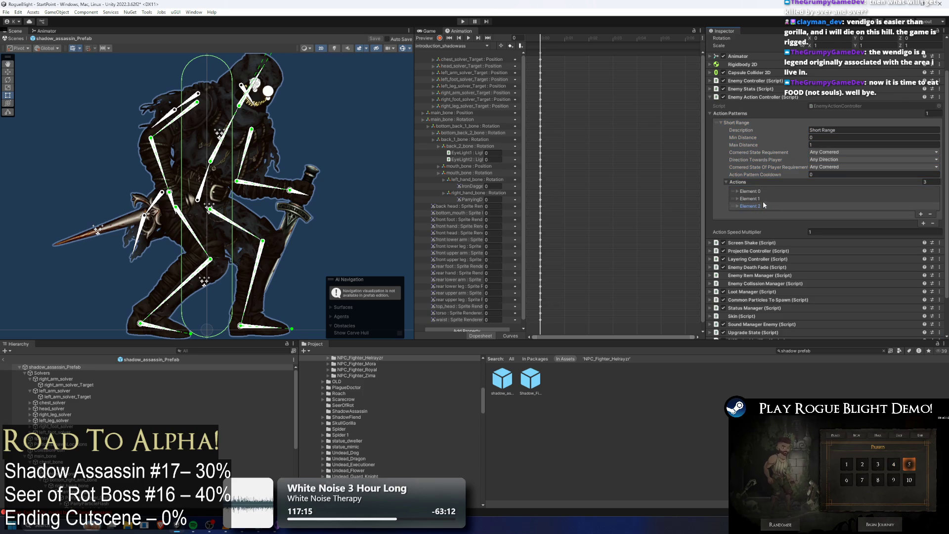
click(765, 204)
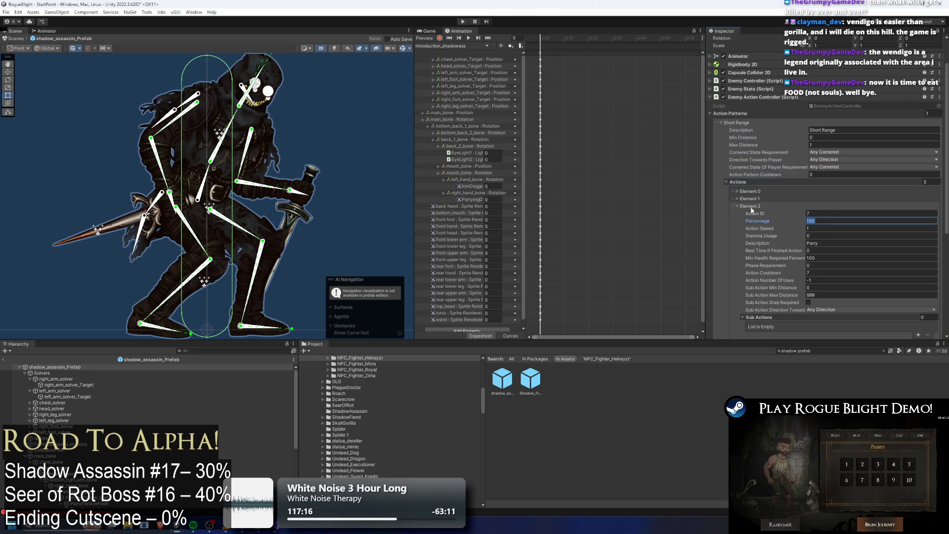
text(3)
click(750, 205)
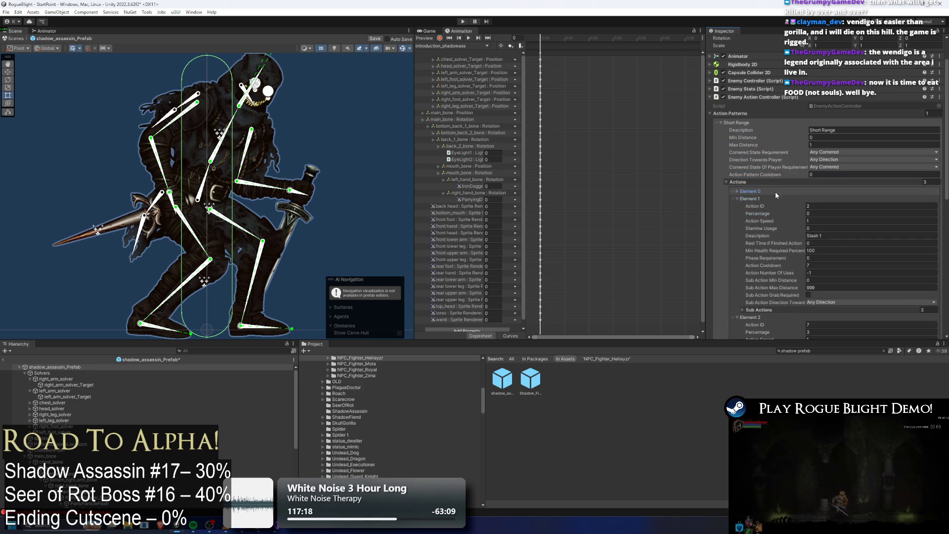
Edit the Parry action's percentage and set Teleport 1's Action Cooldown to 5.
click(775, 191)
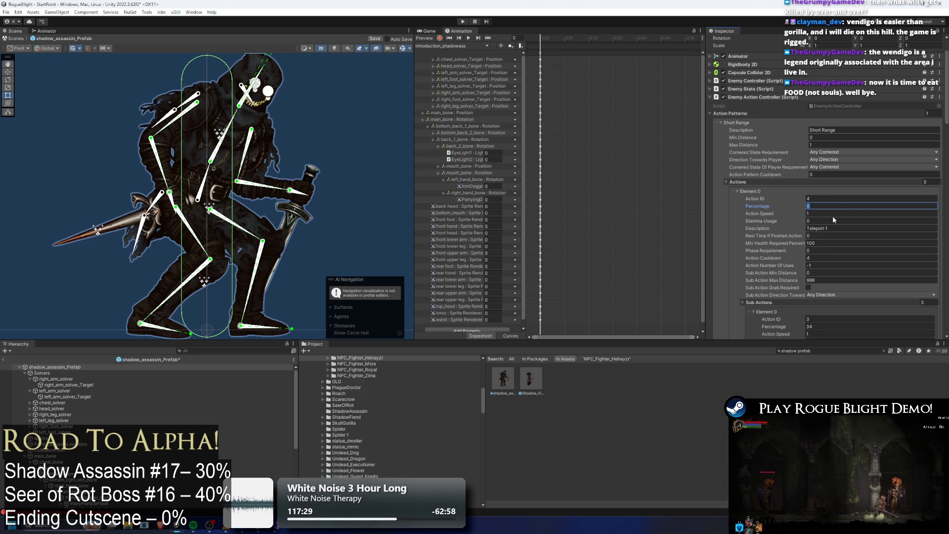
text(40)
click(765, 189)
click(788, 196)
scroll(838, 233, down, 3)
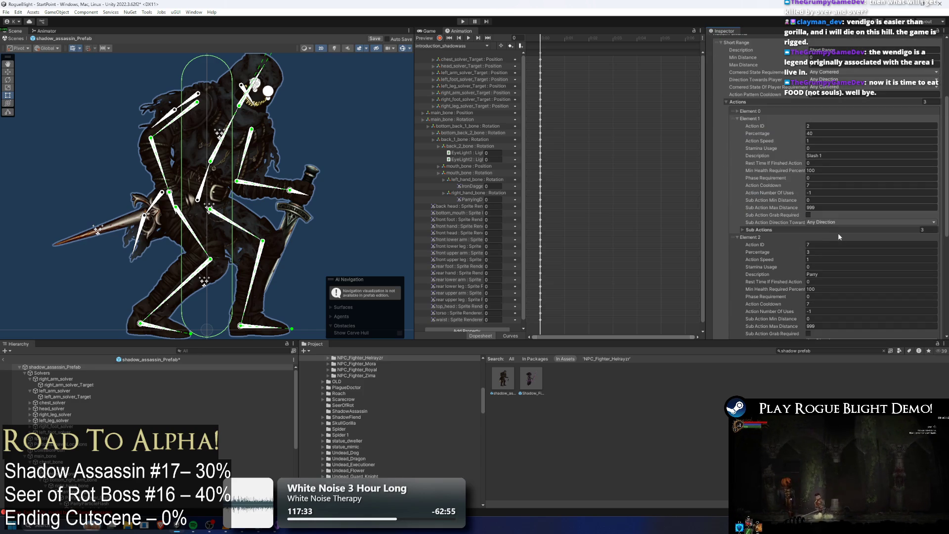
click(839, 252)
text(4)
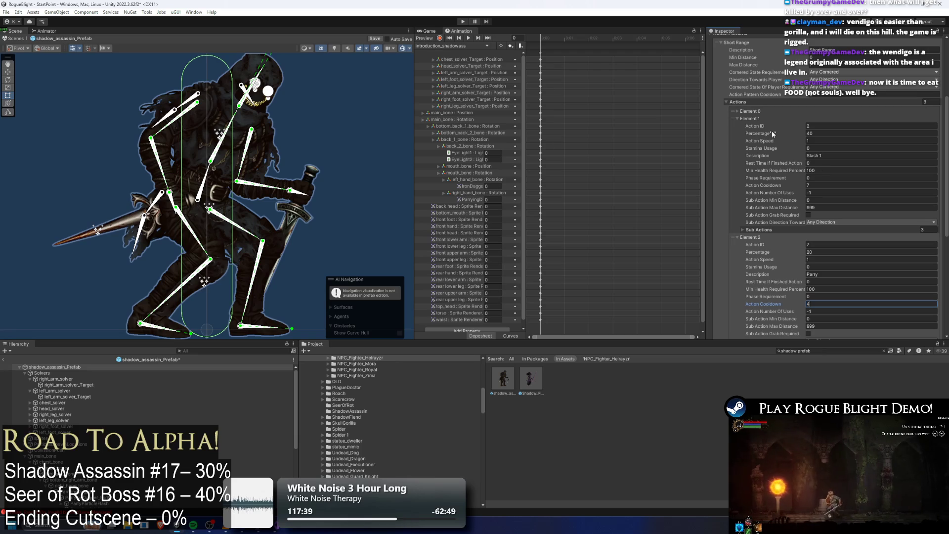
click(760, 113)
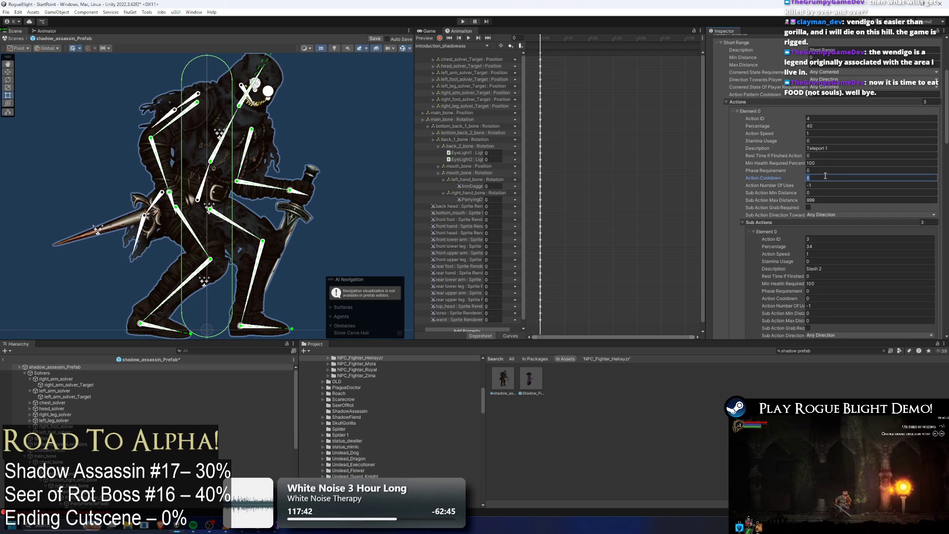
text(5)
key(Return)
Set Slash 1's Action Cooldown to 8 and enter Play mode to playtest.
scroll(847, 191, down, 2)
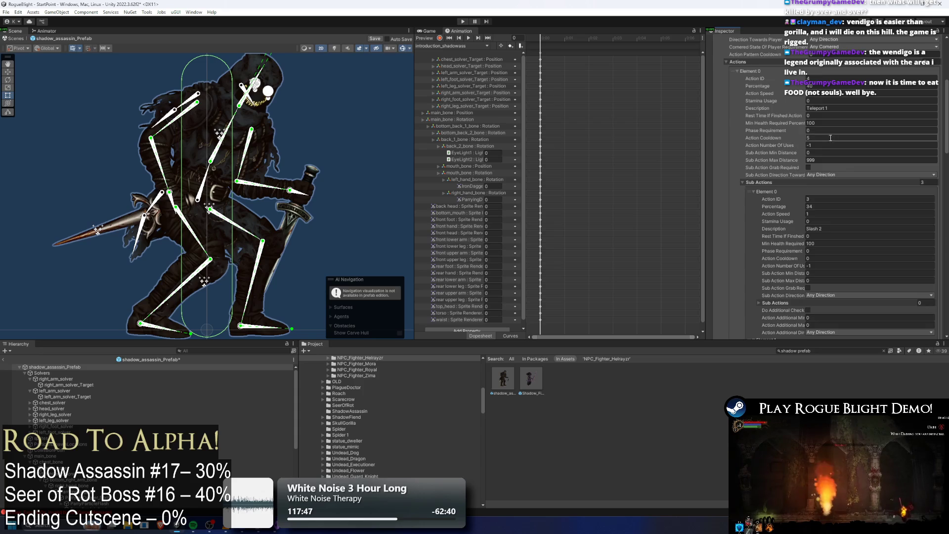
scroll(831, 137, up, 3)
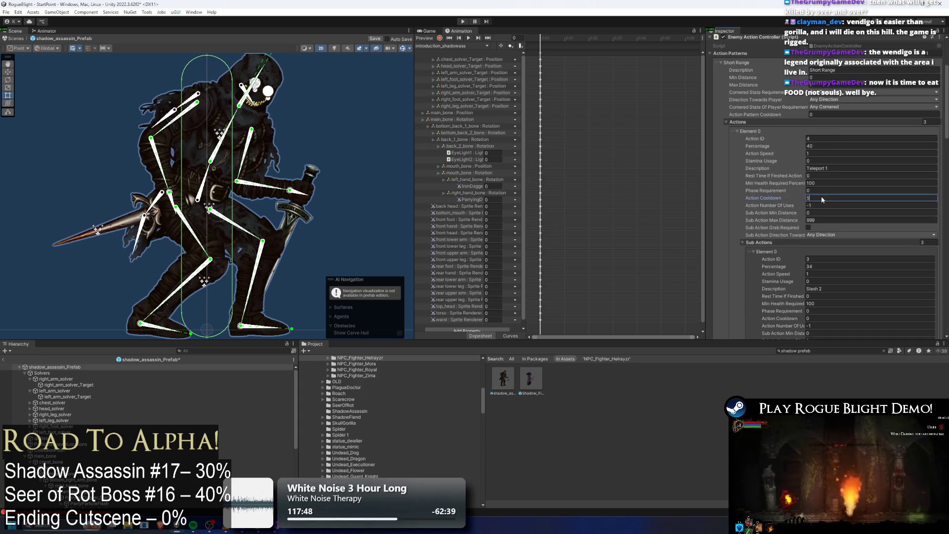
click(759, 131)
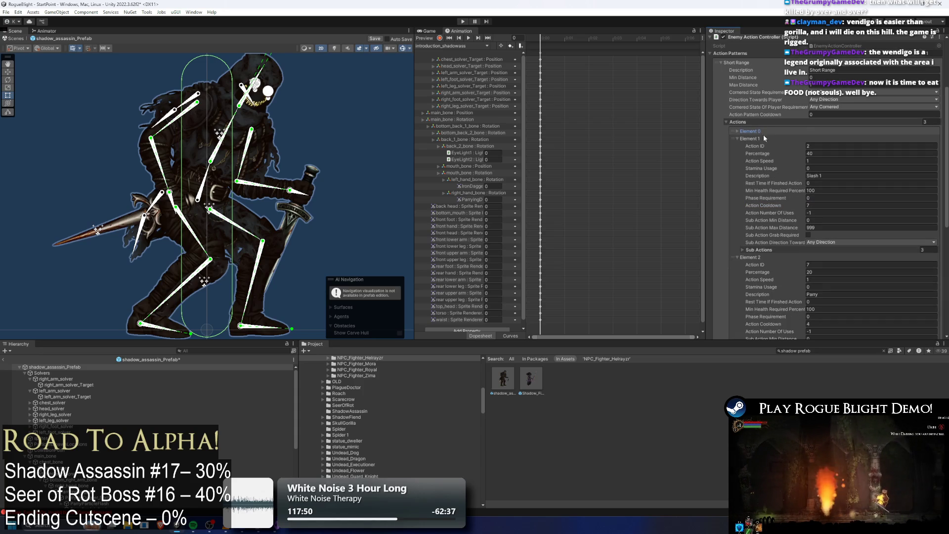
scroll(820, 190, down, 2)
click(808, 165)
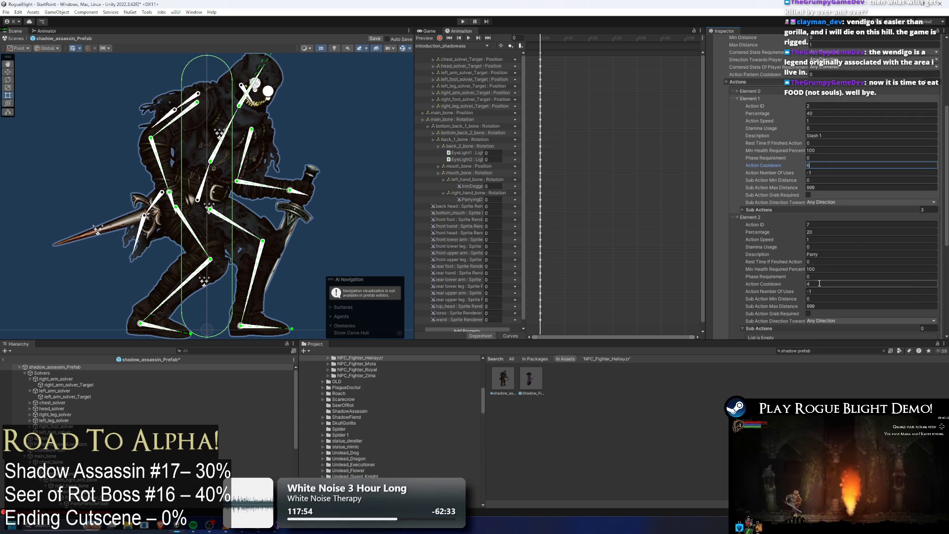
scroll(821, 277, down, 3)
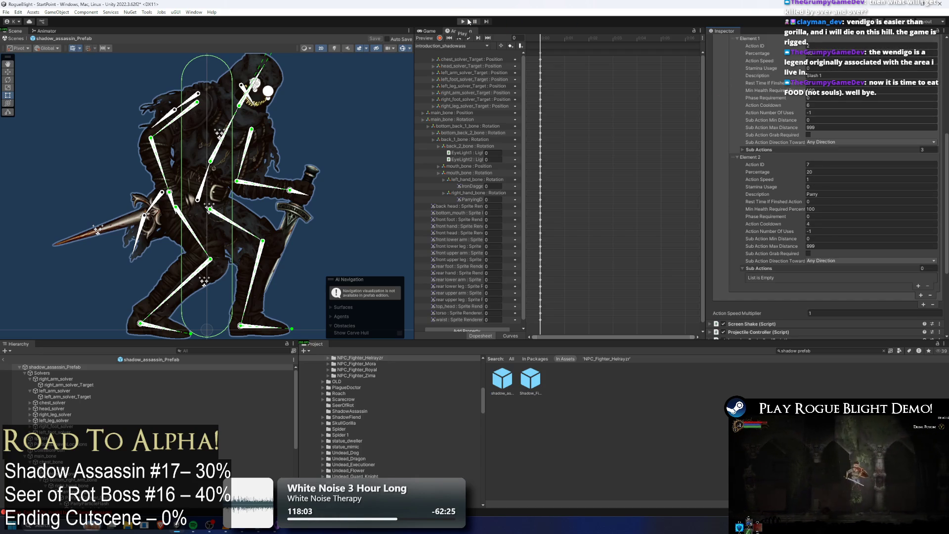
click(751, 157)
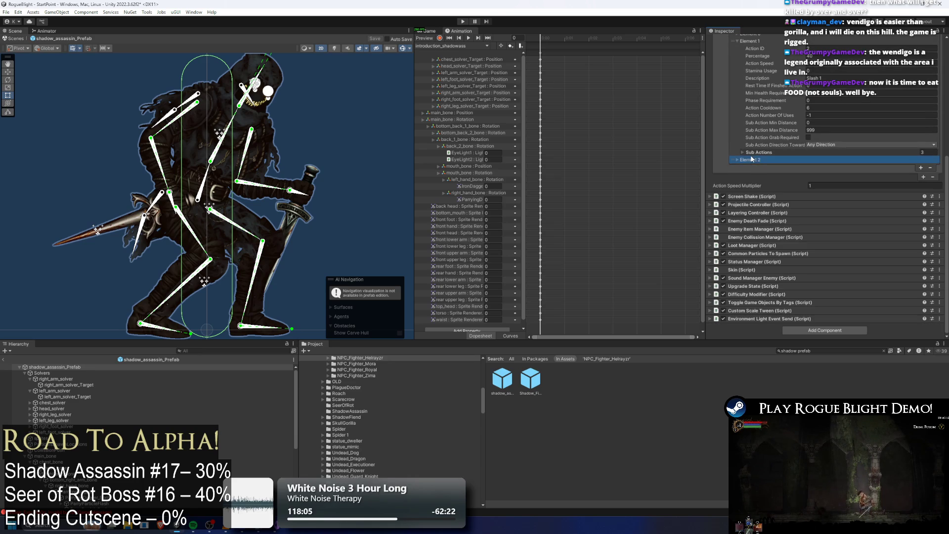
click(750, 159)
click(462, 21)
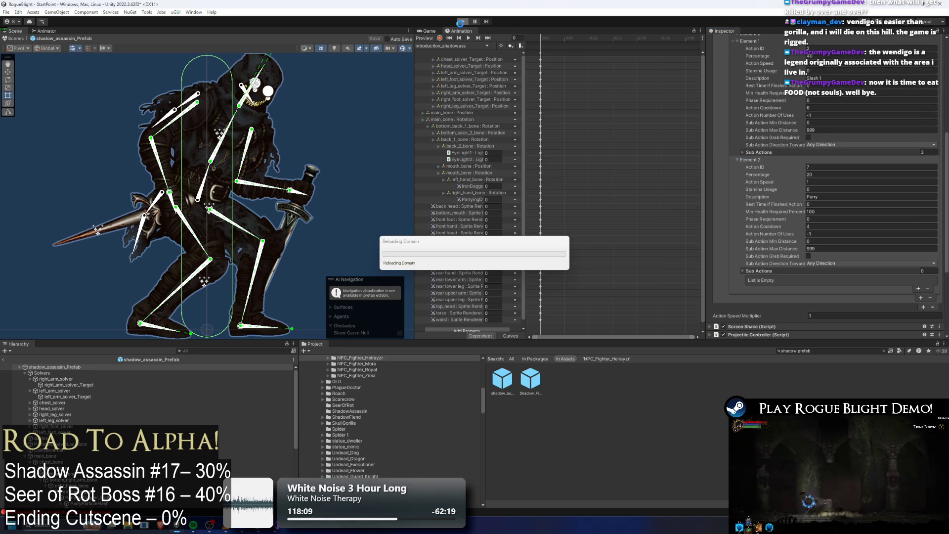
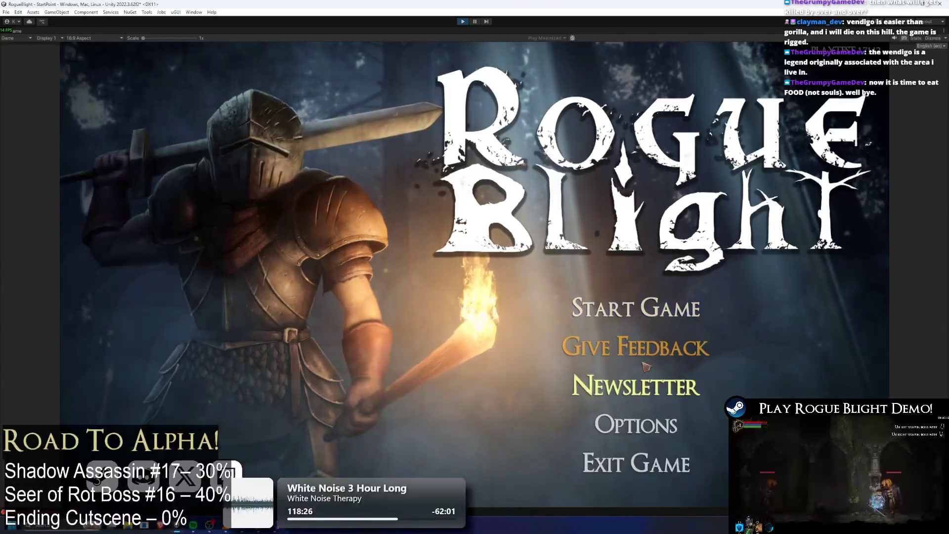
Choose Start Game on the Rogue Blight title menu to begin a new run.
click(674, 263)
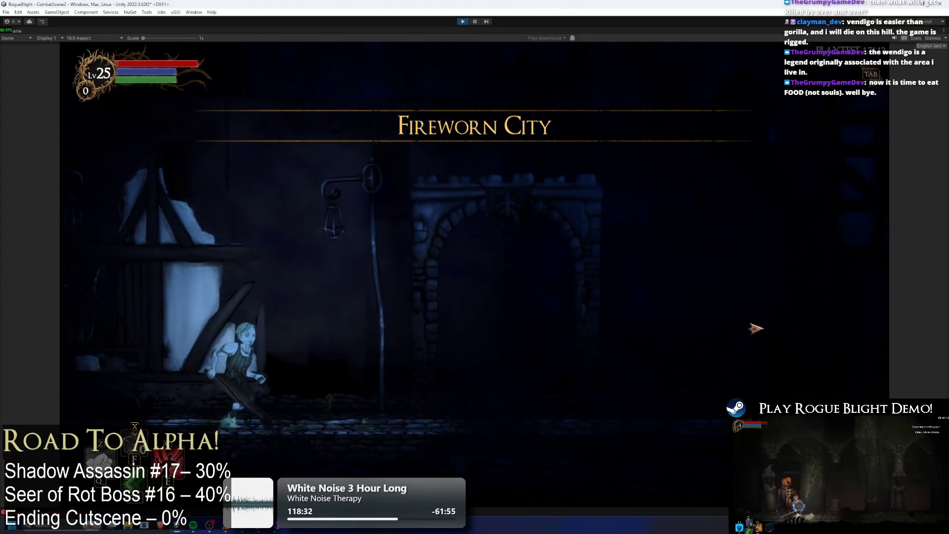
Approach the Shadow Assassin at the archway and land the first sword hits.
key(d)
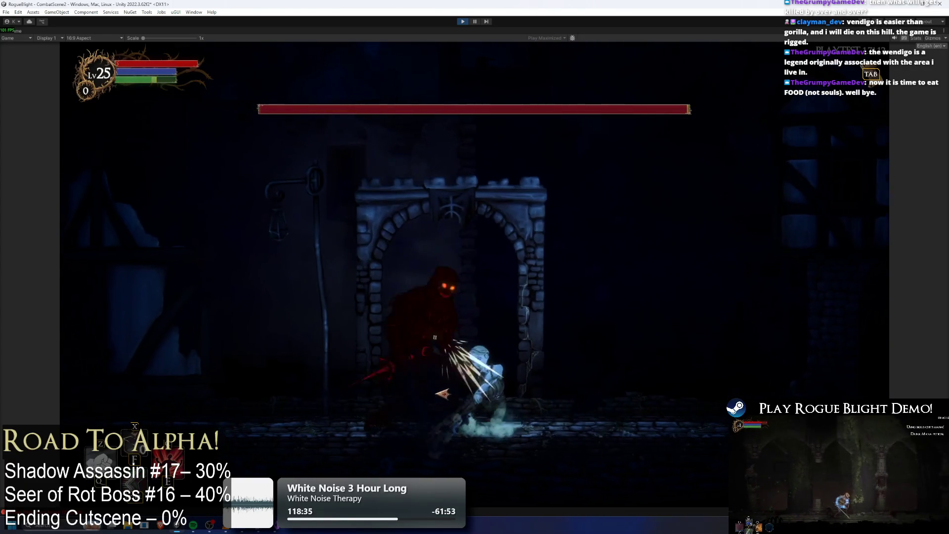
key(a)
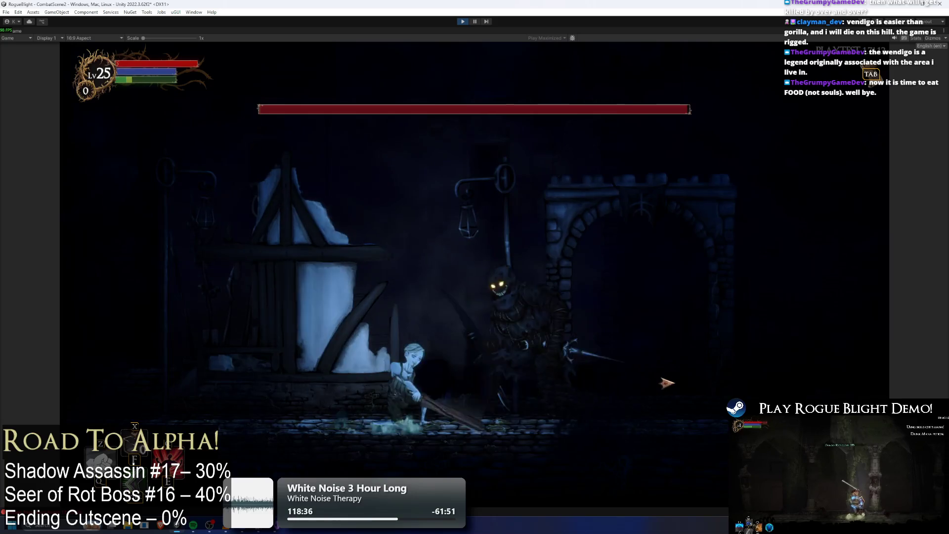
key(d)
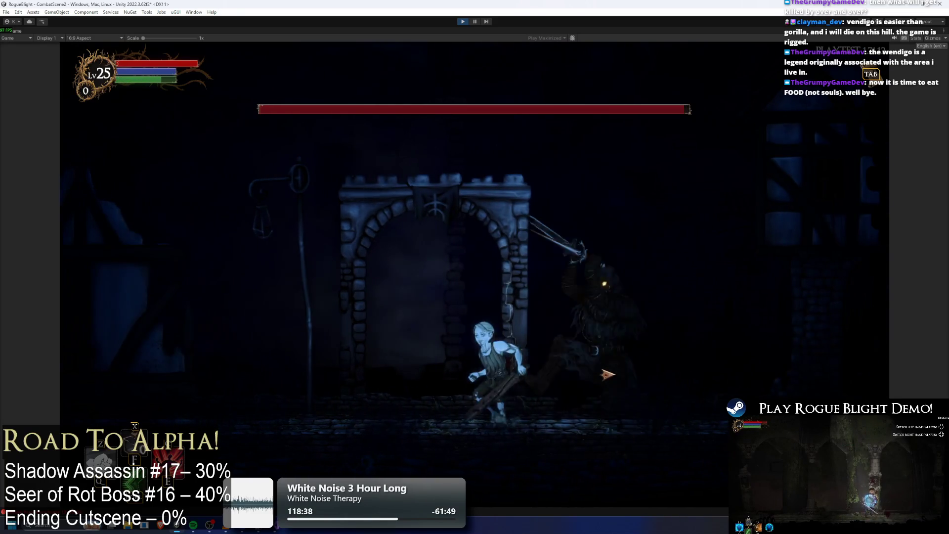
click(631, 366)
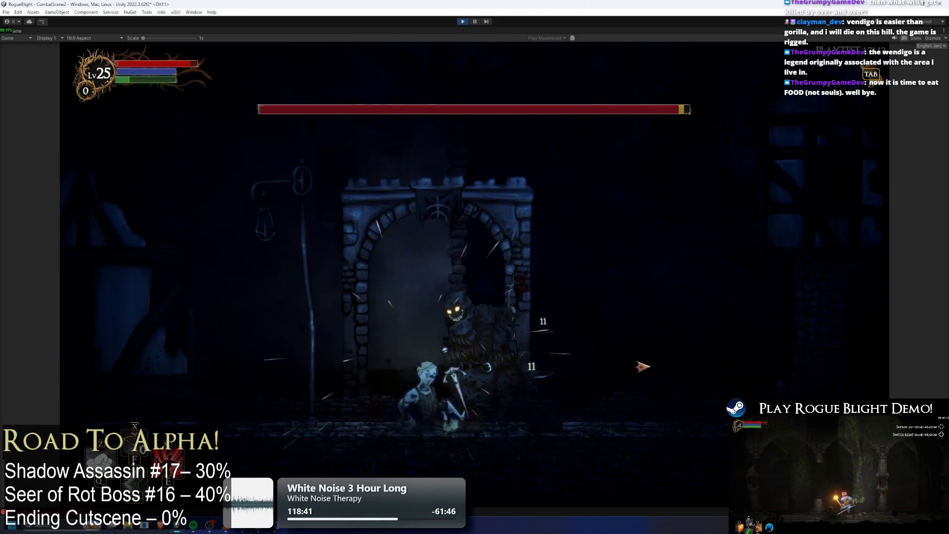
key(d)
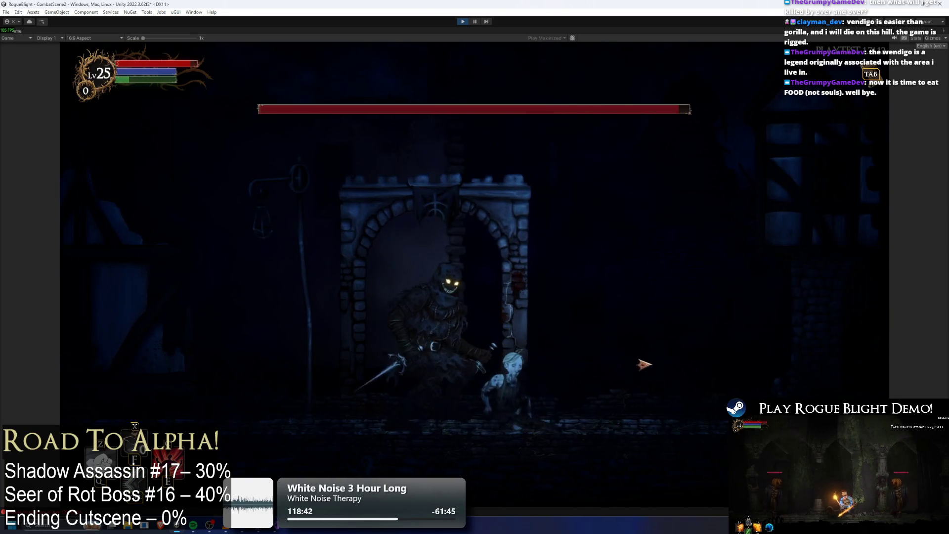
key(a)
click(449, 357)
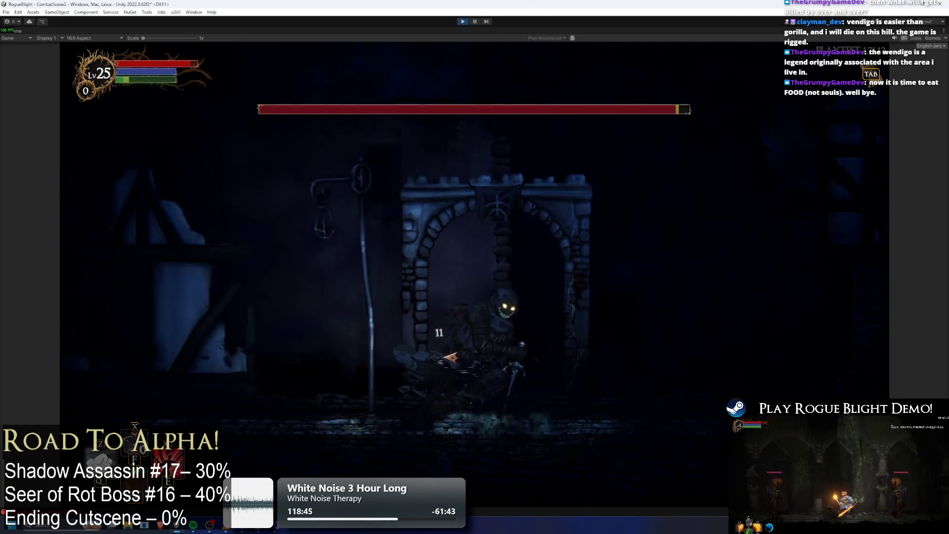
key(a)
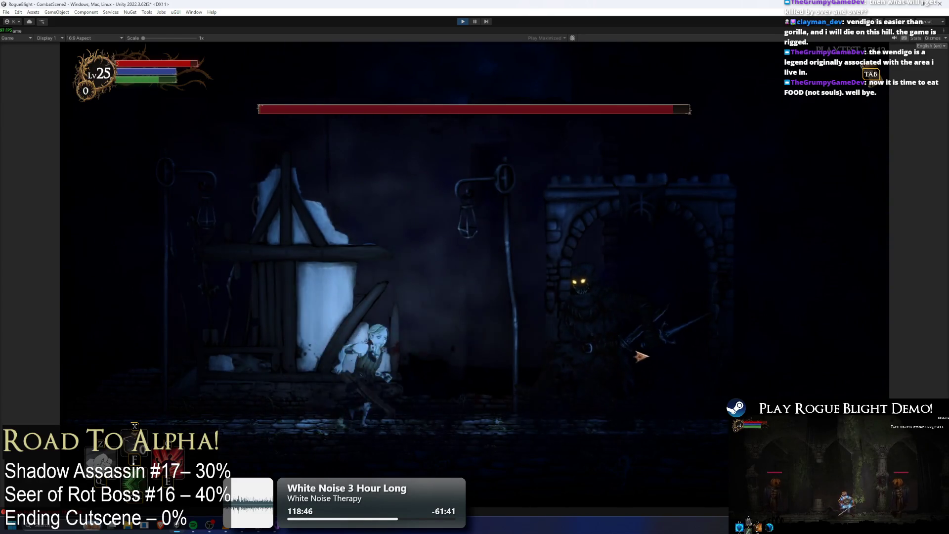
key(d)
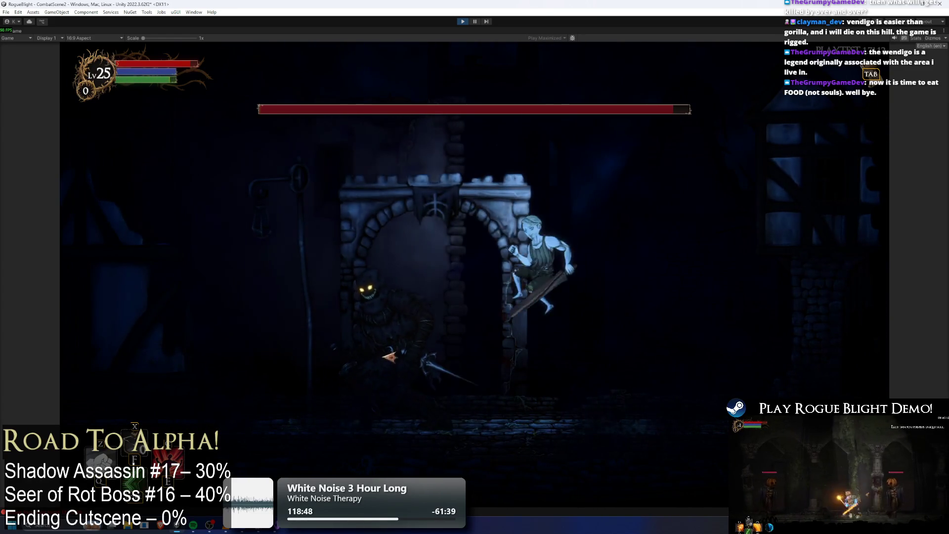
key(a)
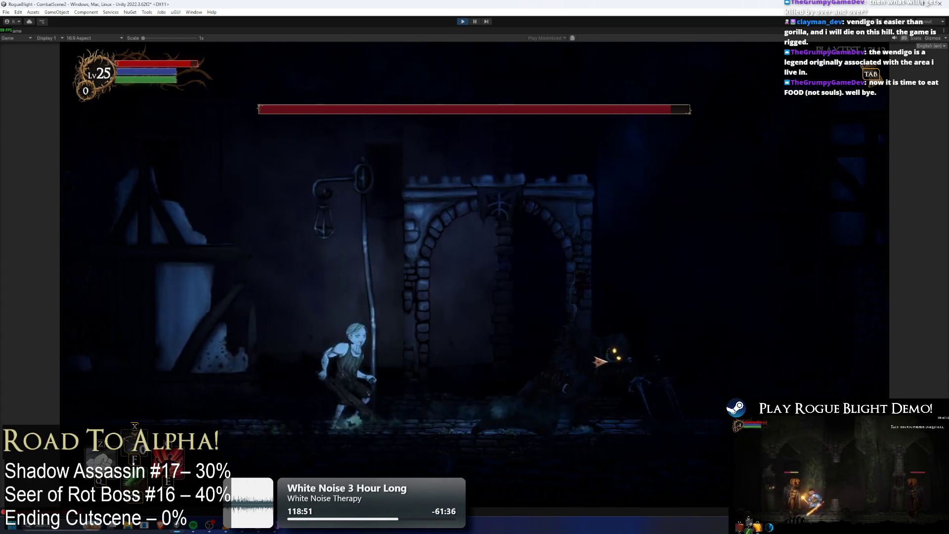
key(d)
click(642, 363)
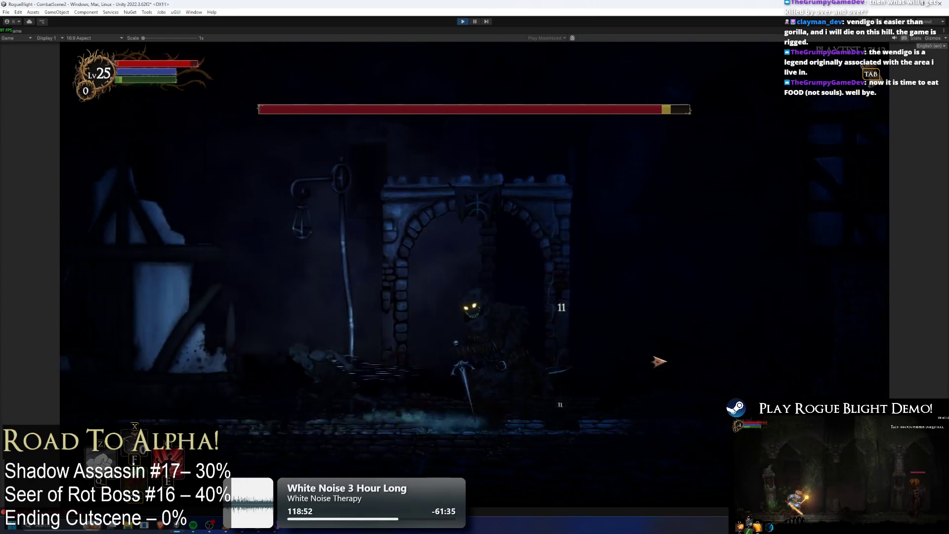
Keep running back and forth past the boss, striking it between dodges.
click(660, 359)
key(a)
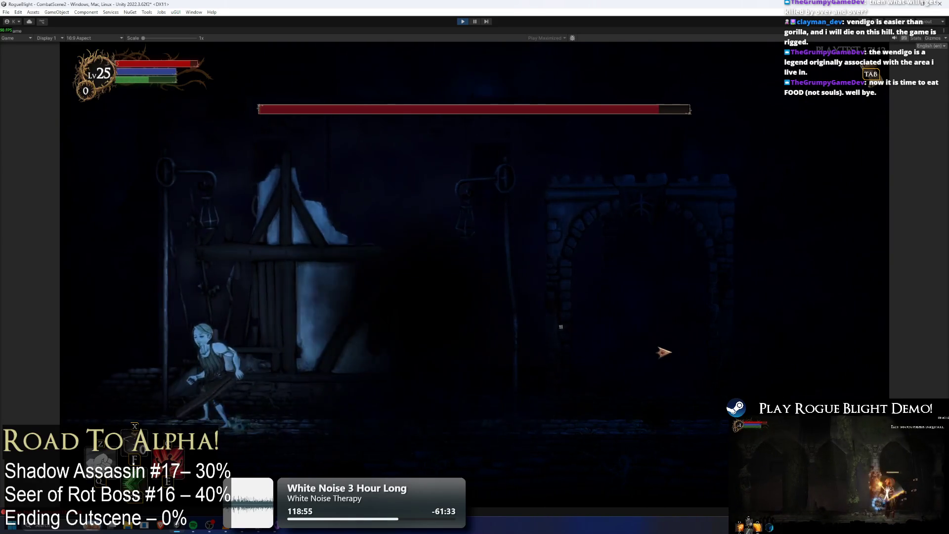
key(d)
key(a)
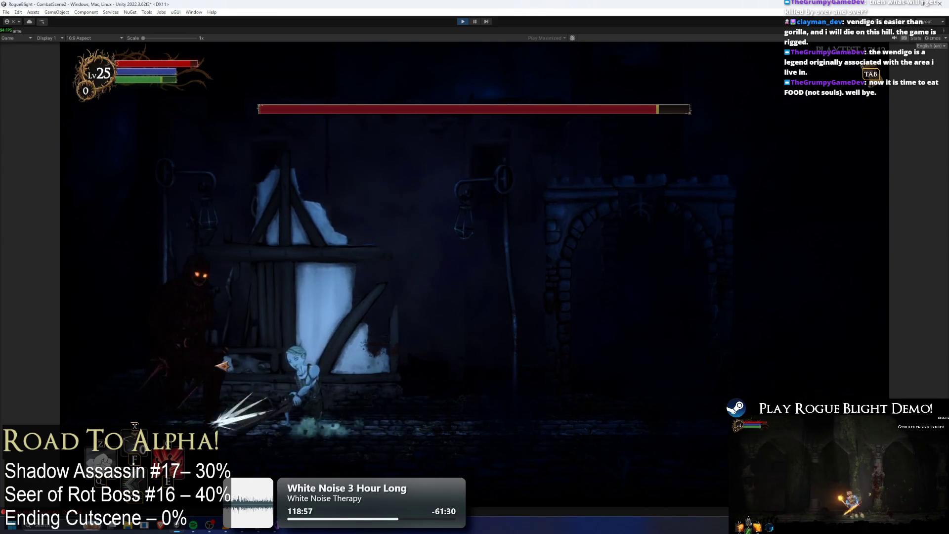
key(d)
click(393, 371)
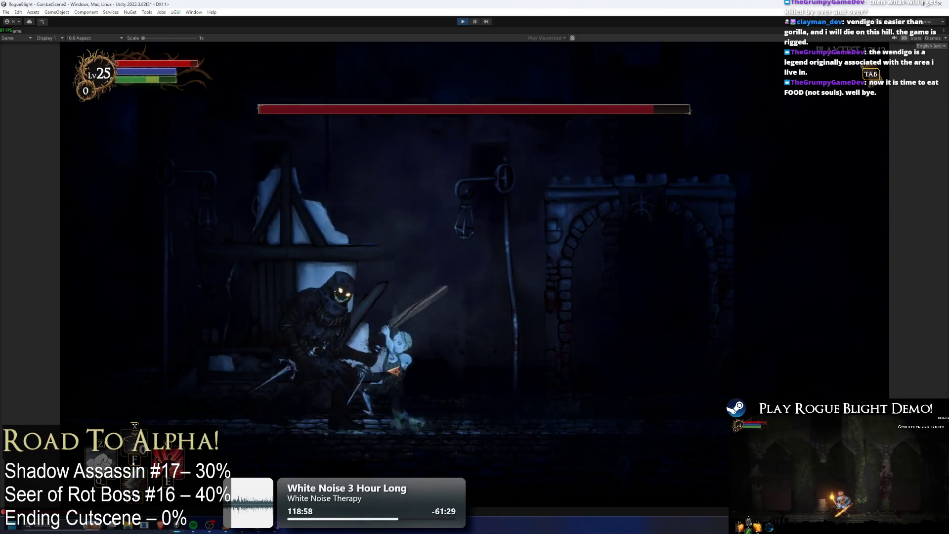
key(d)
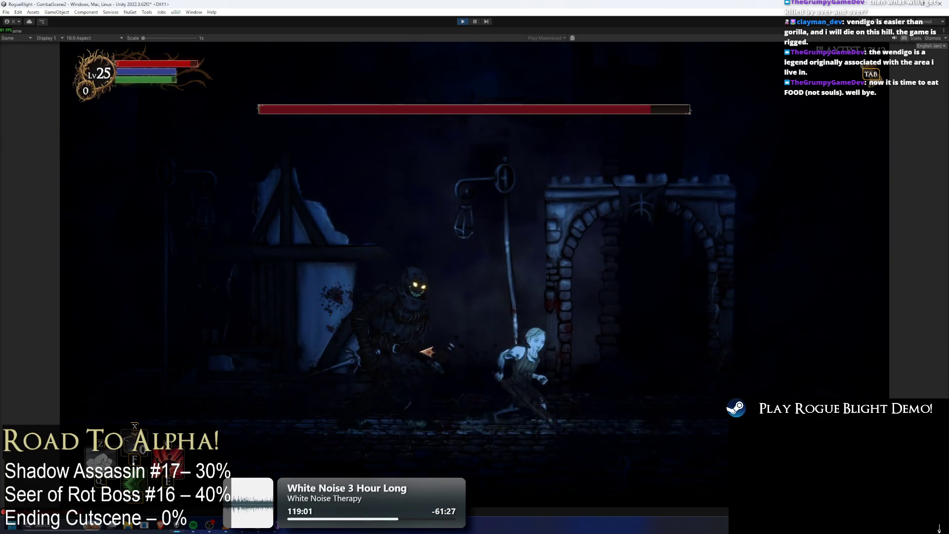
key(d)
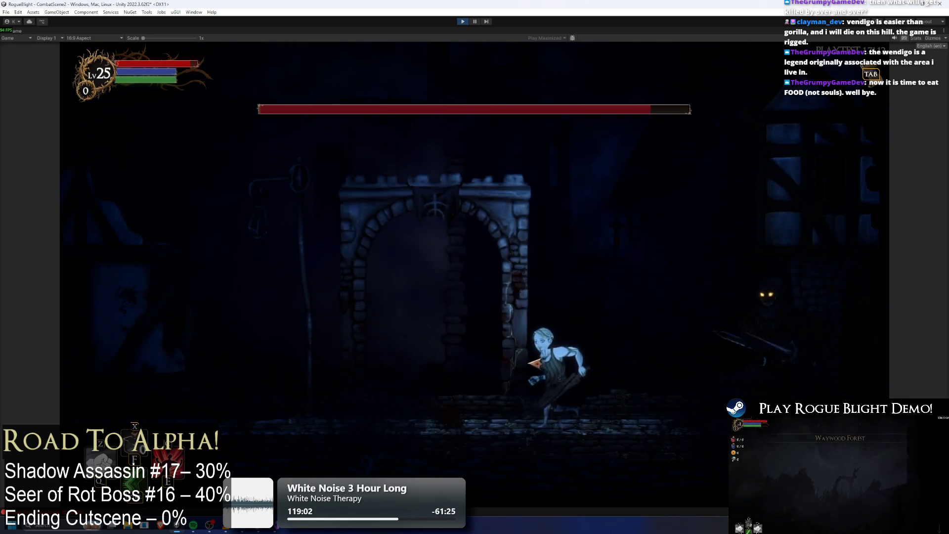
key(a)
key(d)
click(655, 364)
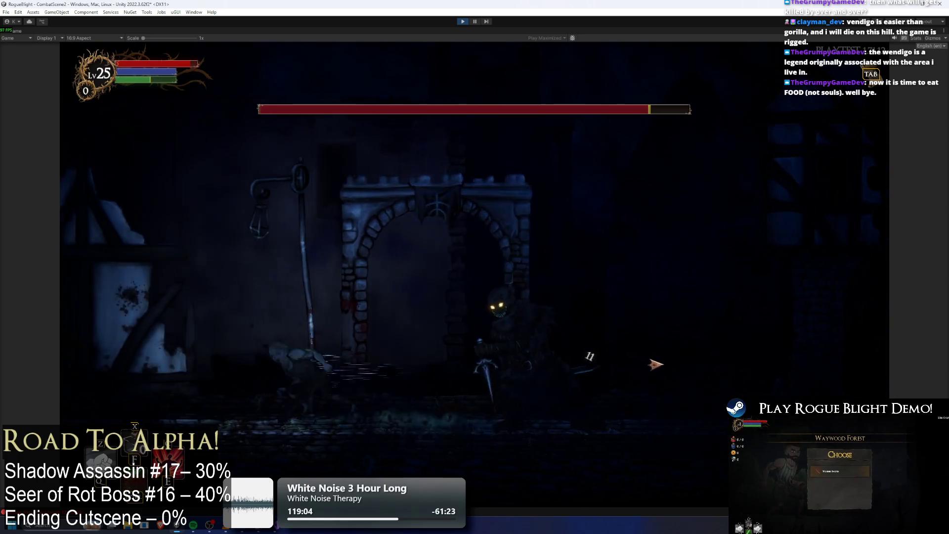
Kite the boss left and right, hitting it with a ranged slash and melee strikes.
key(d)
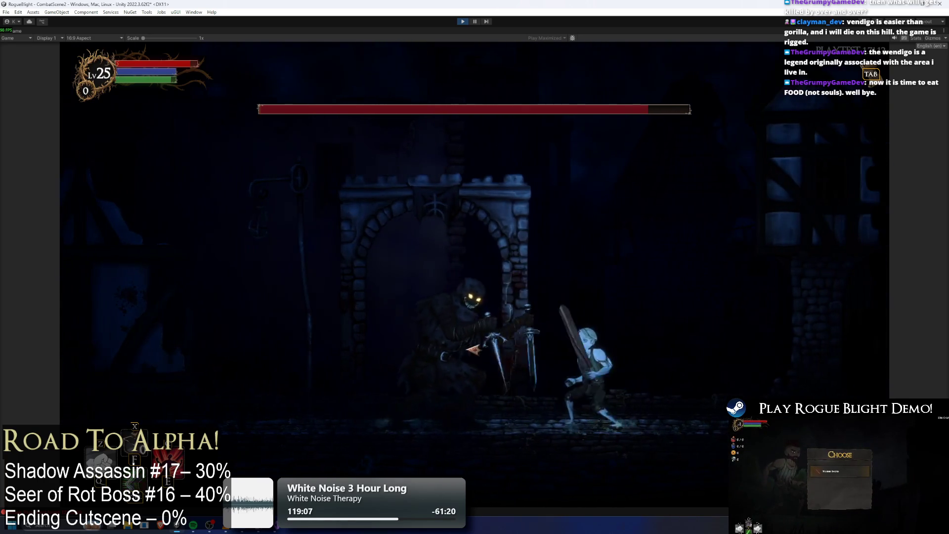
key(a)
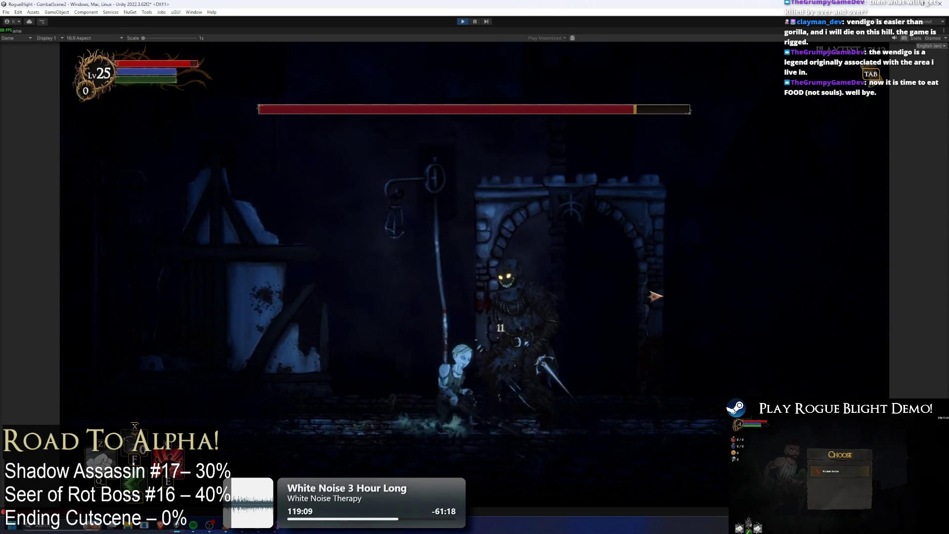
key(a)
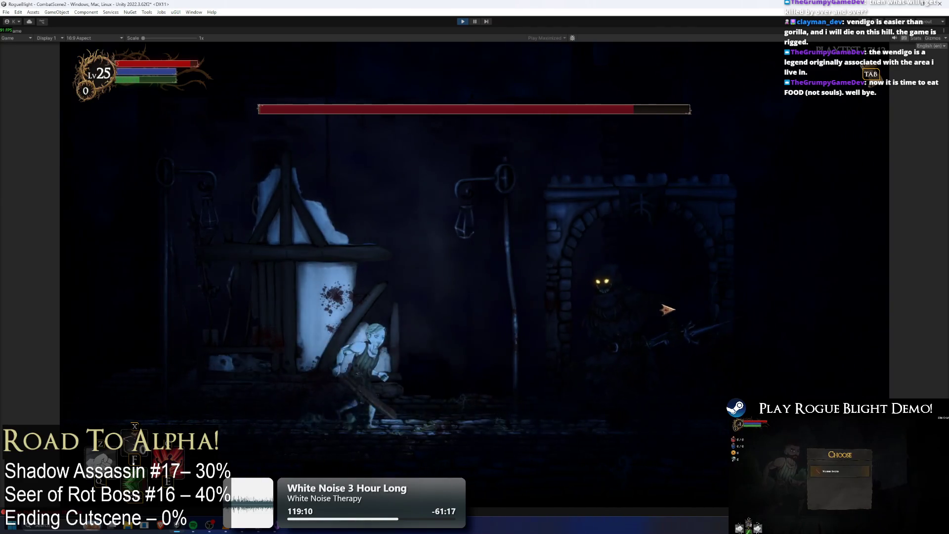
key(d)
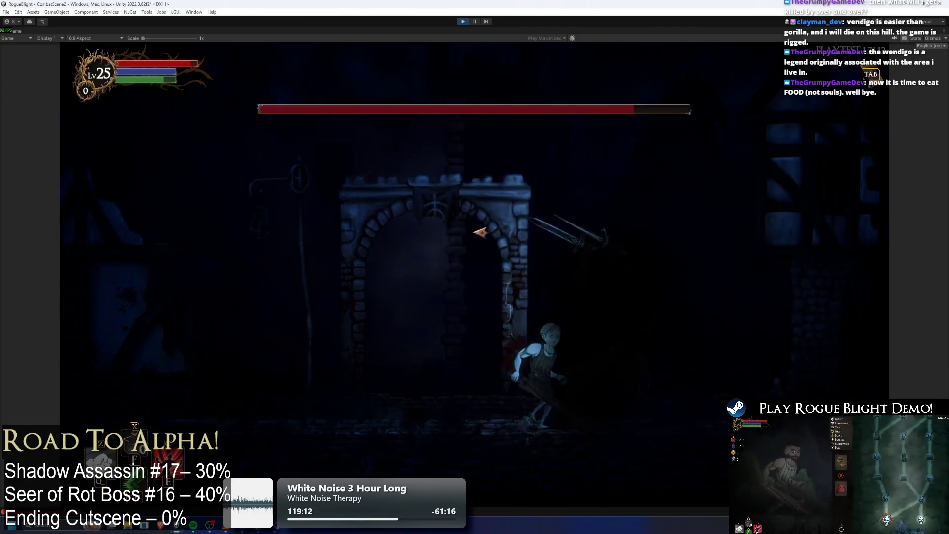
key(a)
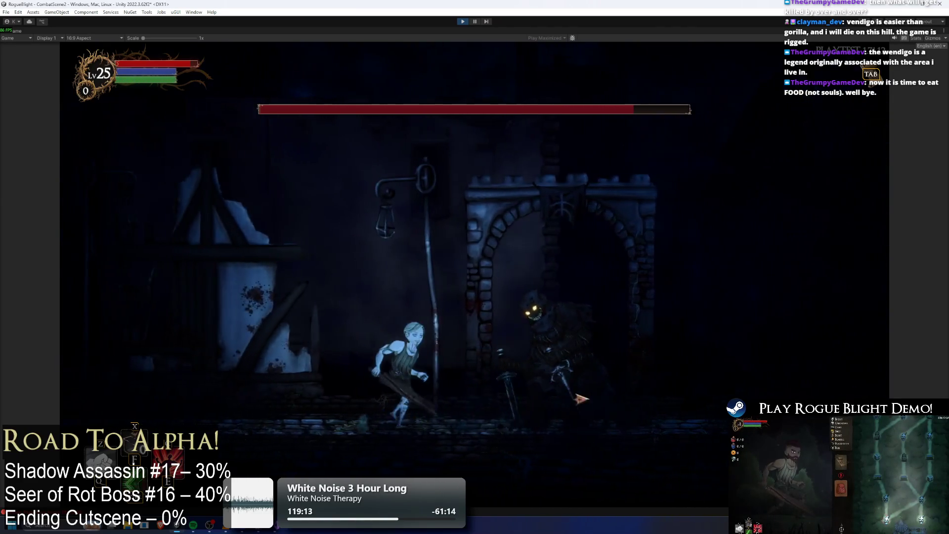
click(642, 296)
key(a)
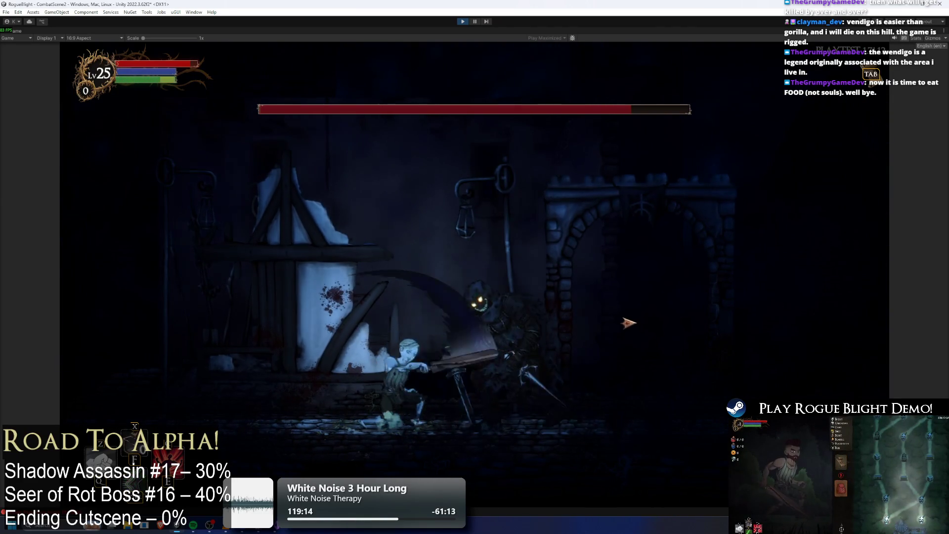
click(629, 267)
key(d)
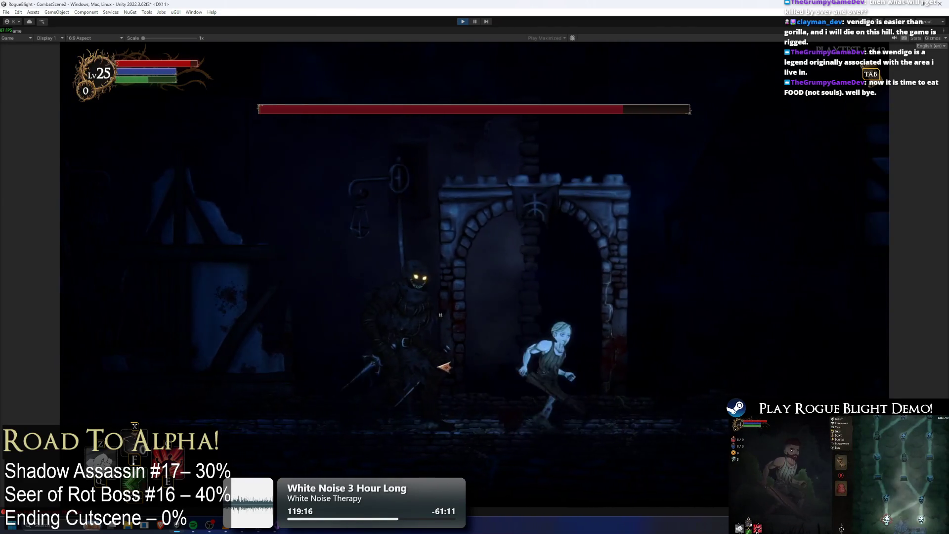
key(a)
click(558, 353)
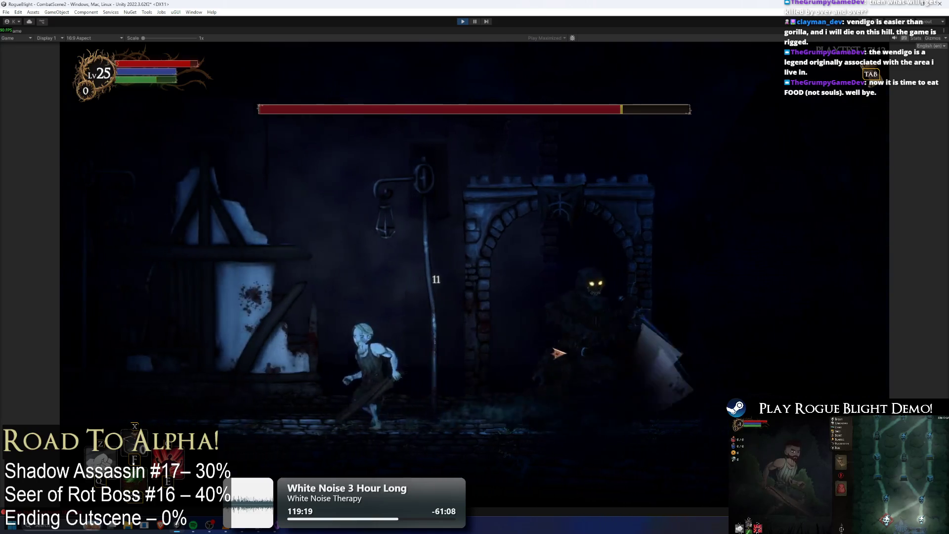
Evade the leaping boss and hit it repeatedly, including icy slashes.
key(a)
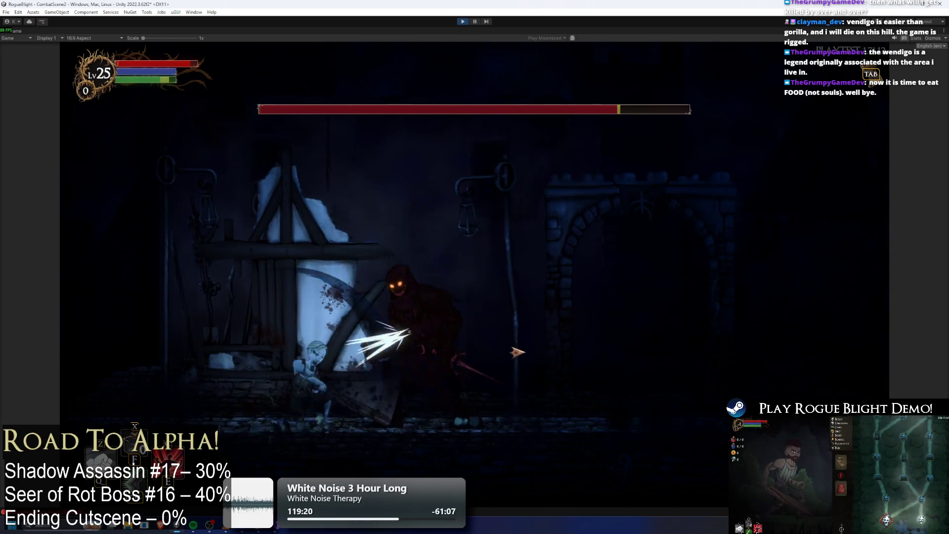
key(d)
click(466, 364)
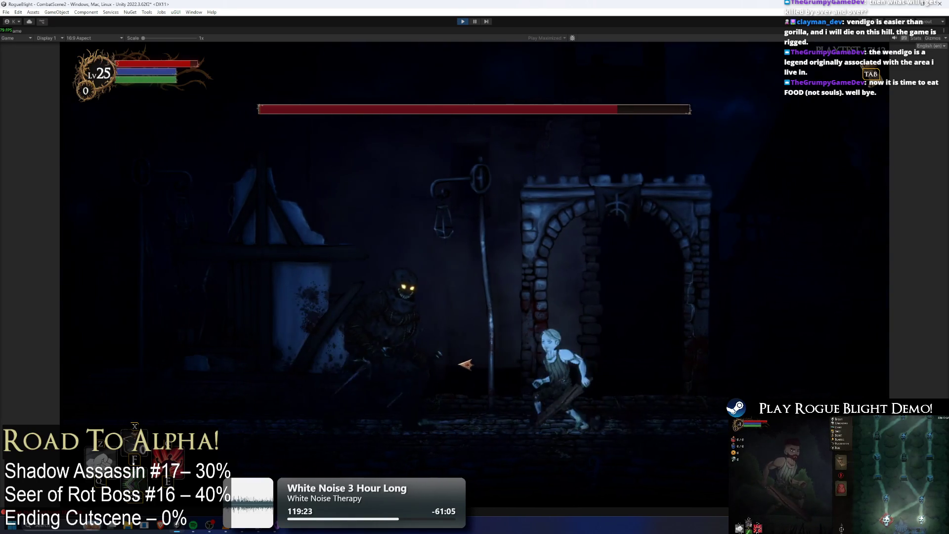
key(a)
click(610, 370)
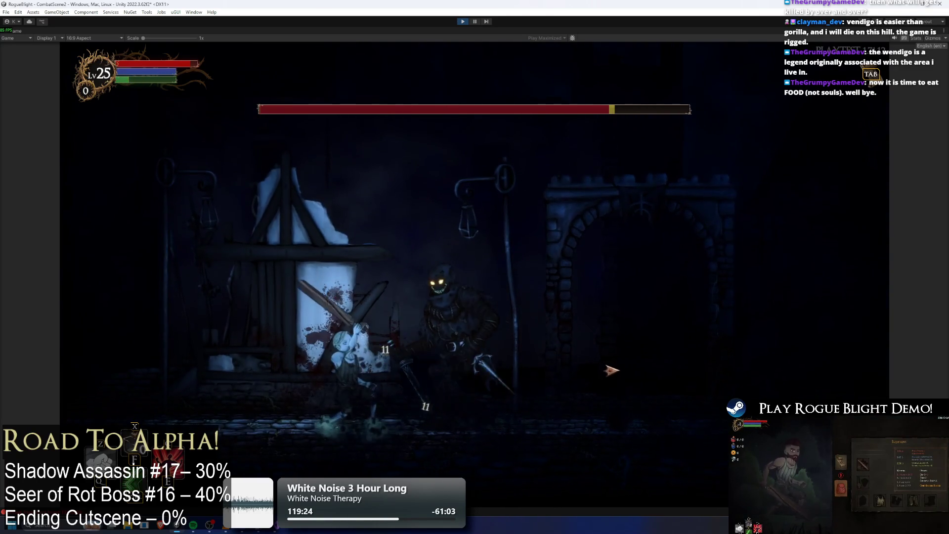
key(d)
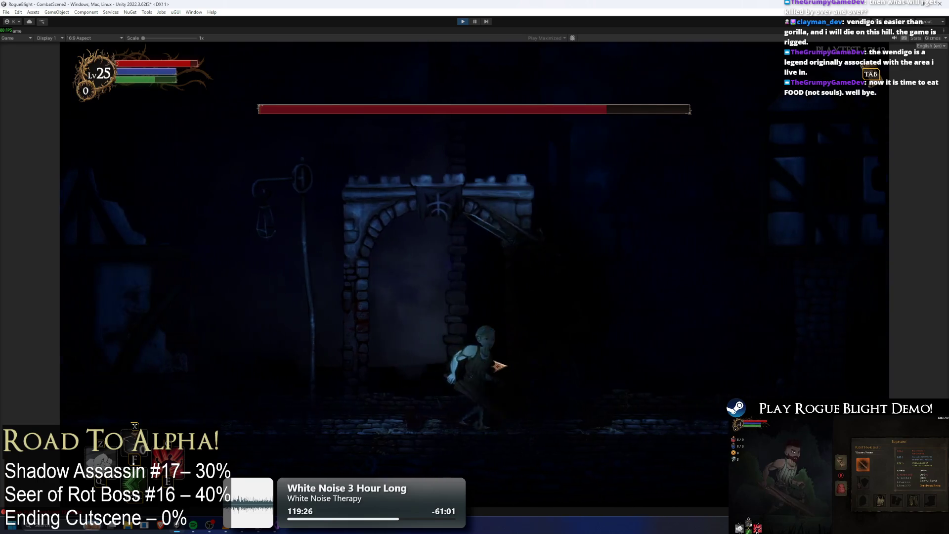
key(a)
click(420, 367)
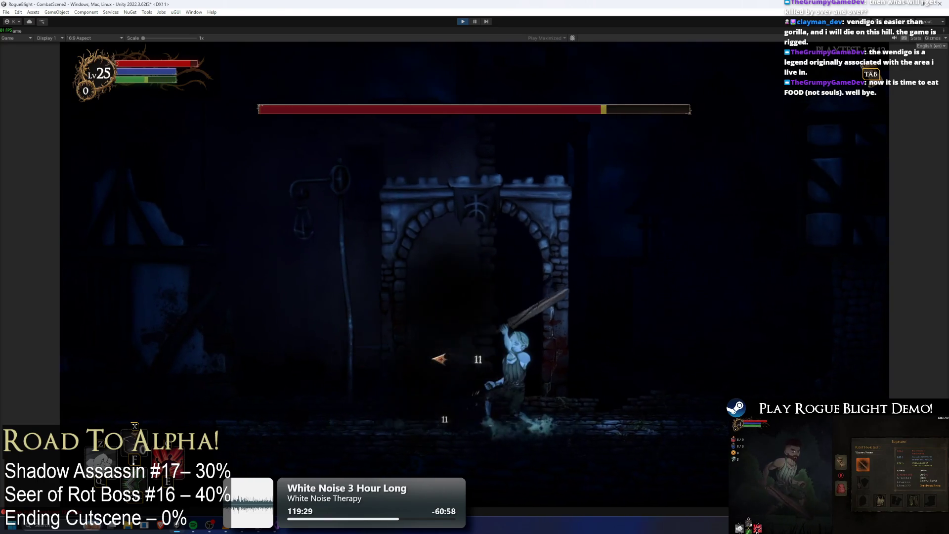
key(d)
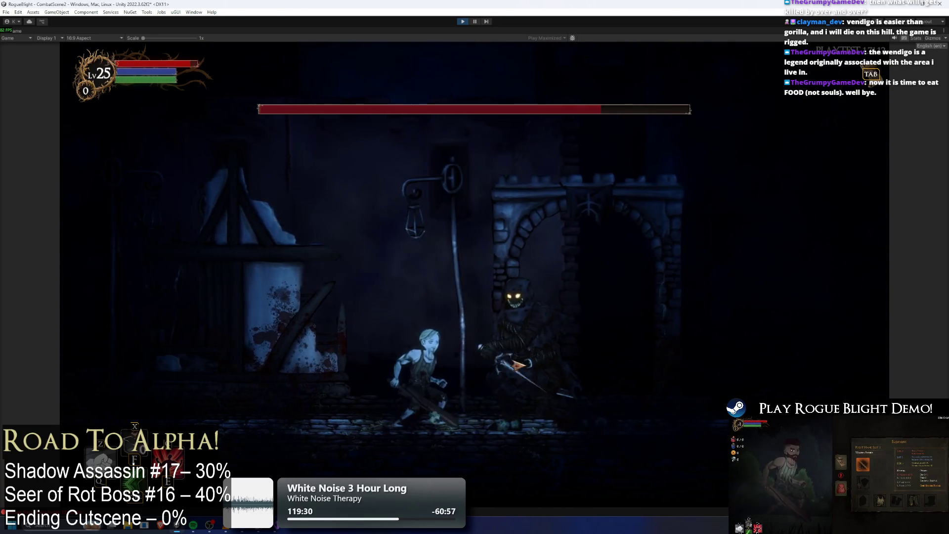
click(606, 359)
click(606, 359)
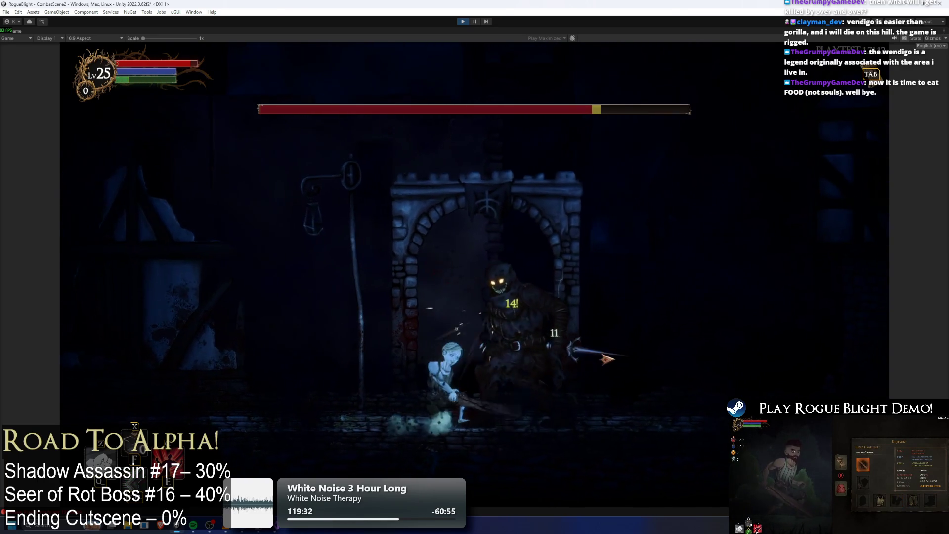
key(d)
key(a)
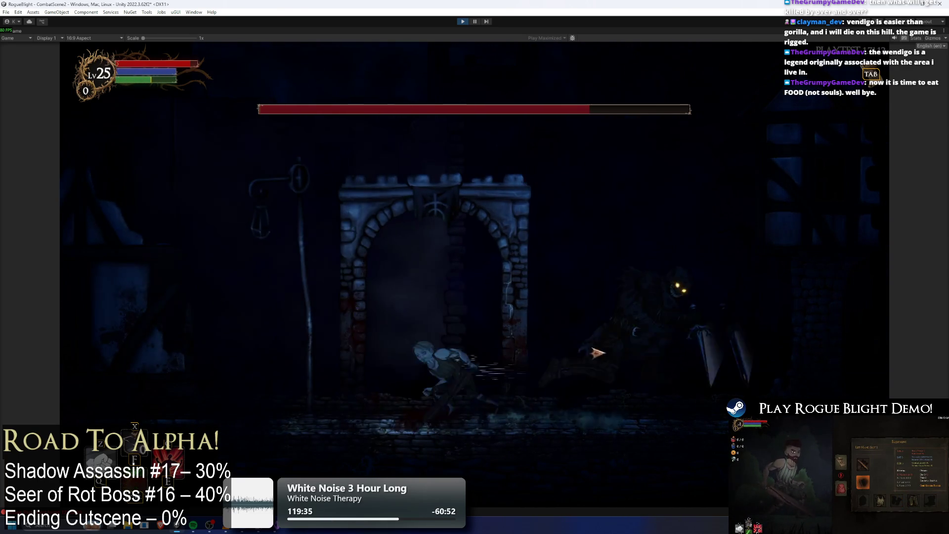
click(718, 378)
click(720, 377)
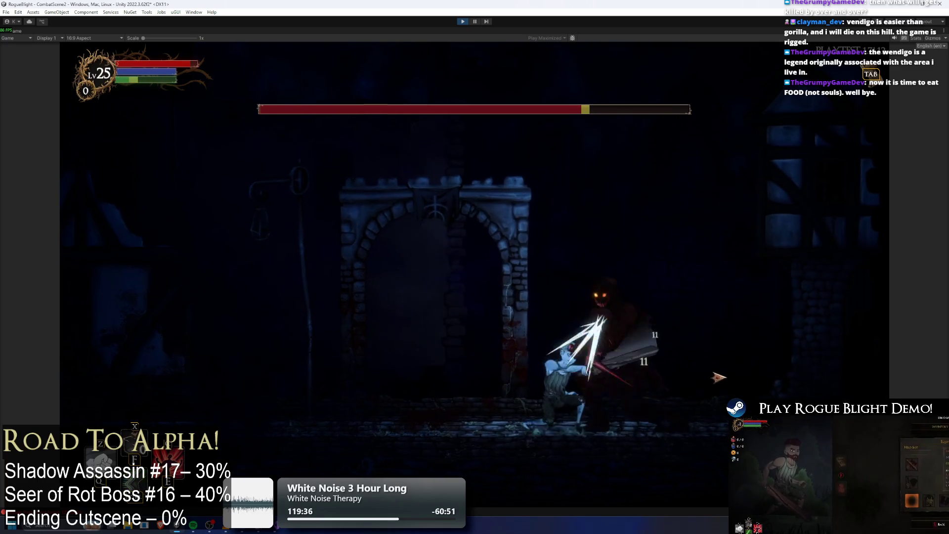
Trade sword hits with the boss near the archway and broken window.
key(a)
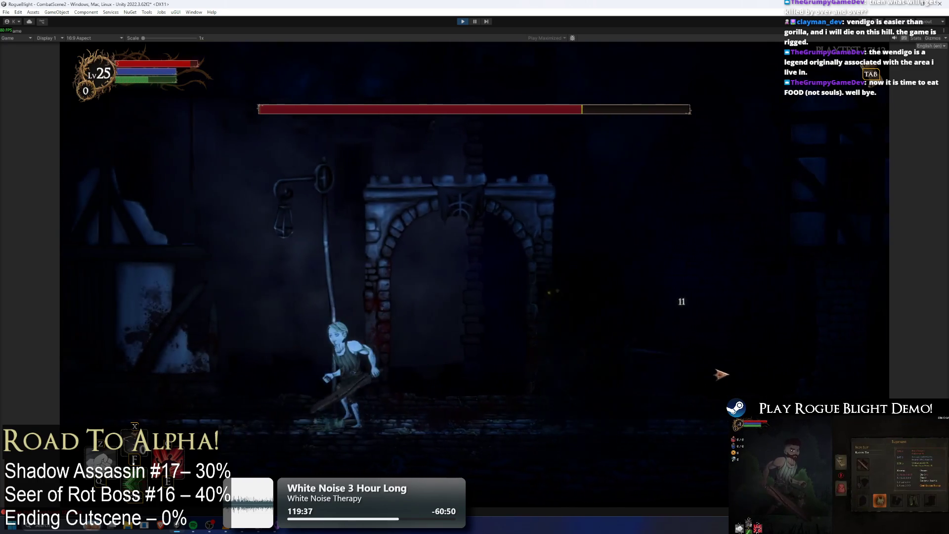
key(d)
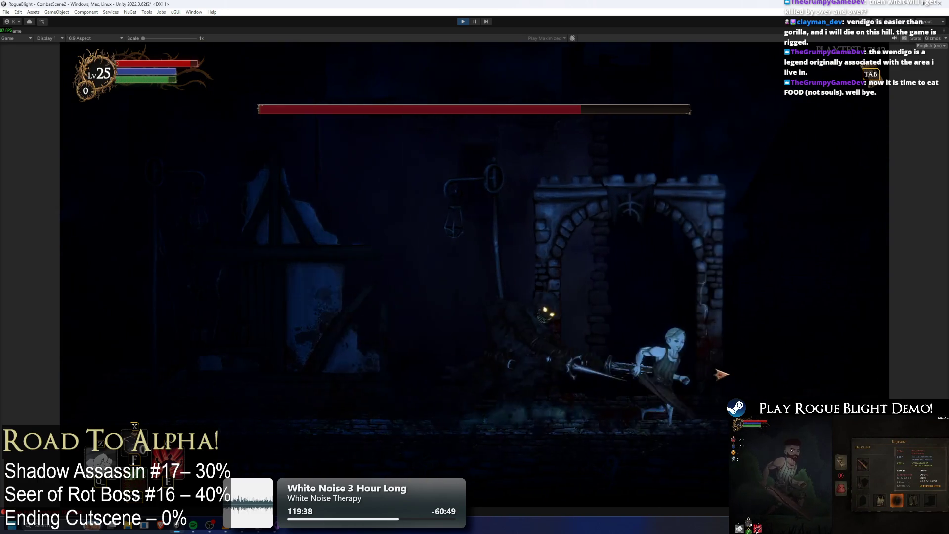
click(474, 368)
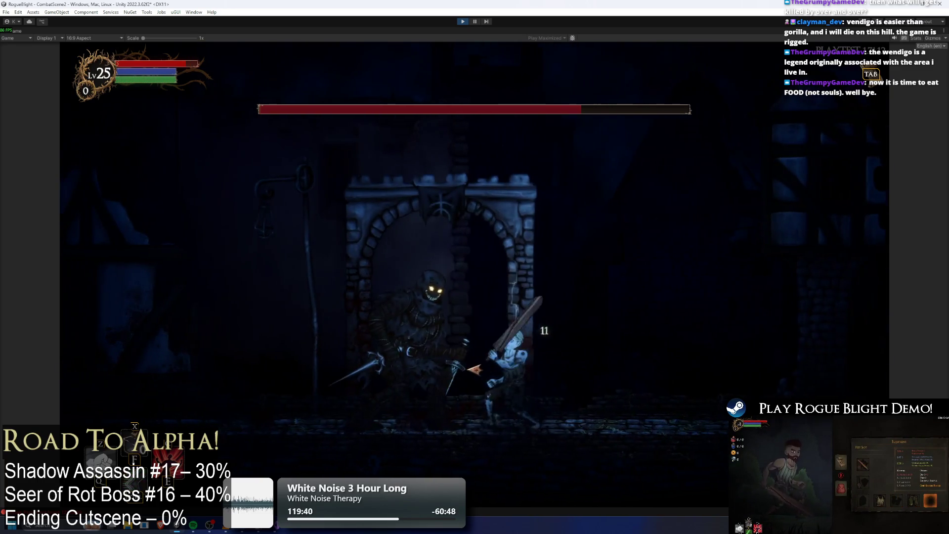
click(474, 368)
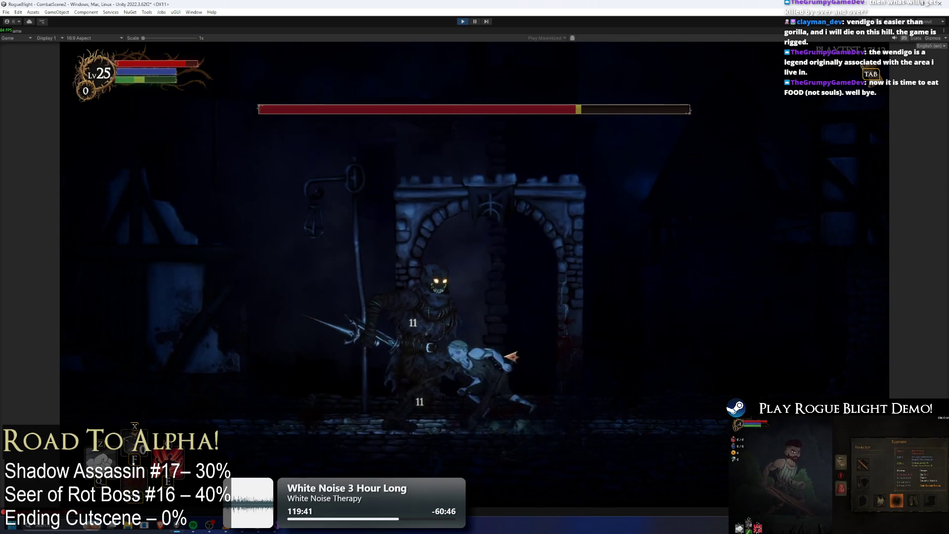
key(a)
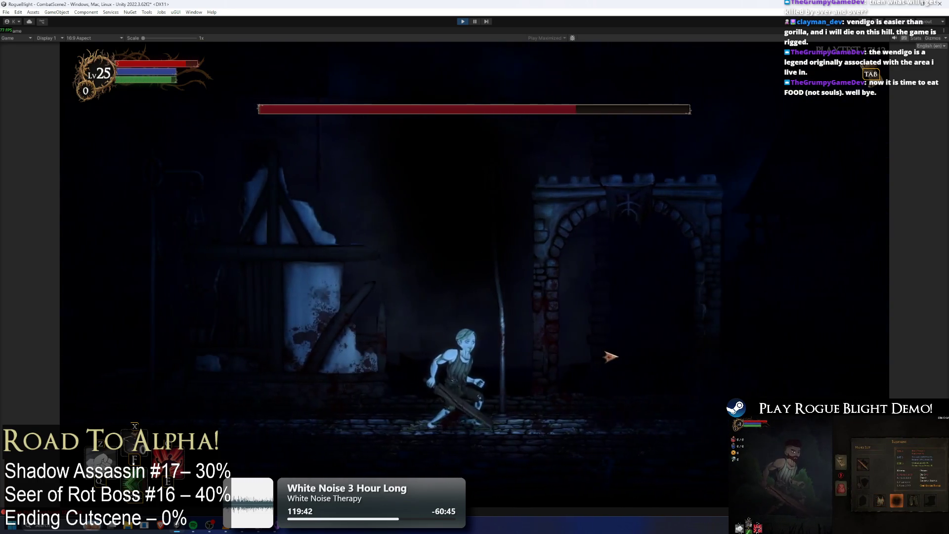
key(d)
key(a)
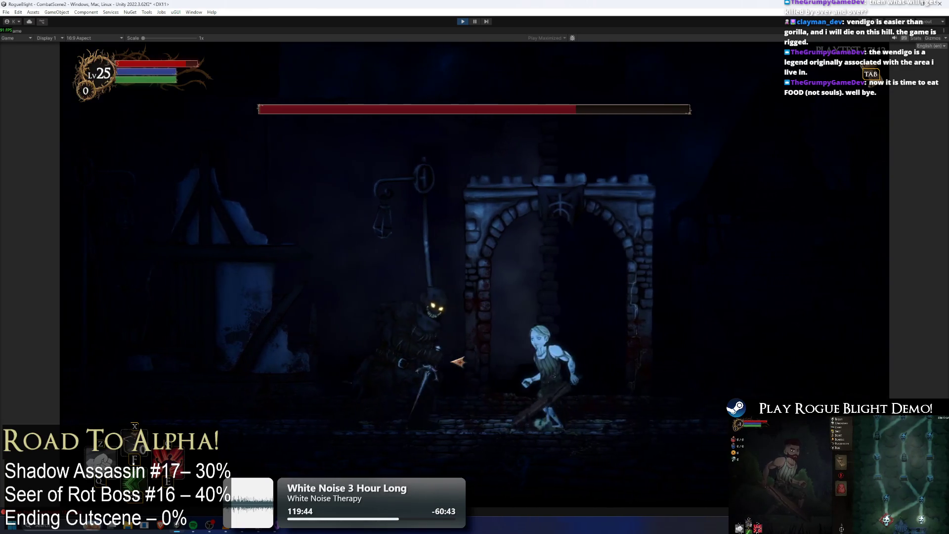
key(d)
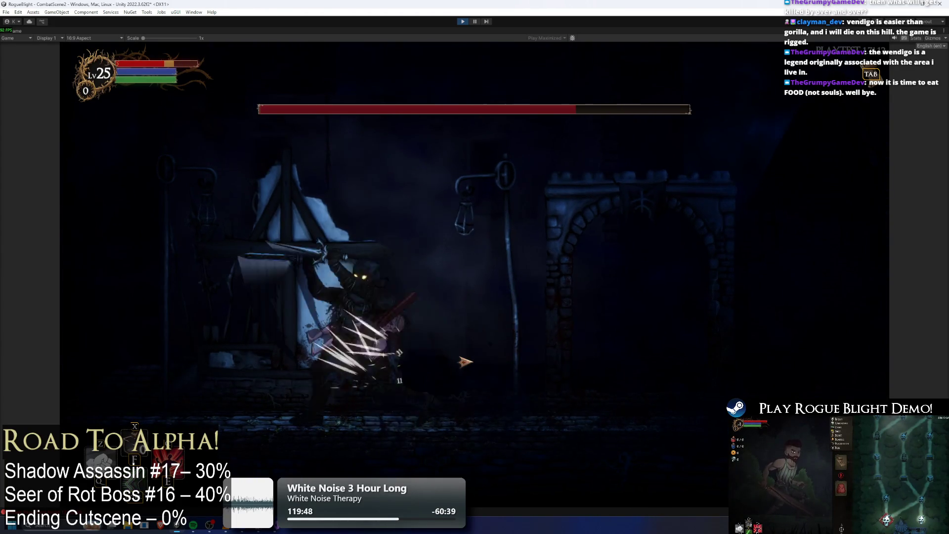
key(d)
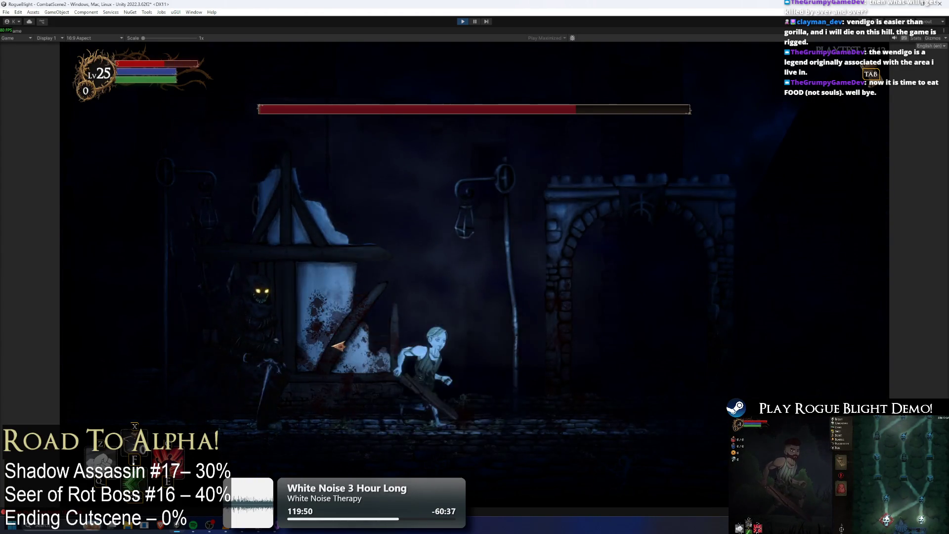
key(d)
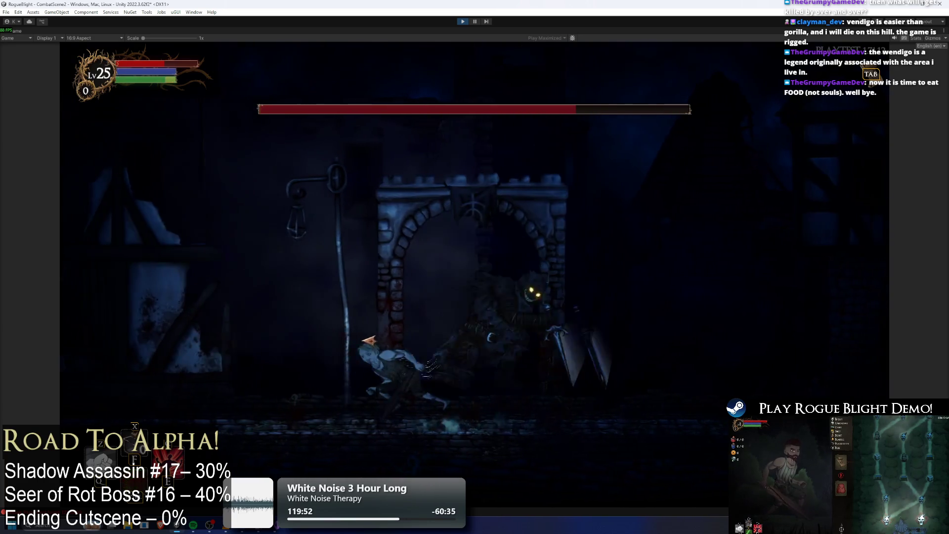
key(a)
click(664, 387)
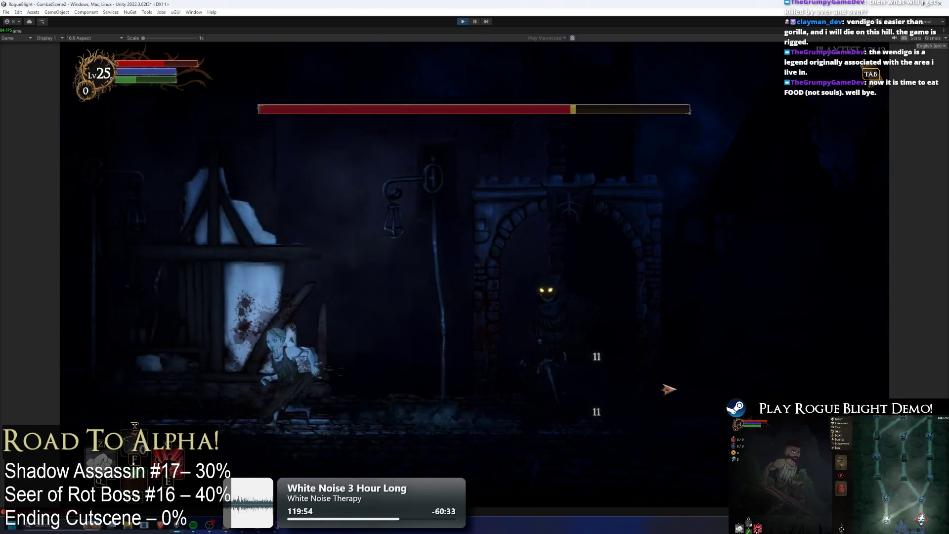
click(666, 389)
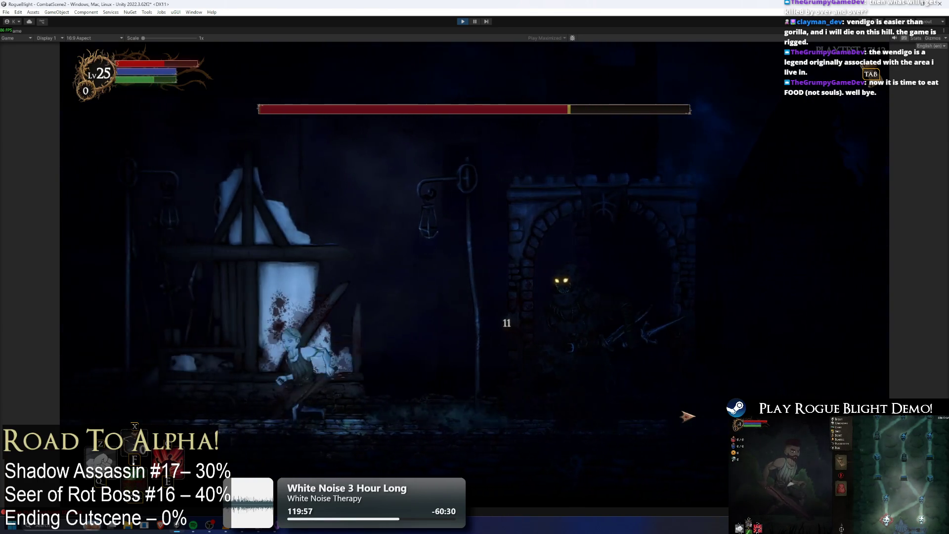
Land a heavy attack and further slashes on the boss from both sides.
key(d)
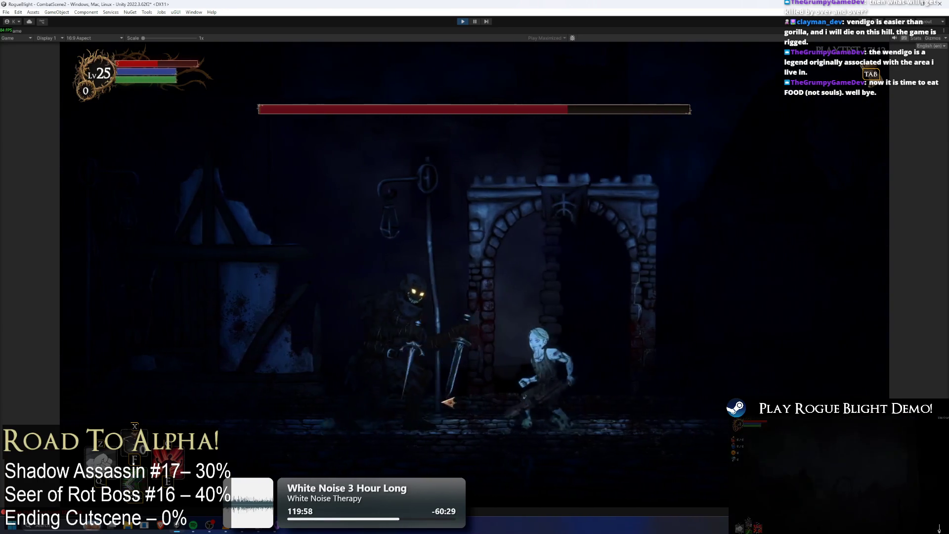
key(a)
click(474, 395)
key(a)
click(569, 393)
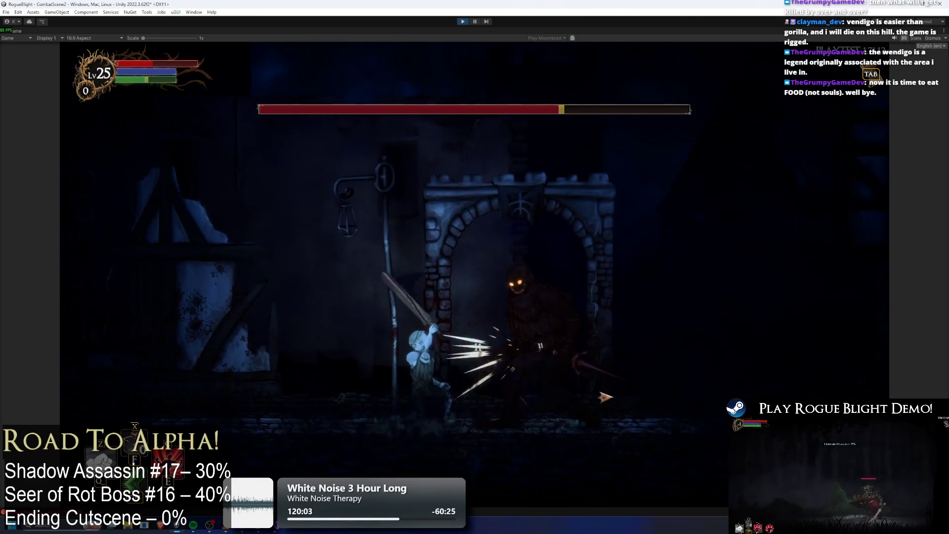
key(d)
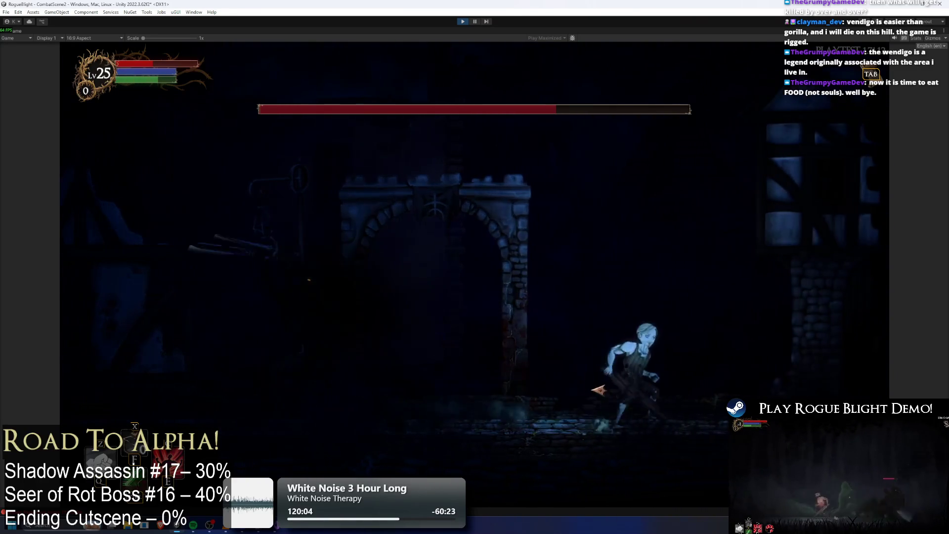
key(a)
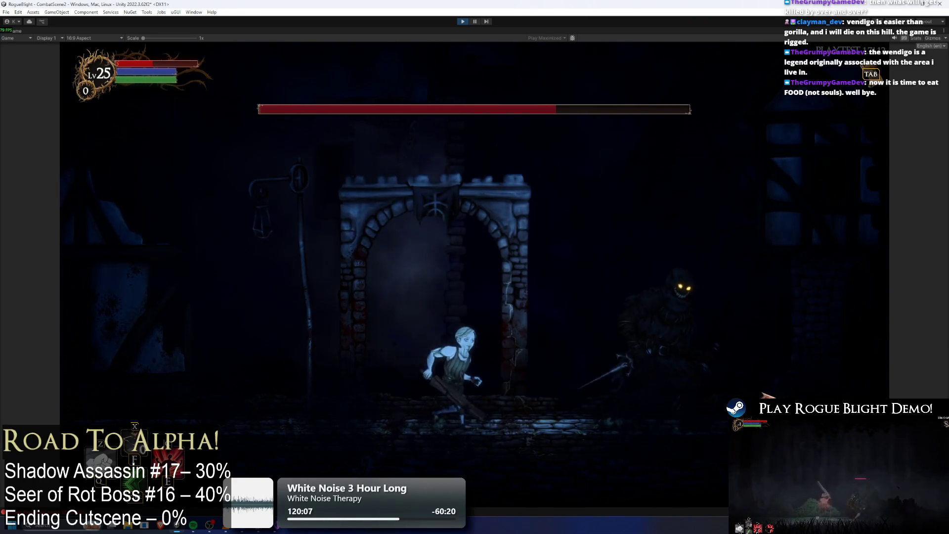
click(766, 394)
key(a)
click(758, 397)
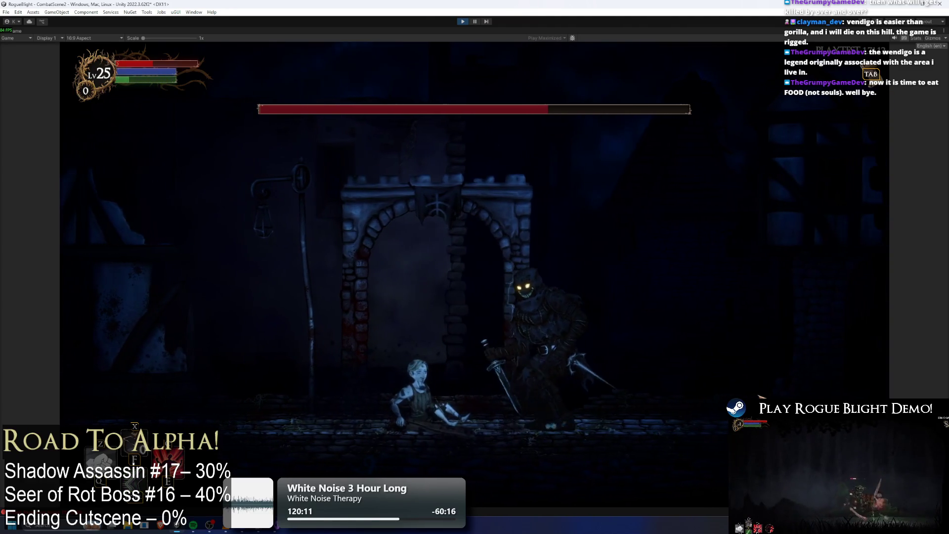
key(d)
click(457, 386)
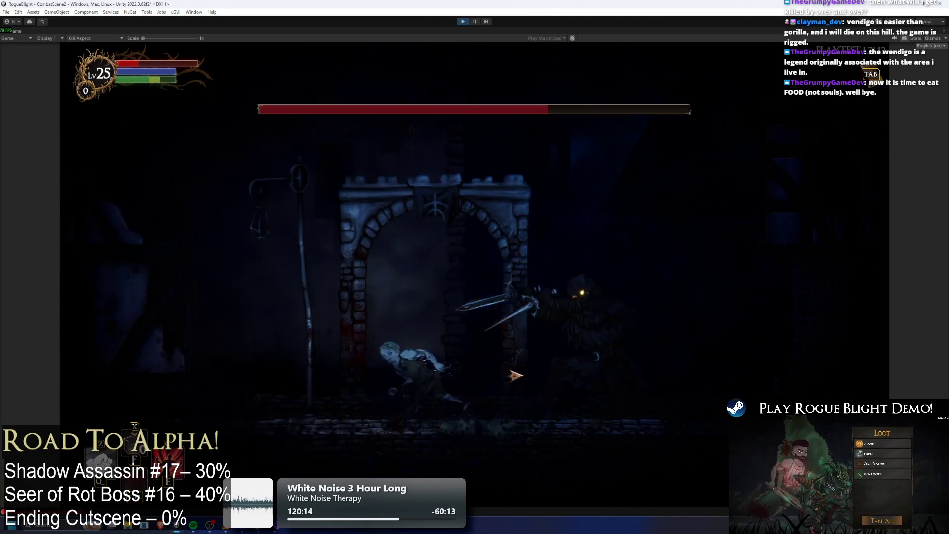
key(d)
click(433, 378)
click(434, 377)
Turn on the boss for a flurry of consecutive slashes, then back away.
key(a)
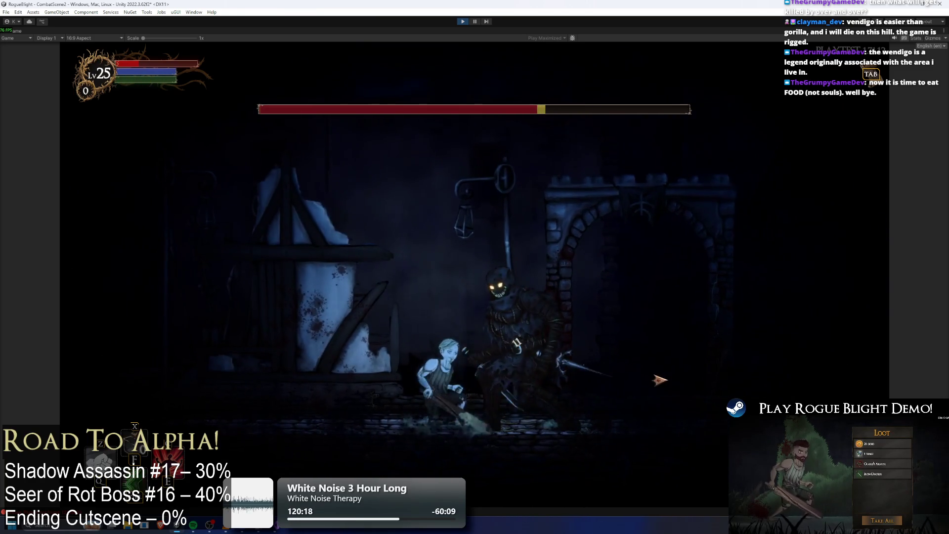
key(d)
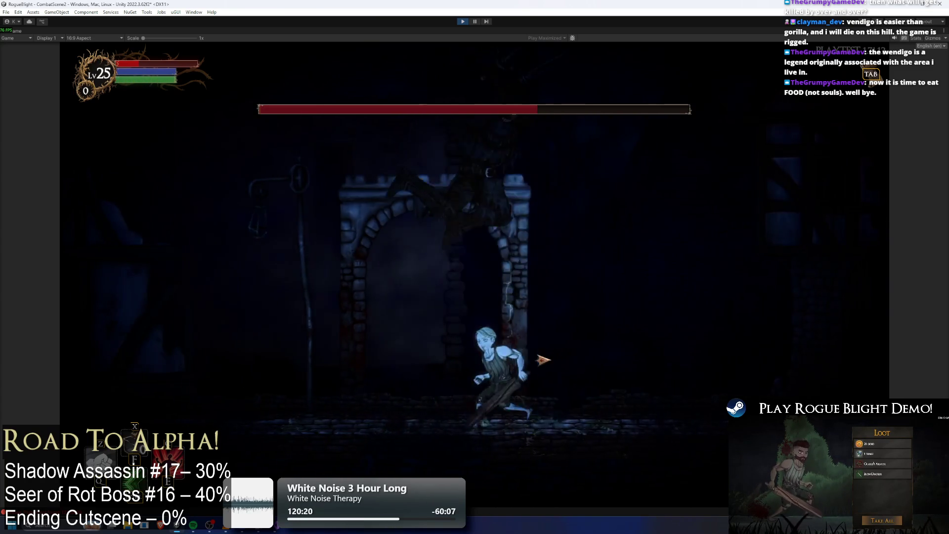
key(a)
click(674, 369)
key(d)
click(676, 373)
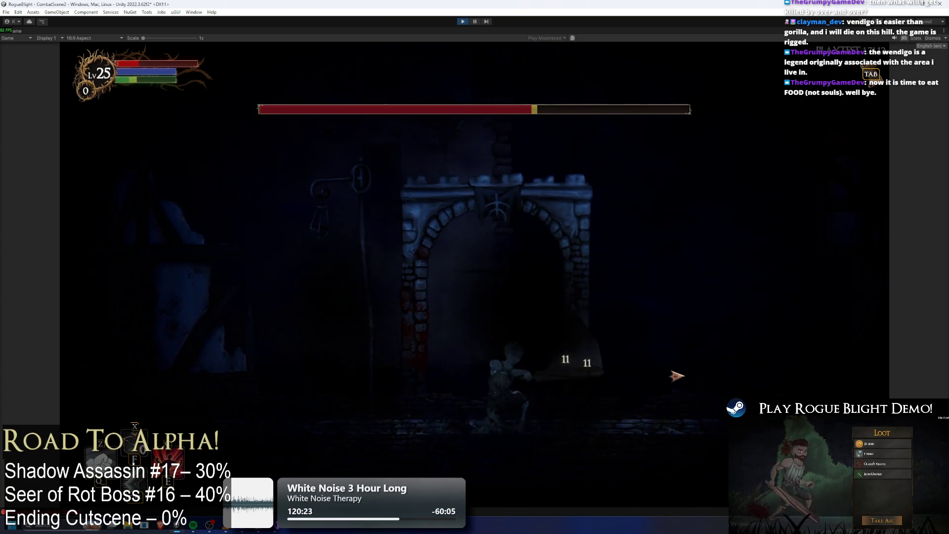
click(701, 376)
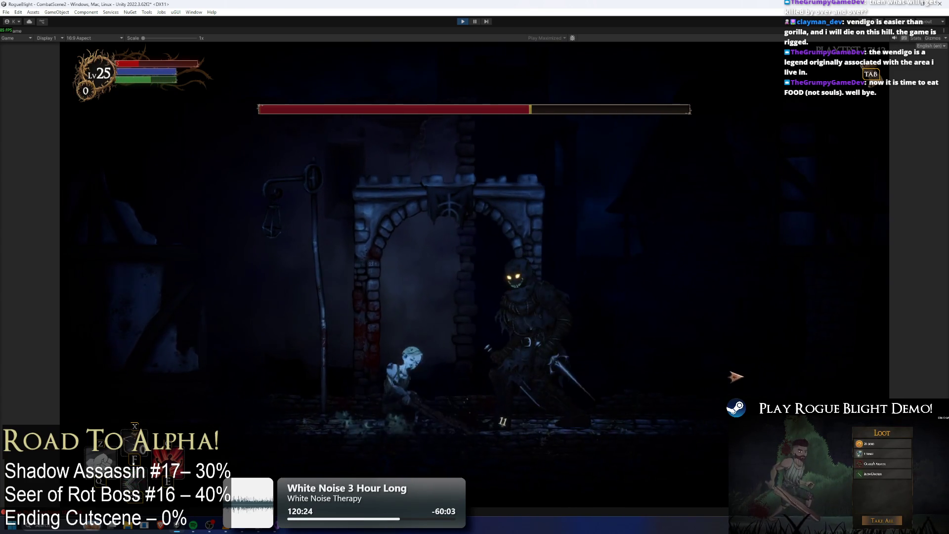
click(724, 371)
key(a)
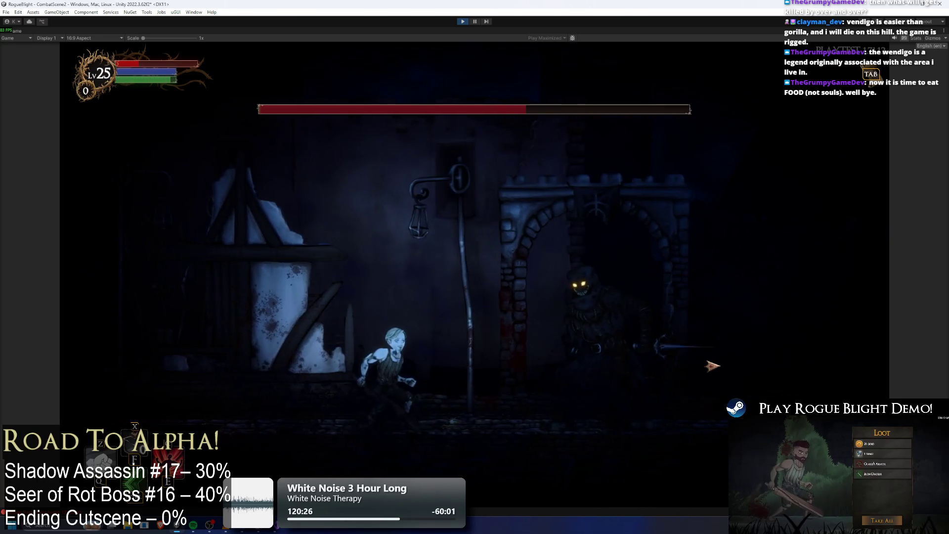
key(d)
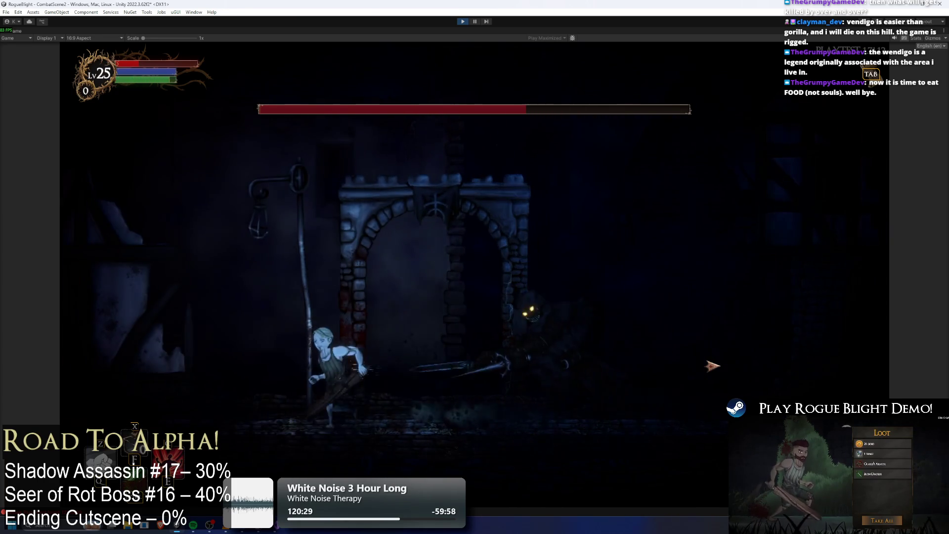
key(d)
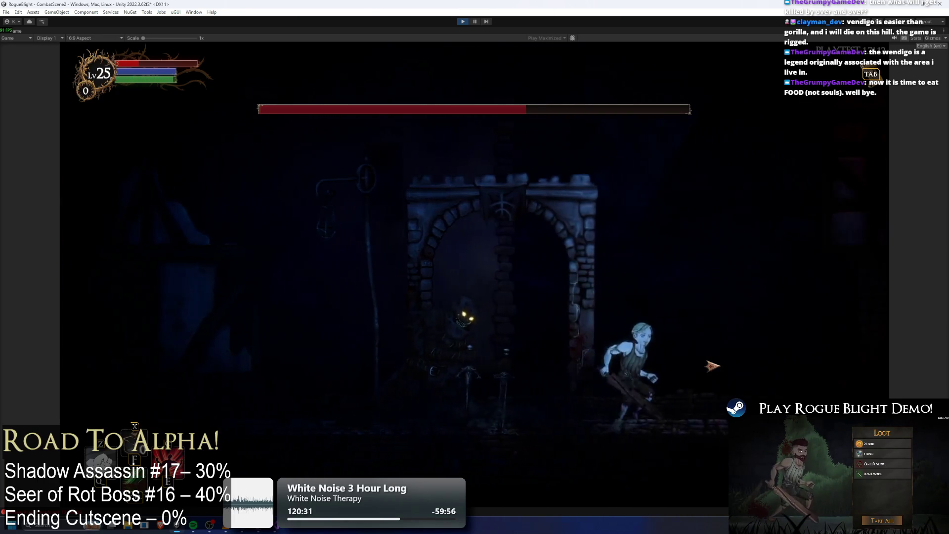
key(a)
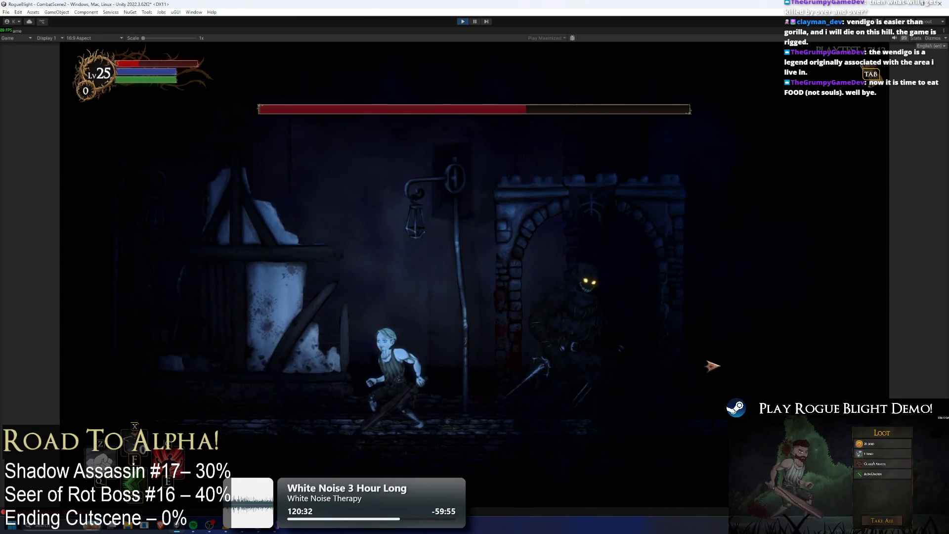
Dash through the boss, then use the F1 cheat to restore health and mana.
key(space)
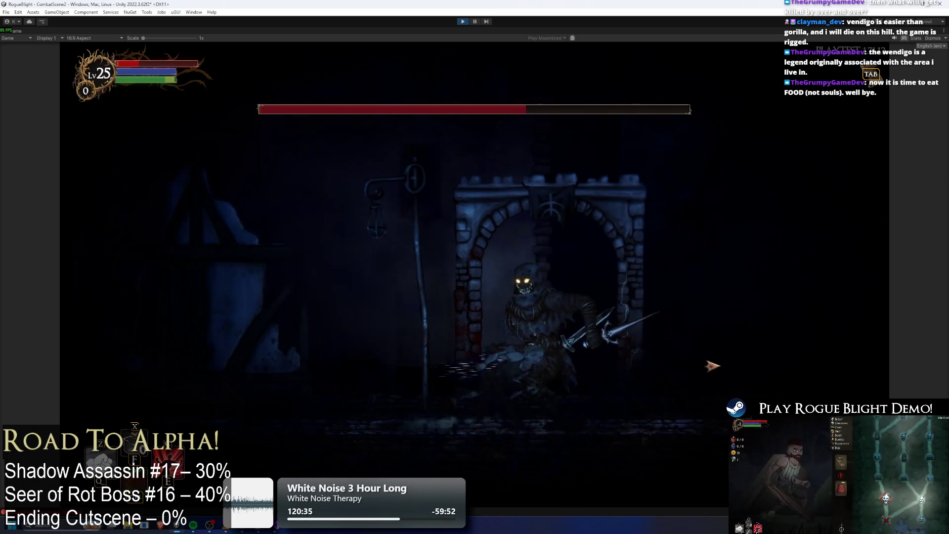
key(d)
key(d)
key(d)
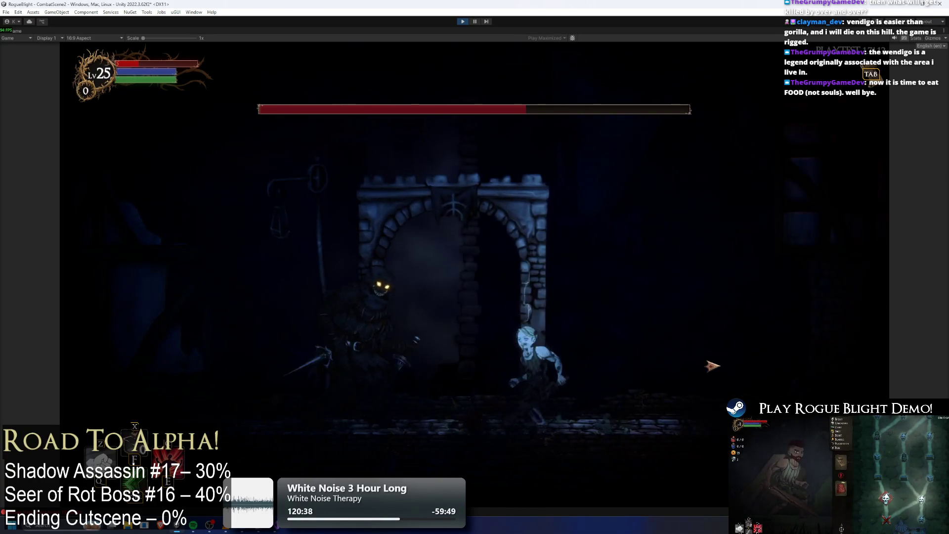
key(a)
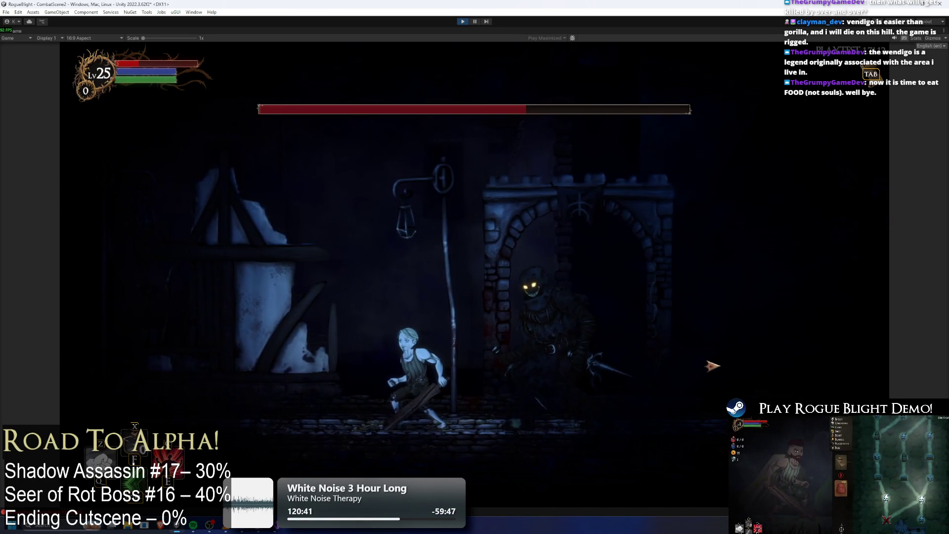
key(d)
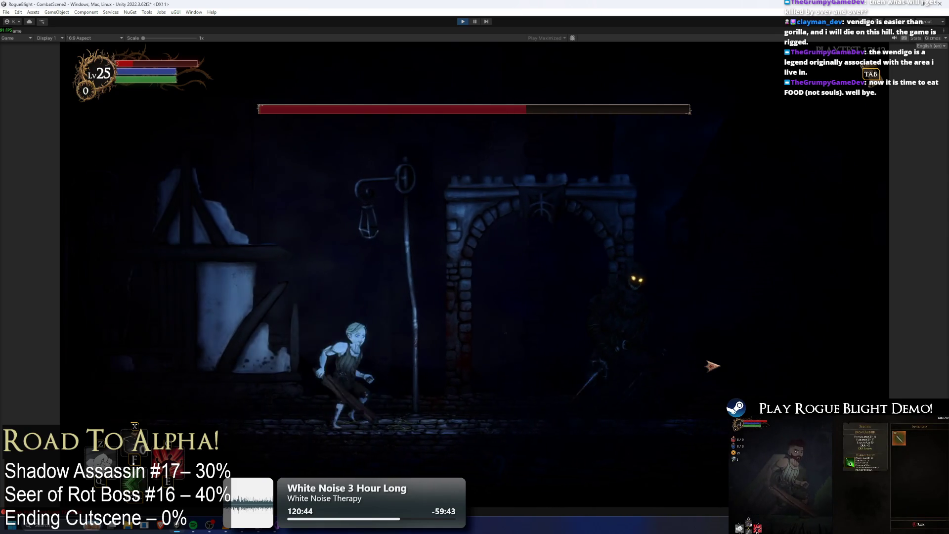
key(F1)
key(d)
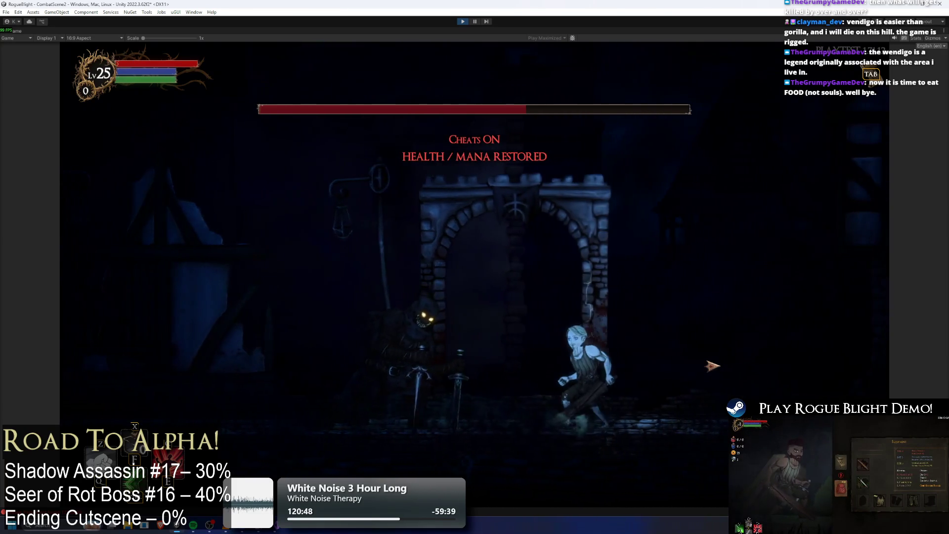
key(a)
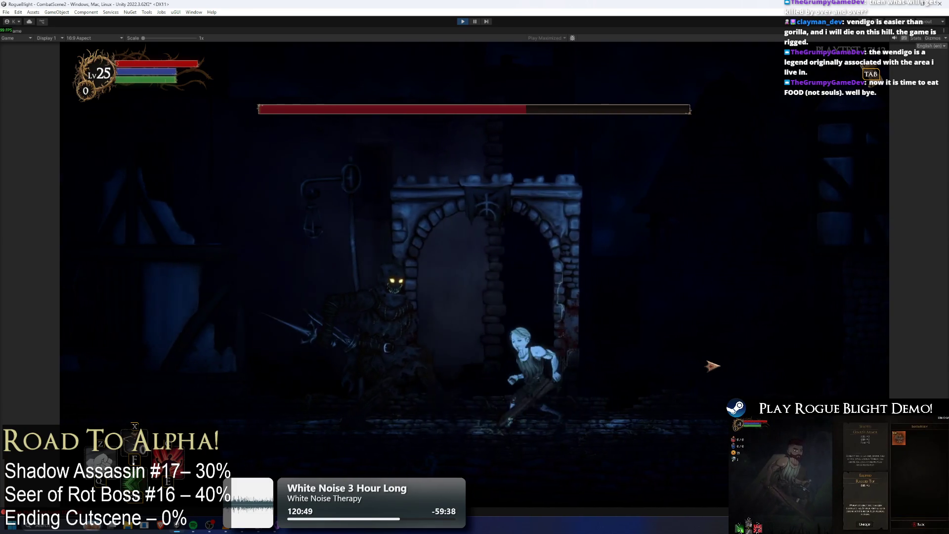
key(a)
key(d)
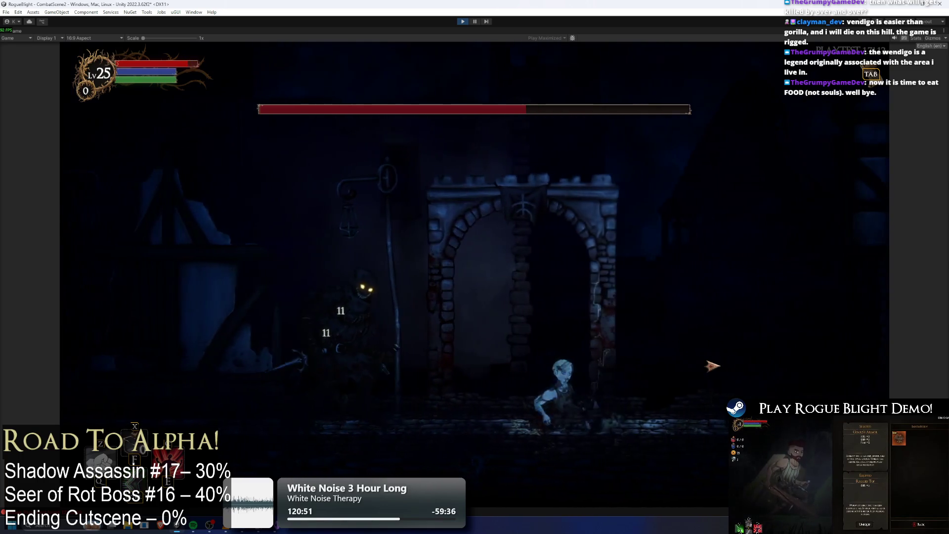
key(a)
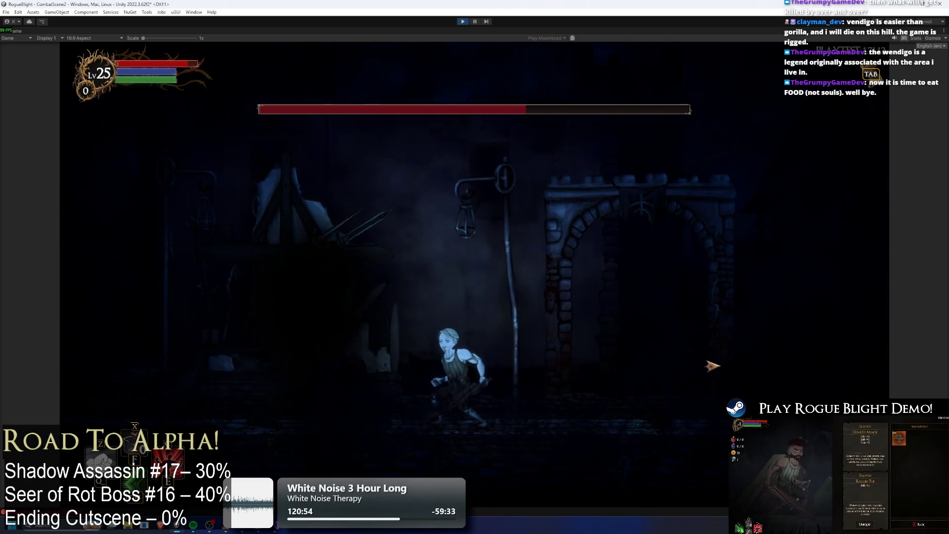
key(d)
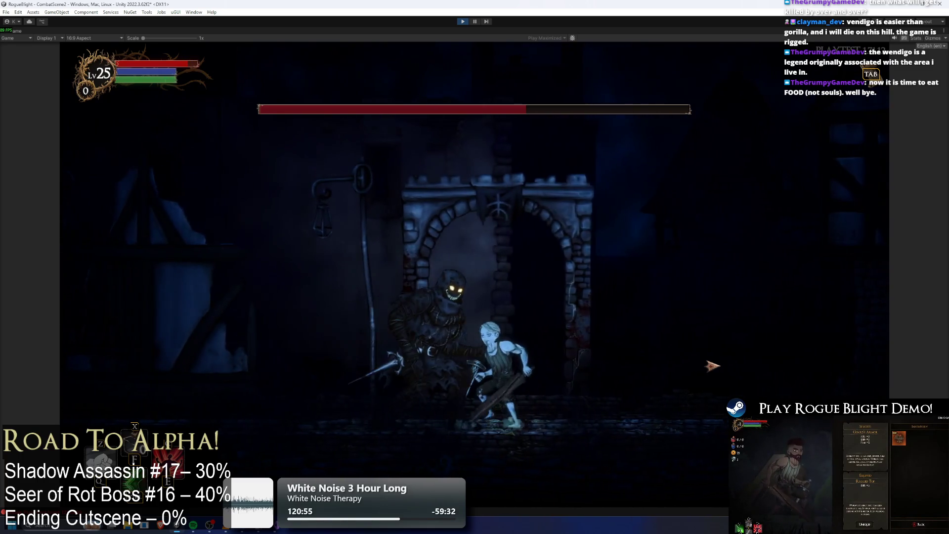
key(a)
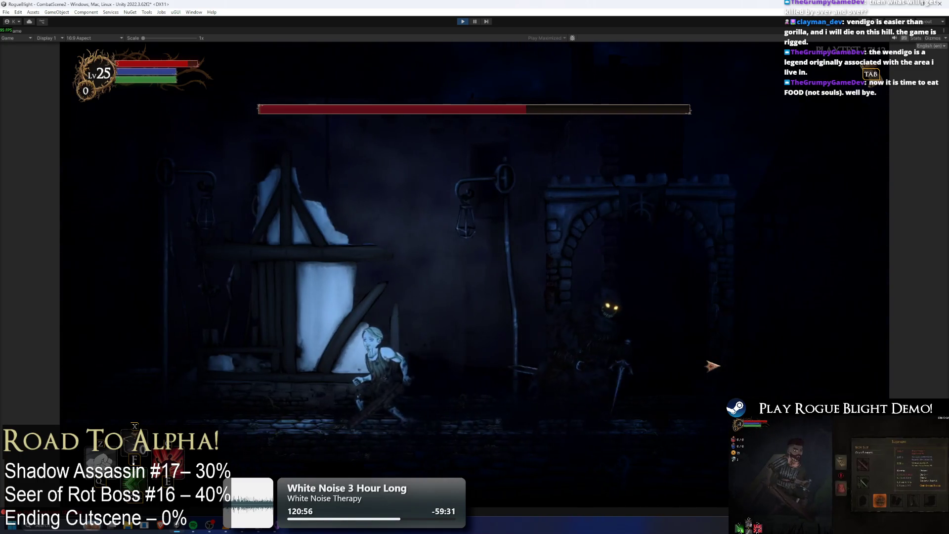
key(d)
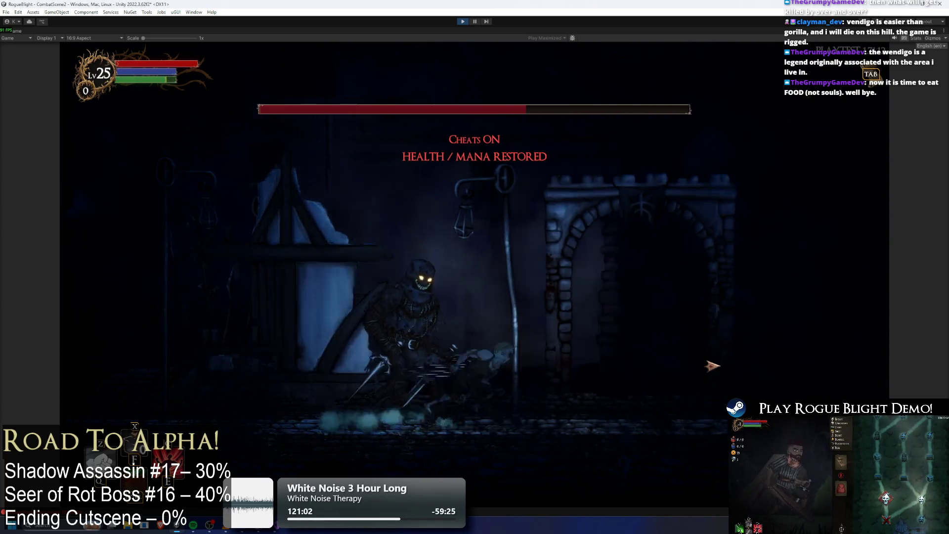
key(a)
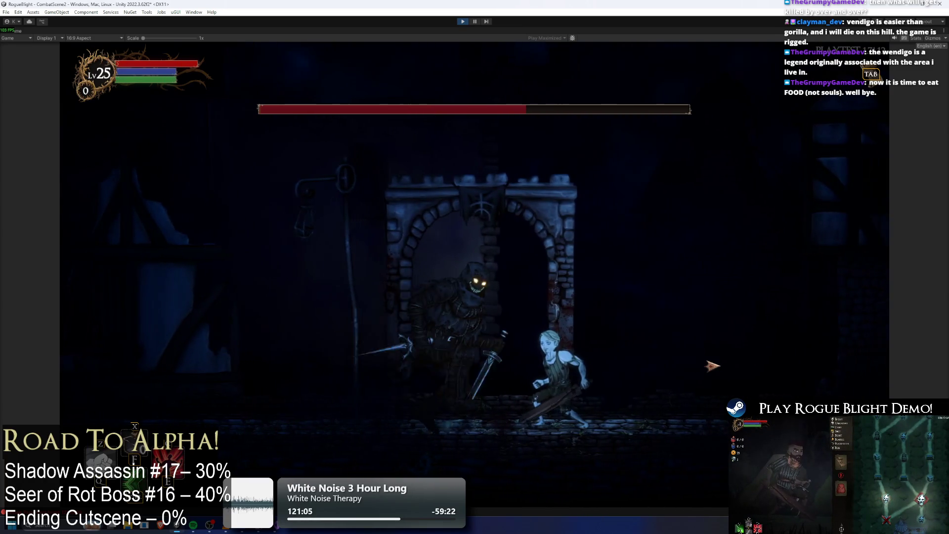
key(a)
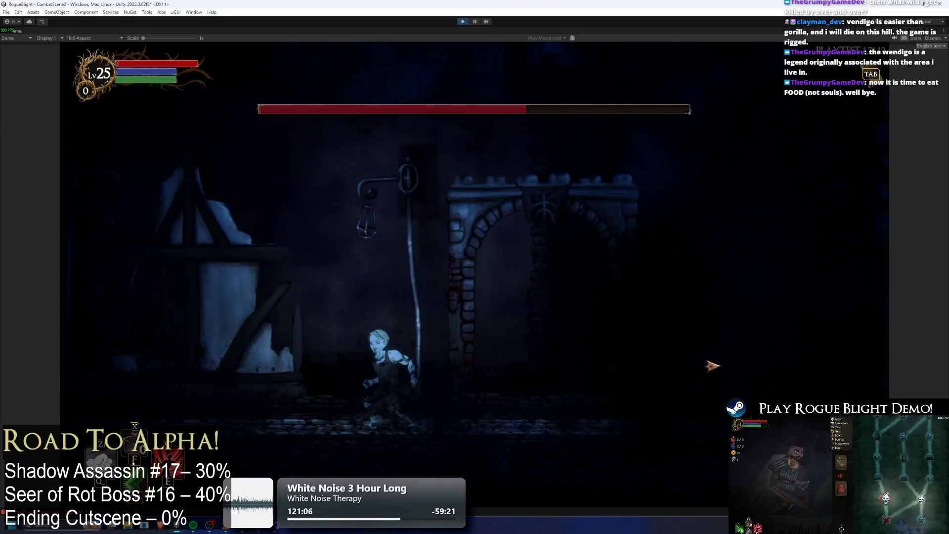
key(d)
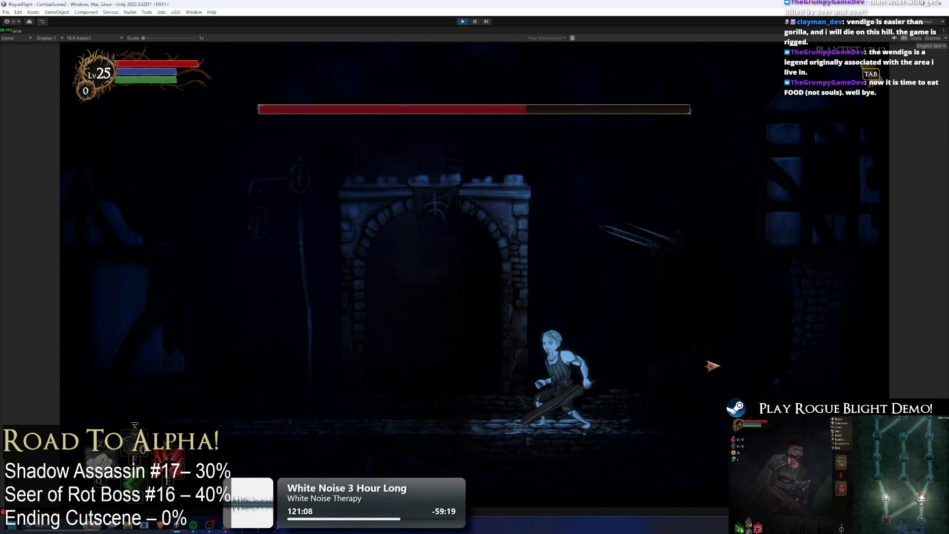
key(a)
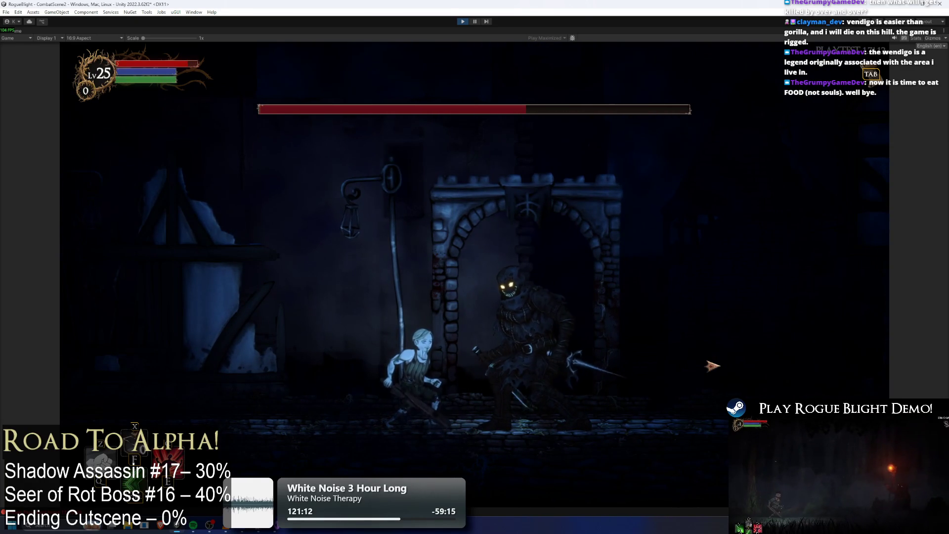
key(d)
key(a)
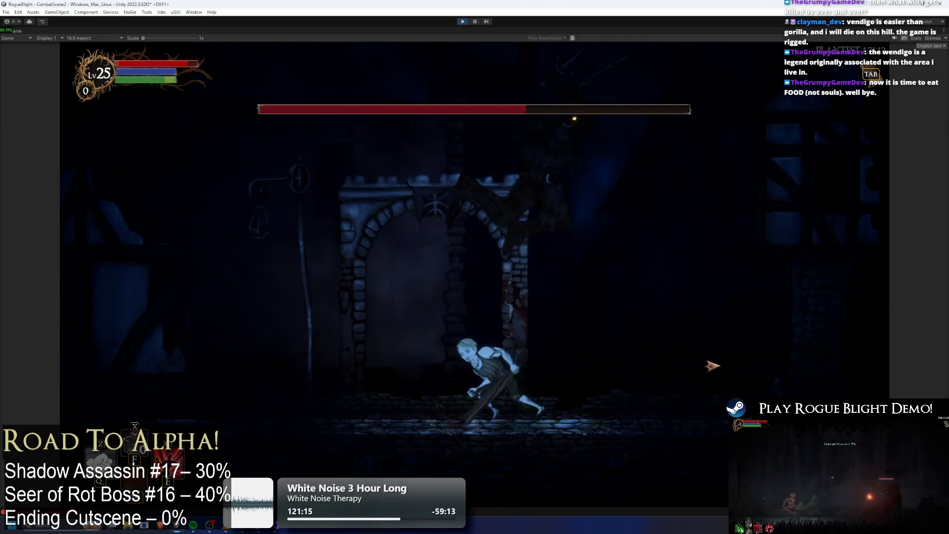
key(d)
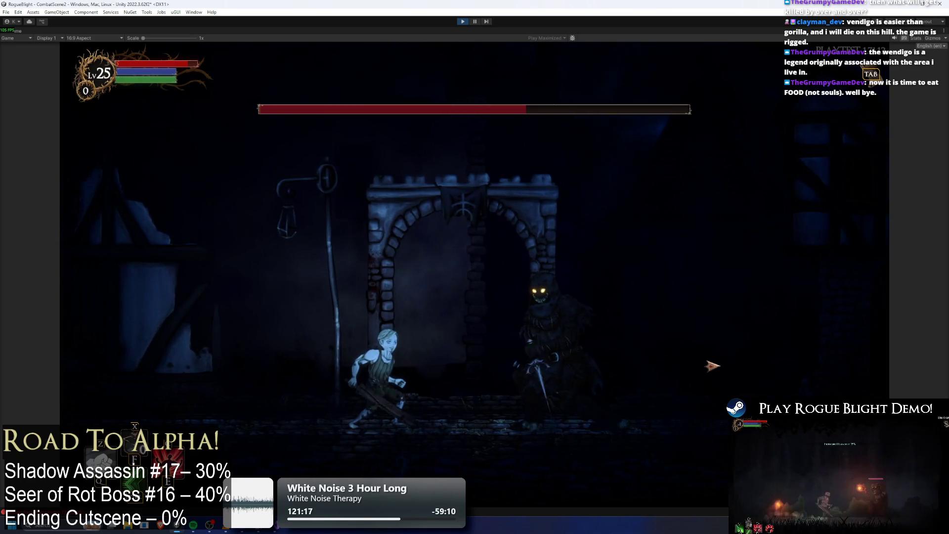
key(d)
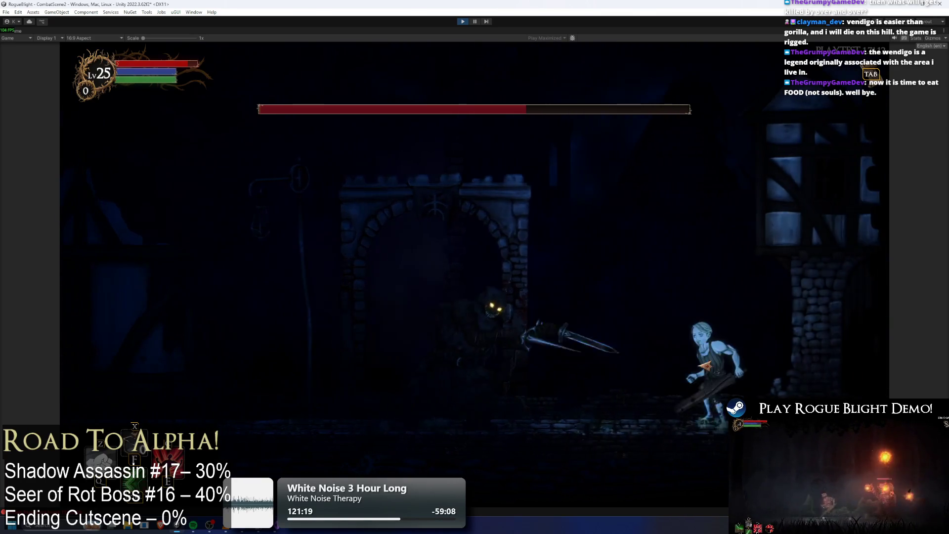
key(a)
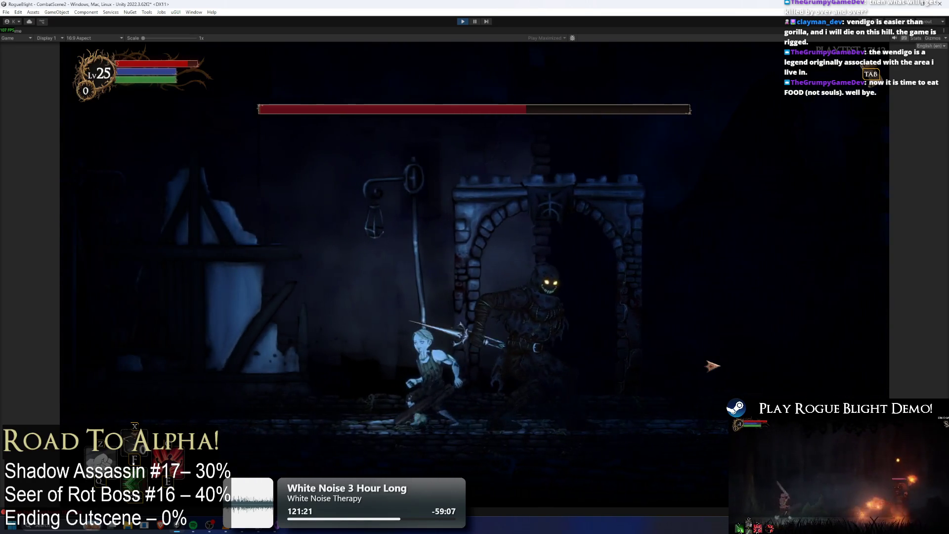
key(d)
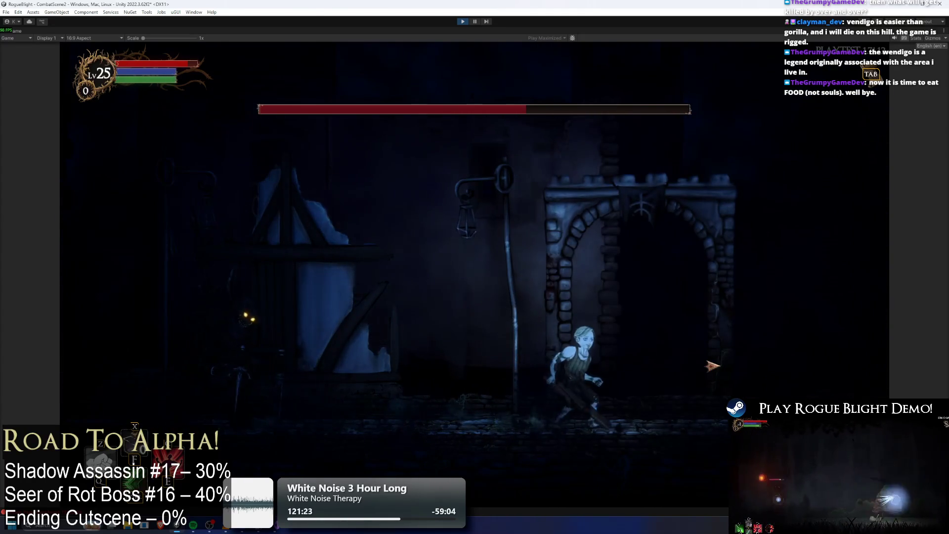
key(a)
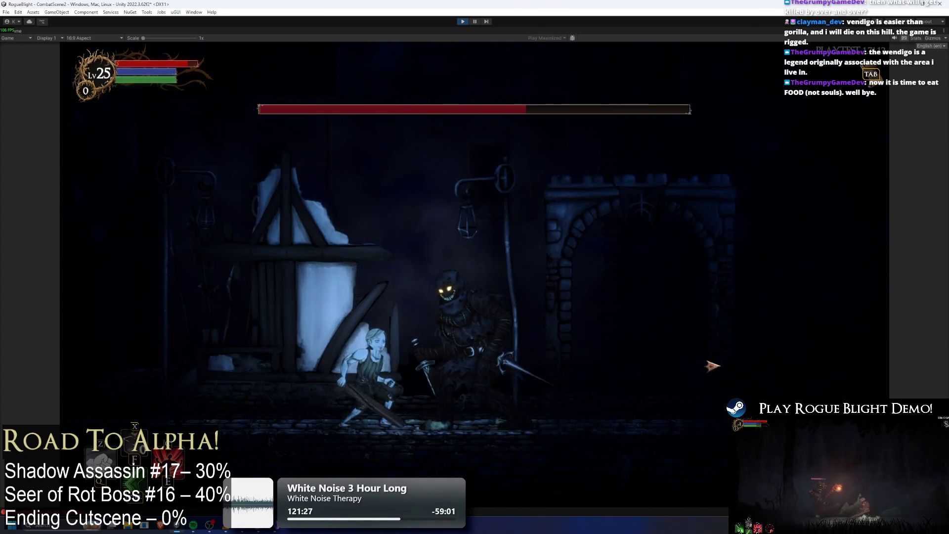
Run and roll past the Shadow Assassin repeatedly to watch how it follows.
key(d)
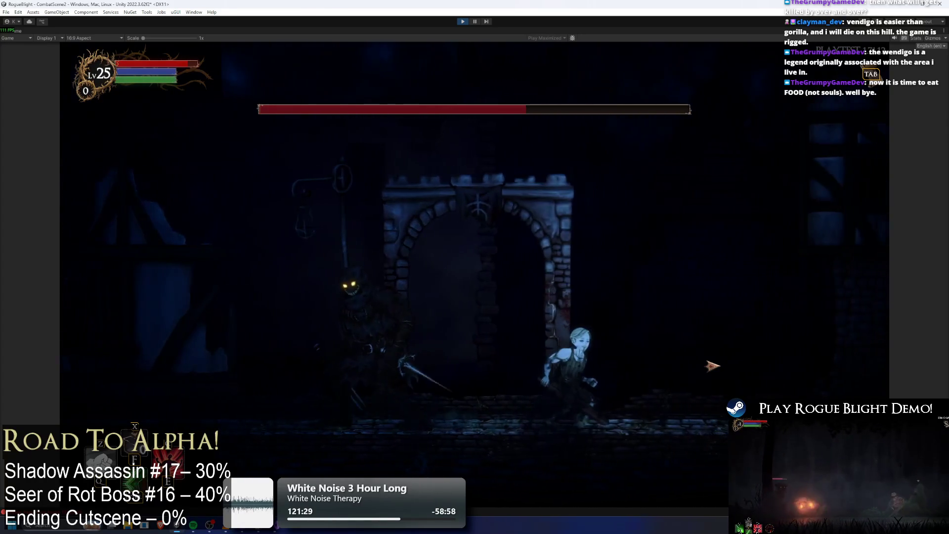
key(a)
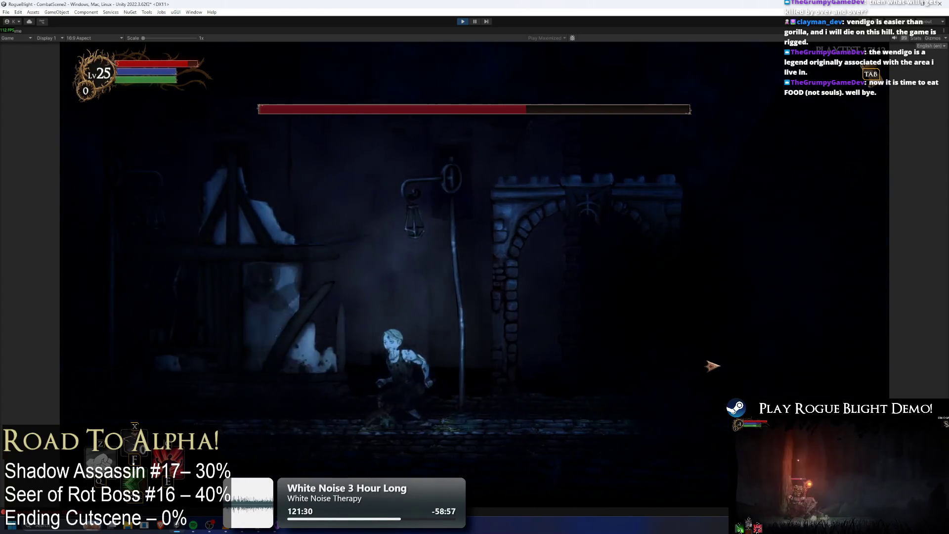
key(d)
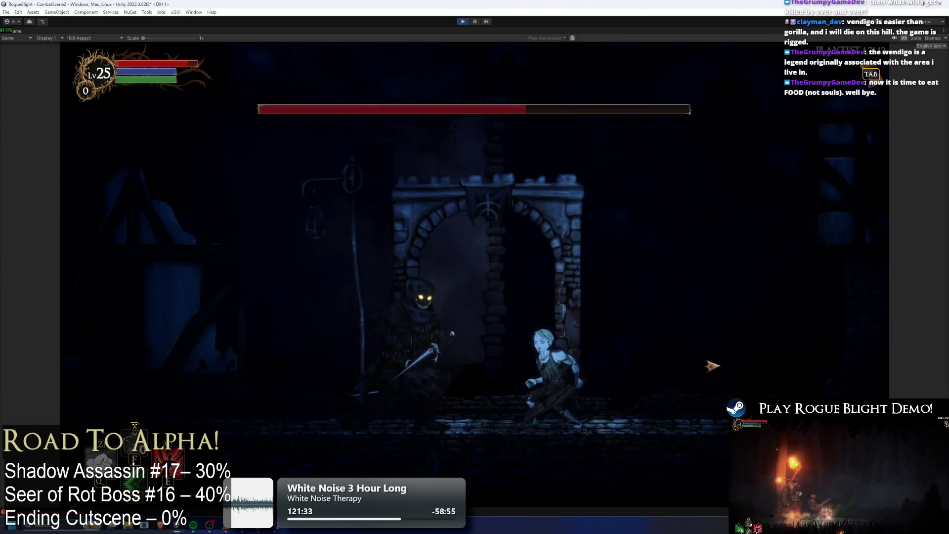
key(d)
key(a)
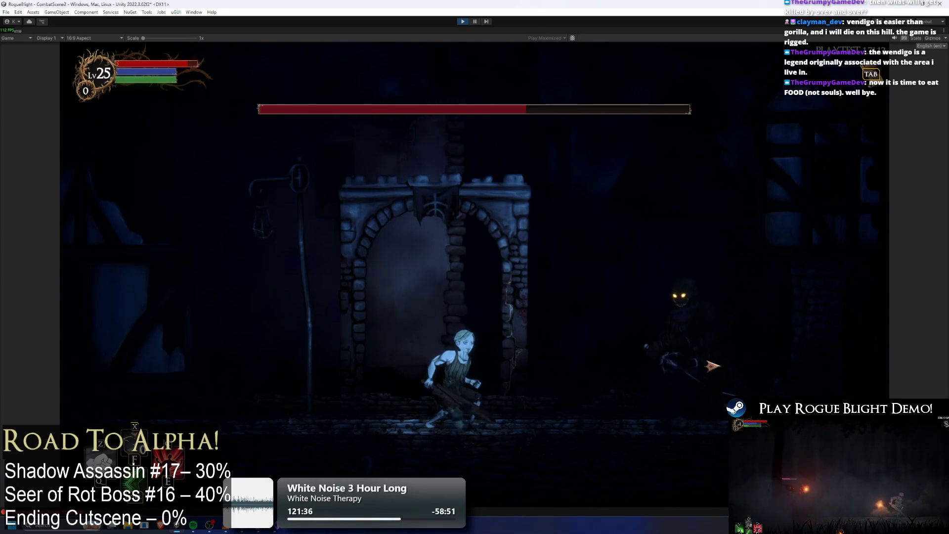
key(a)
key(d)
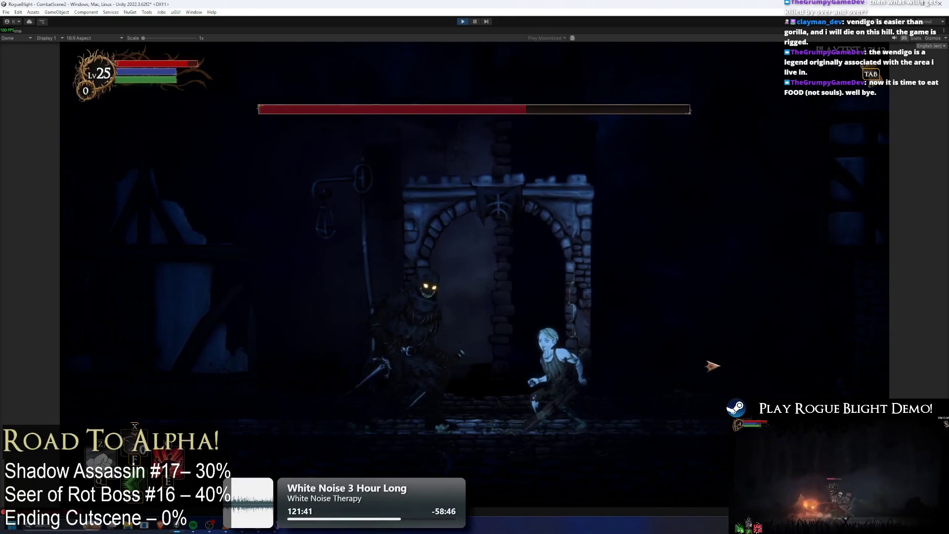
key(a)
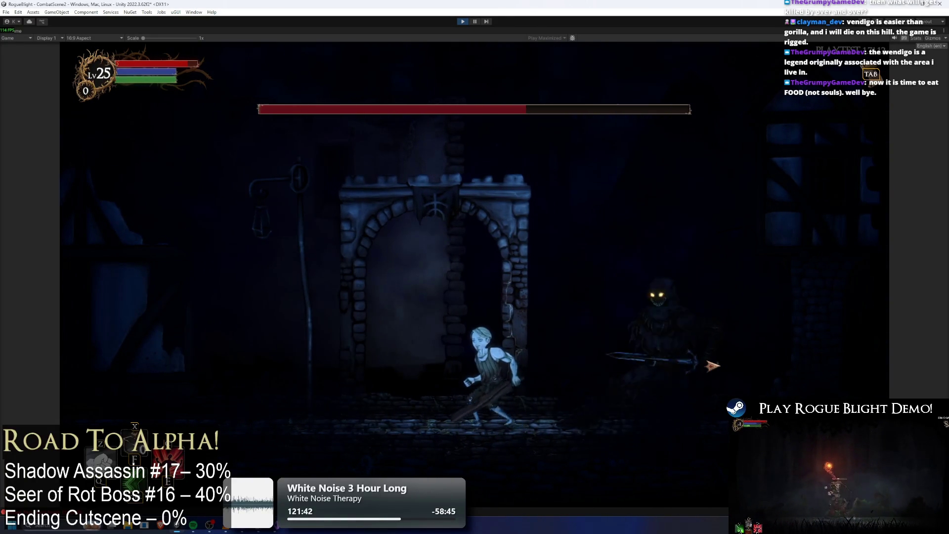
key(a)
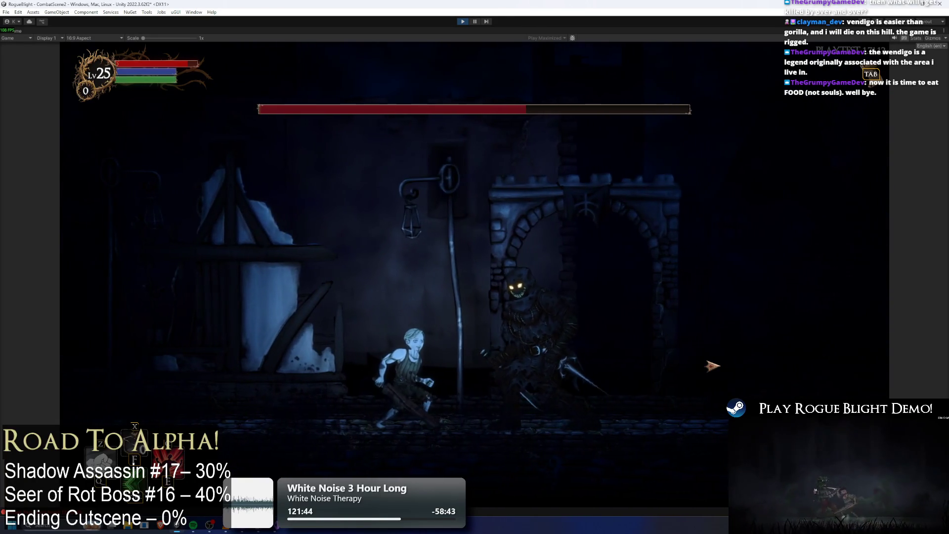
key(d)
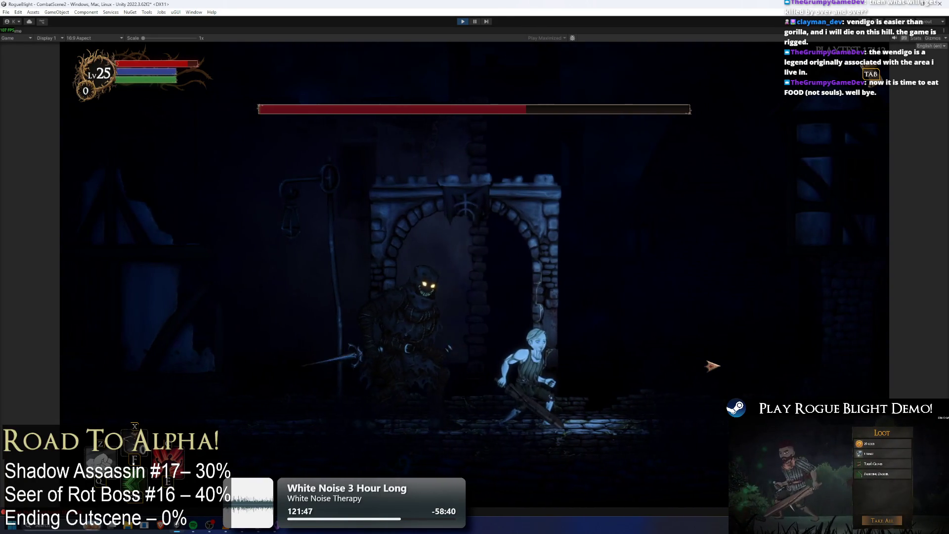
key(a)
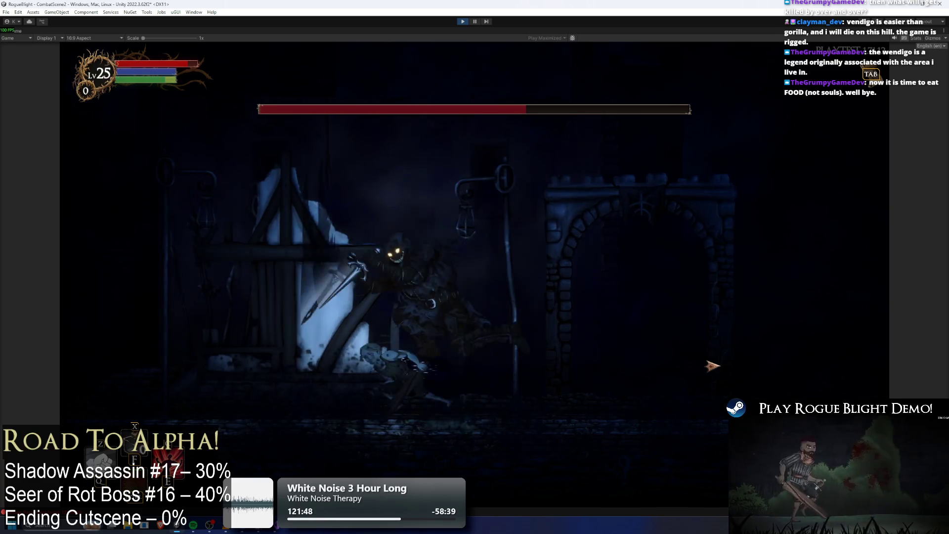
key(d)
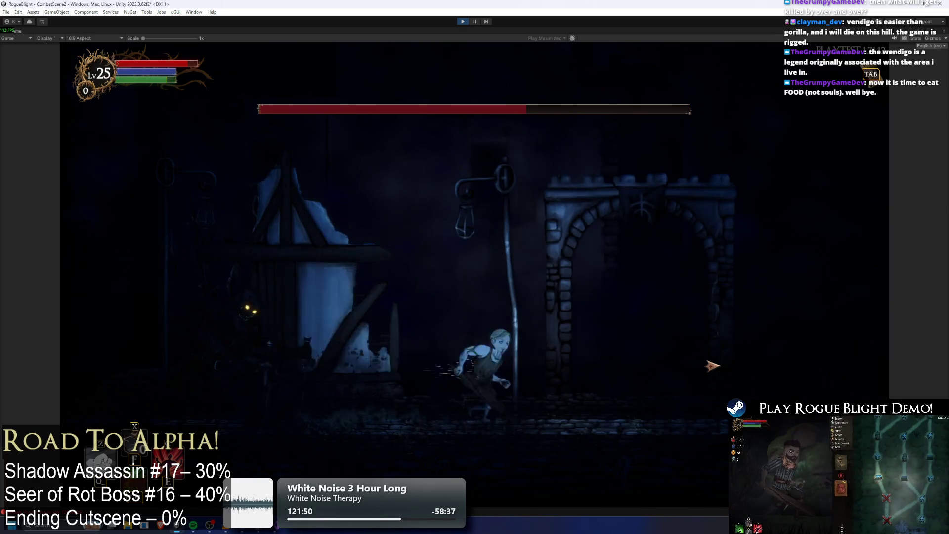
key(d)
key(d)
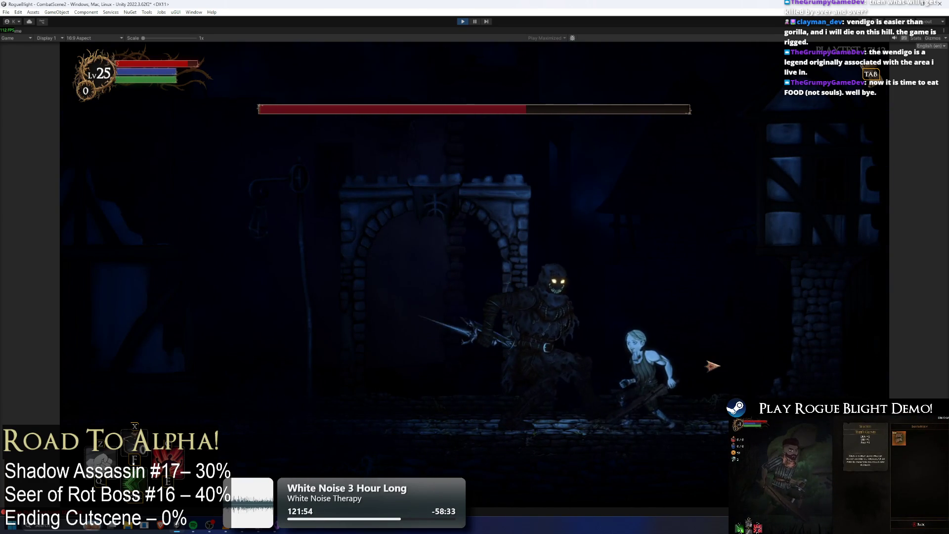
key(a)
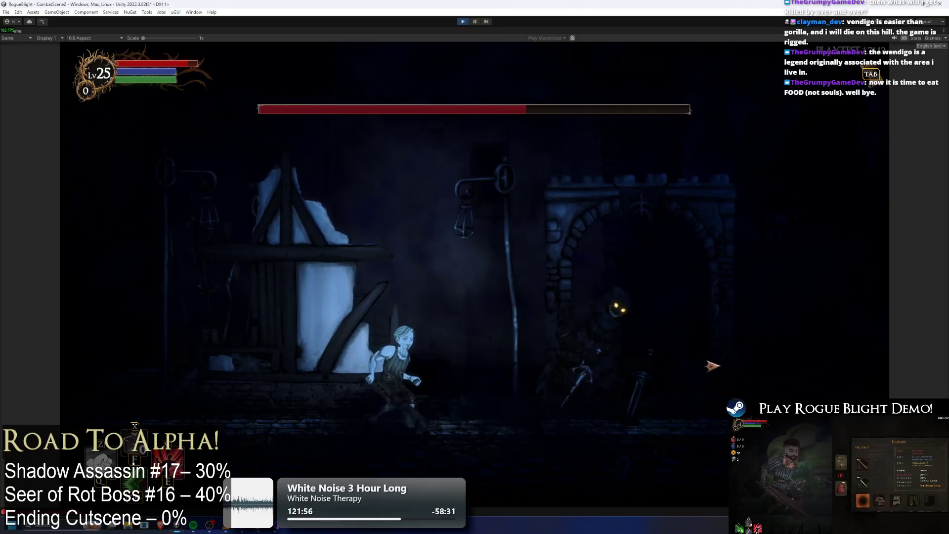
Slash the boss once, then keep crossing sides and charge in to fight up close.
click(712, 366)
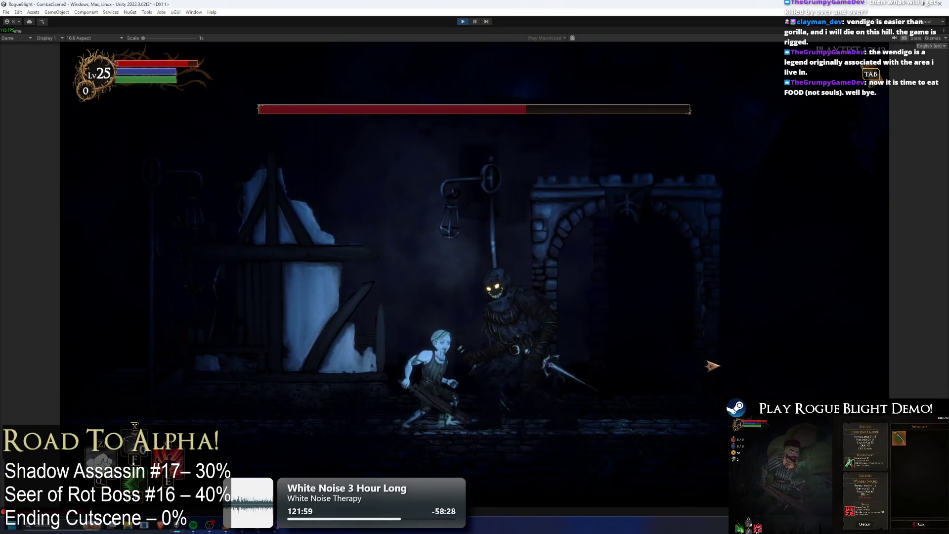
key(d)
key(d)
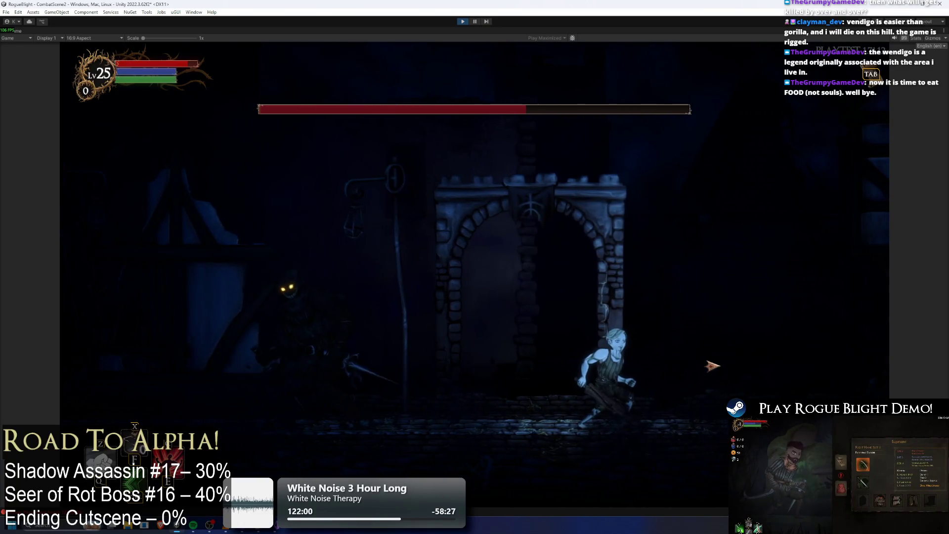
key(a)
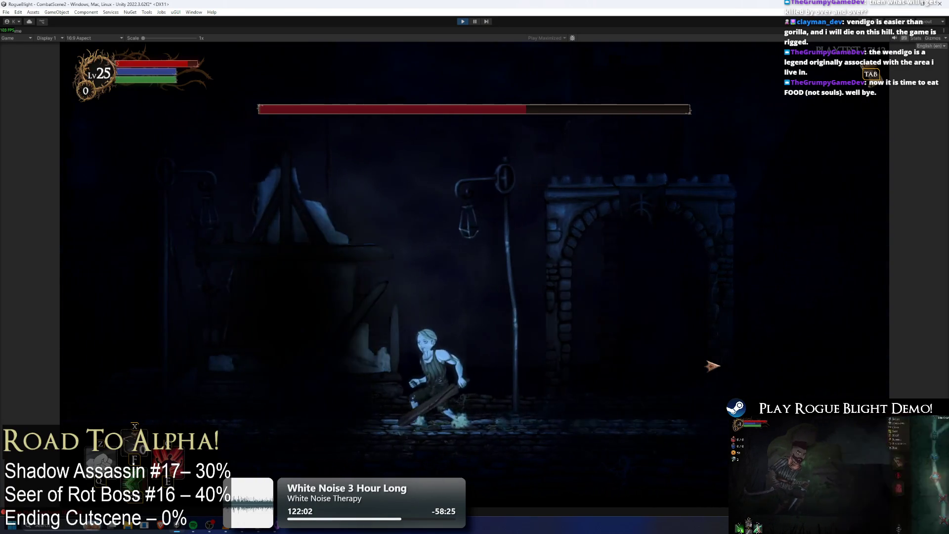
key(d)
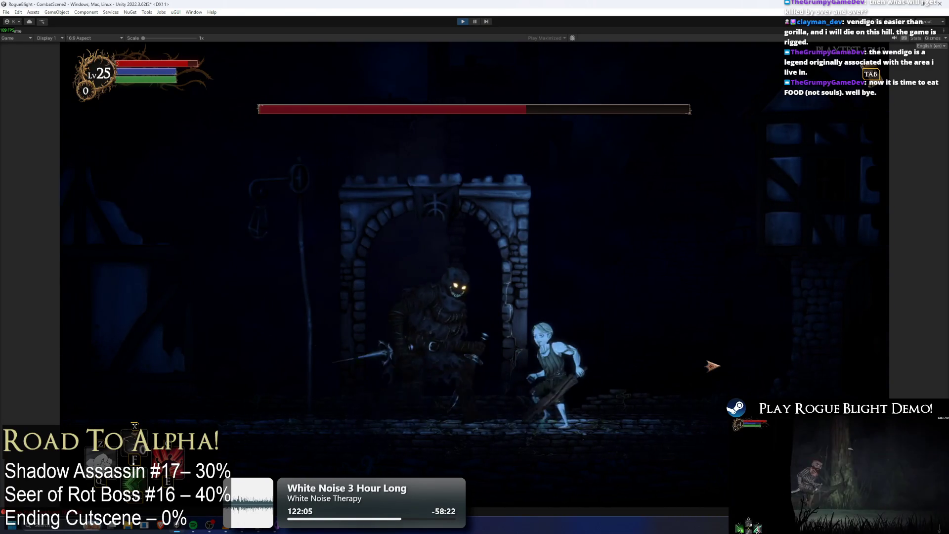
key(a)
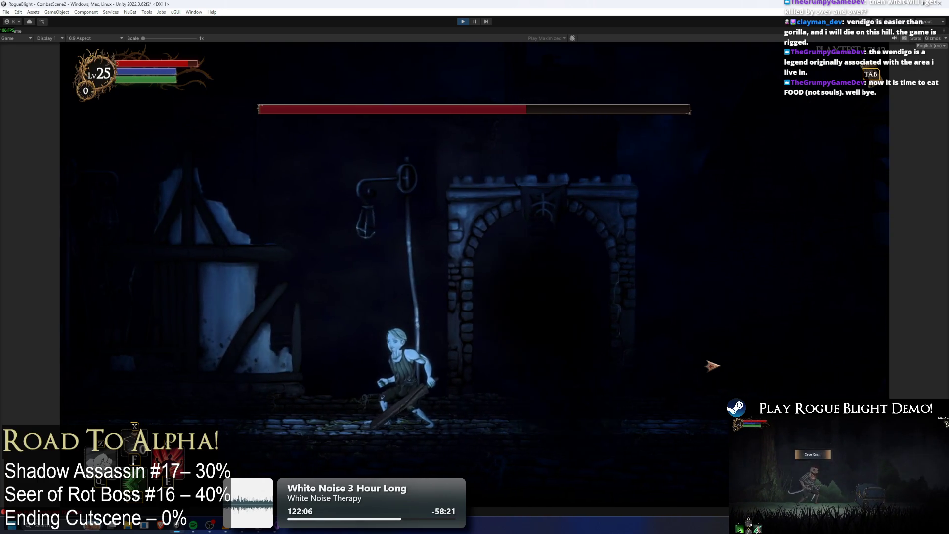
key(d)
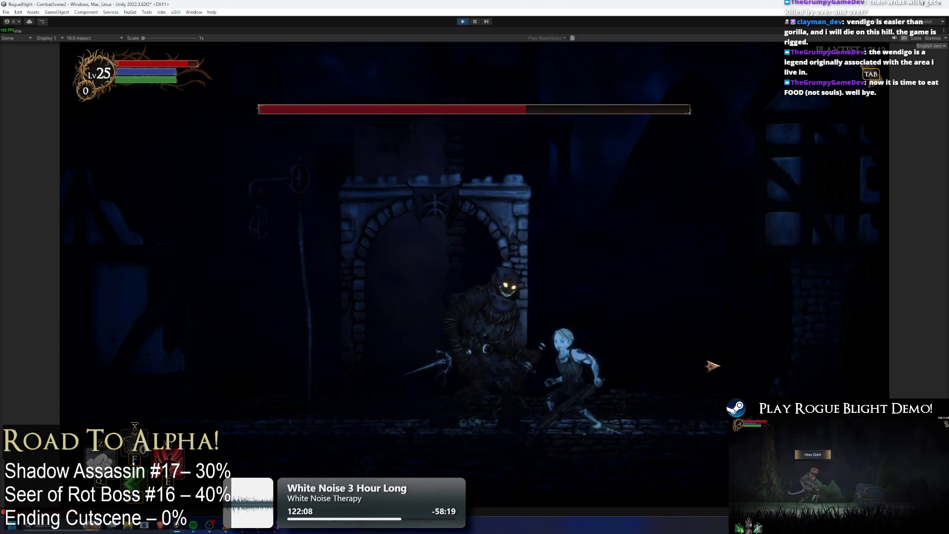
key(a)
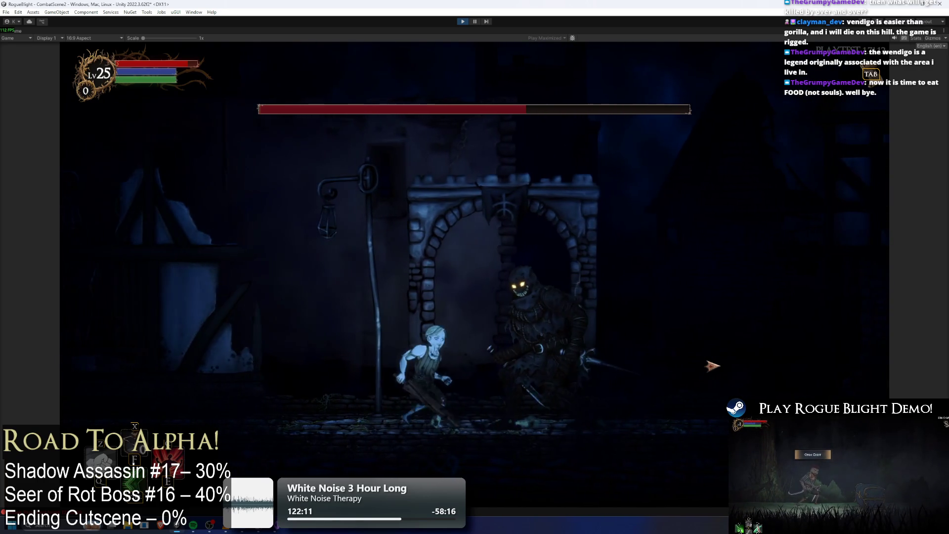
key(d)
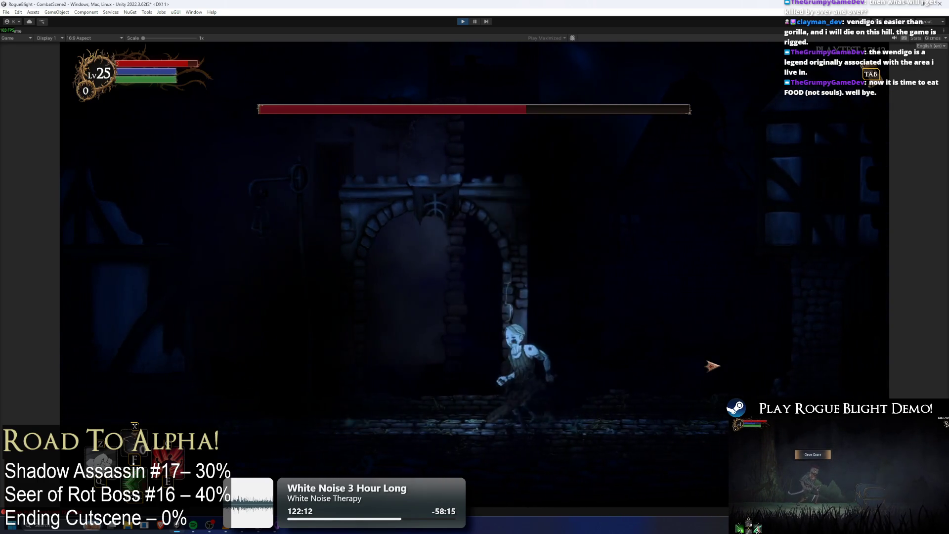
key(a)
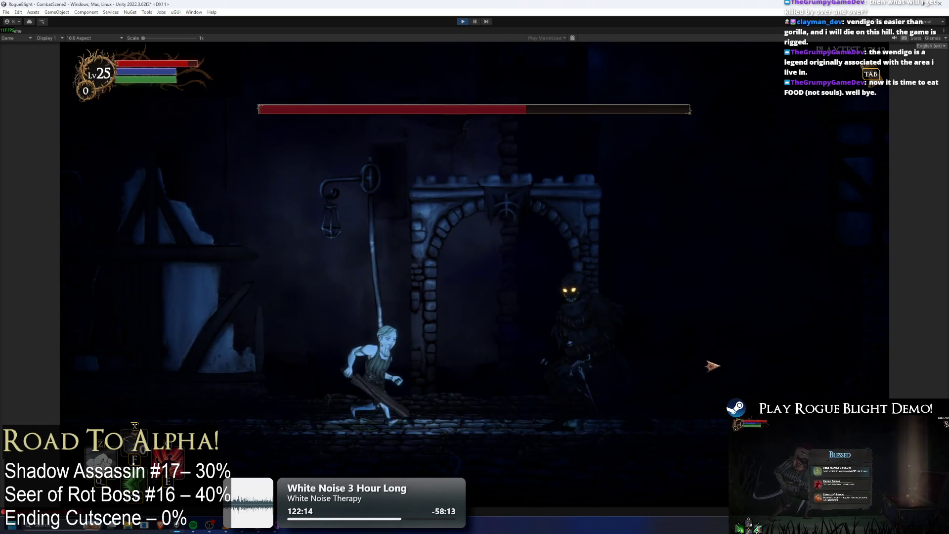
key(d)
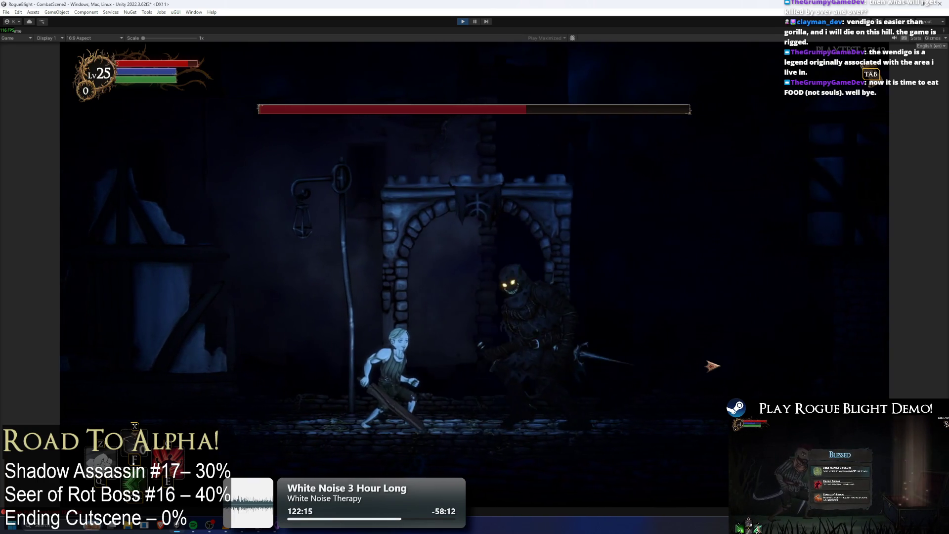
key(a)
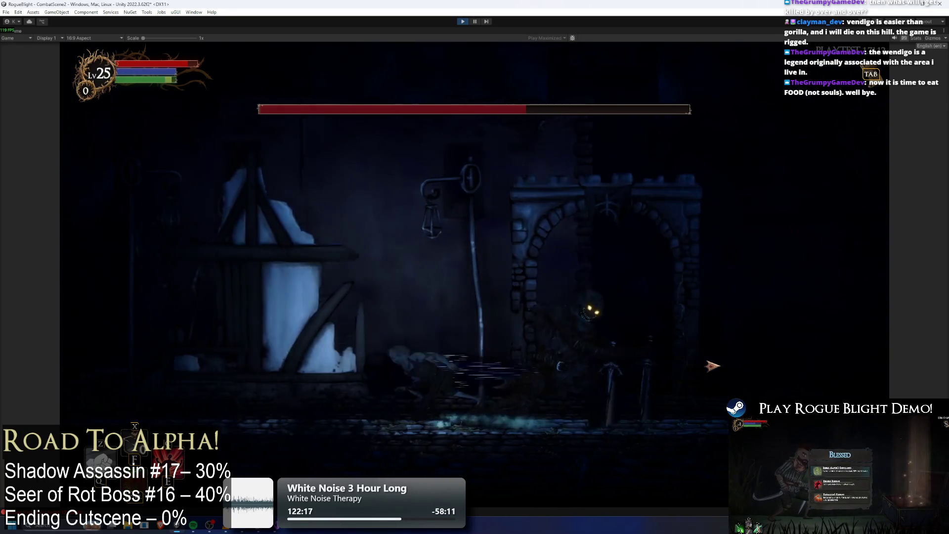
key(d)
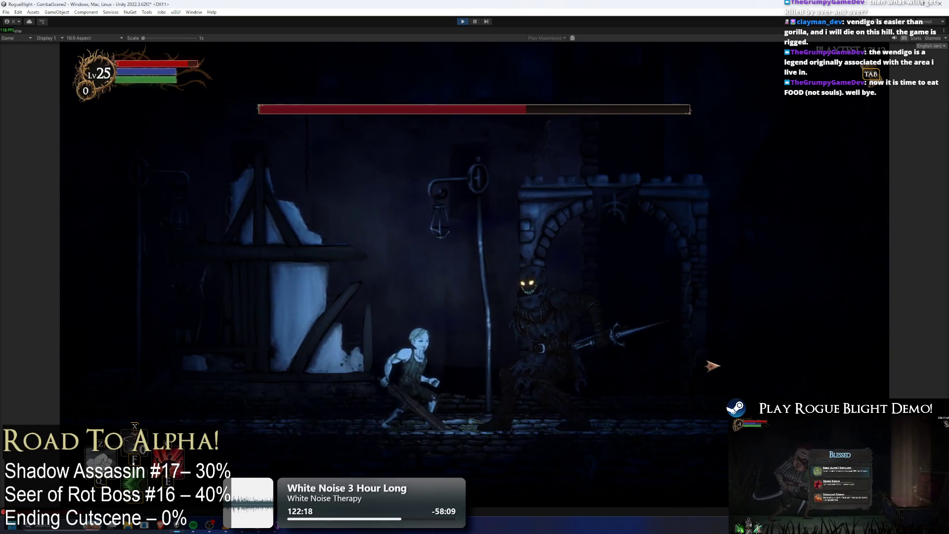
key(d)
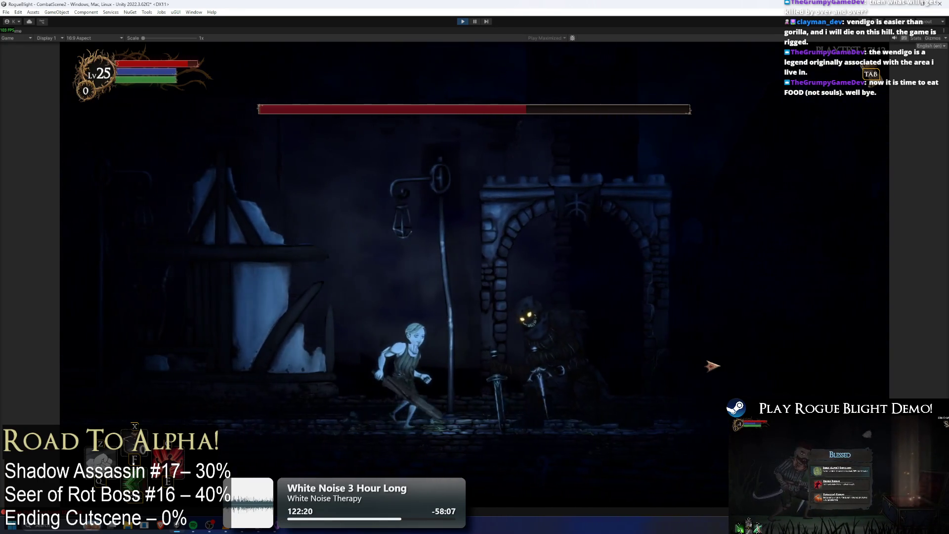
Slip past the boss toward the arched doorway and dash back around it.
key(d)
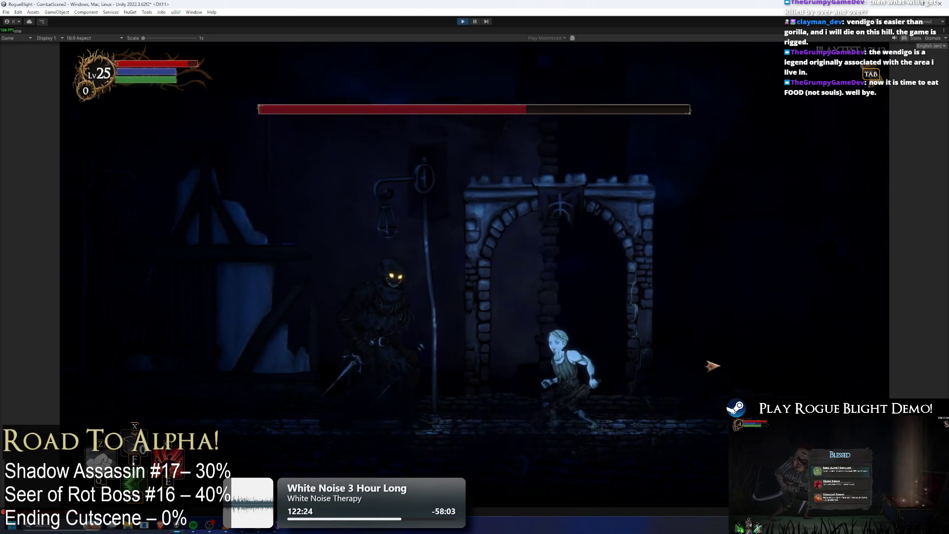
key(a)
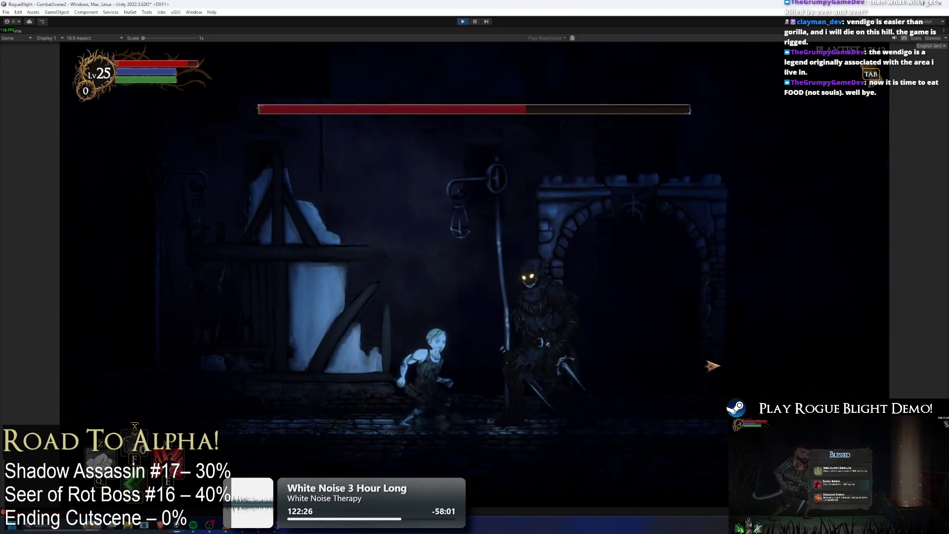
key(d)
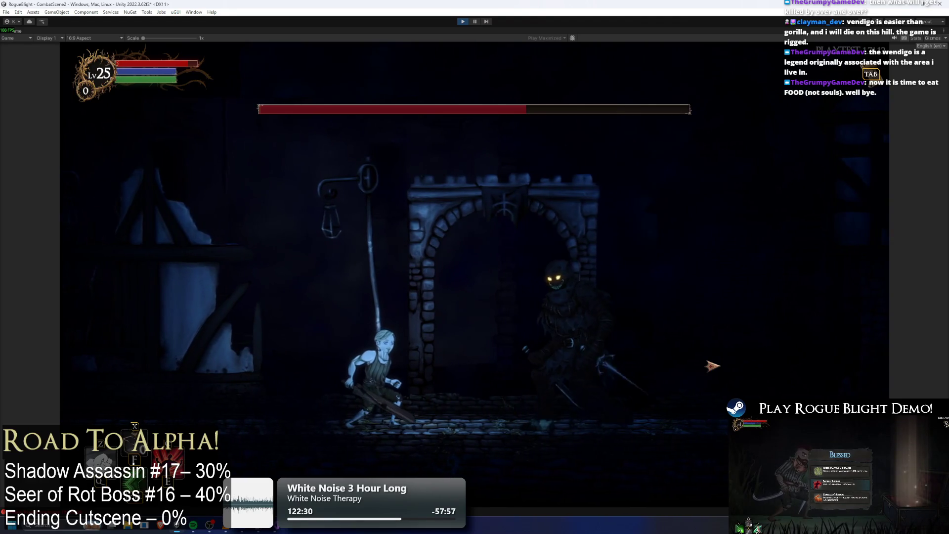
key(a)
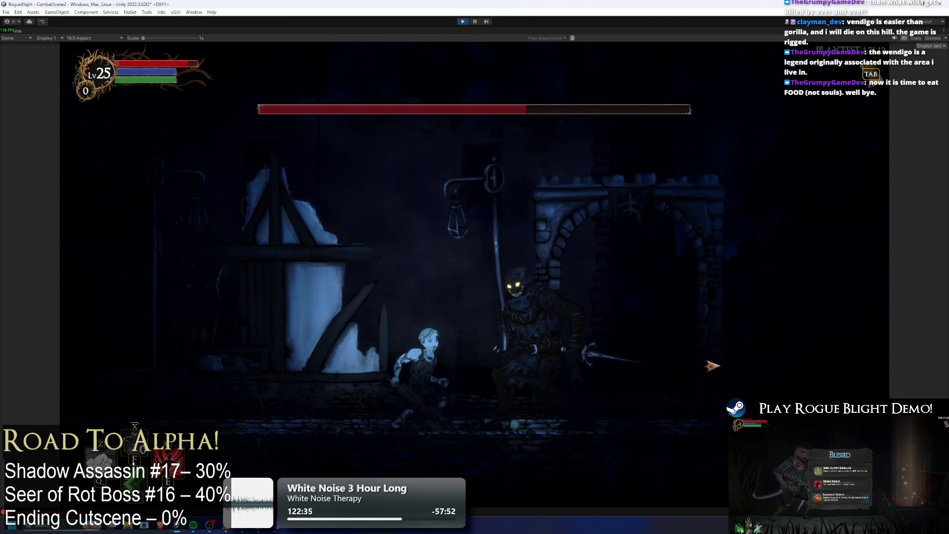
key(d)
key(a)
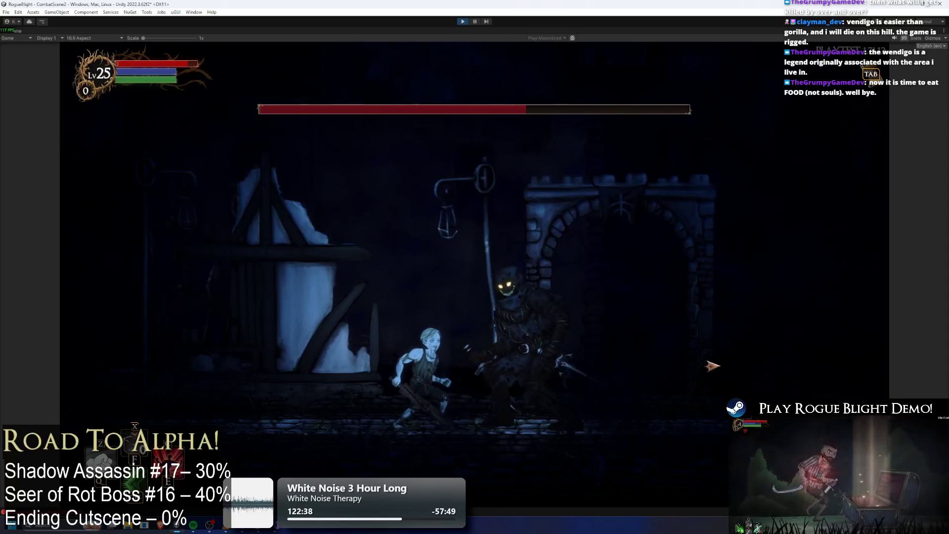
key(d)
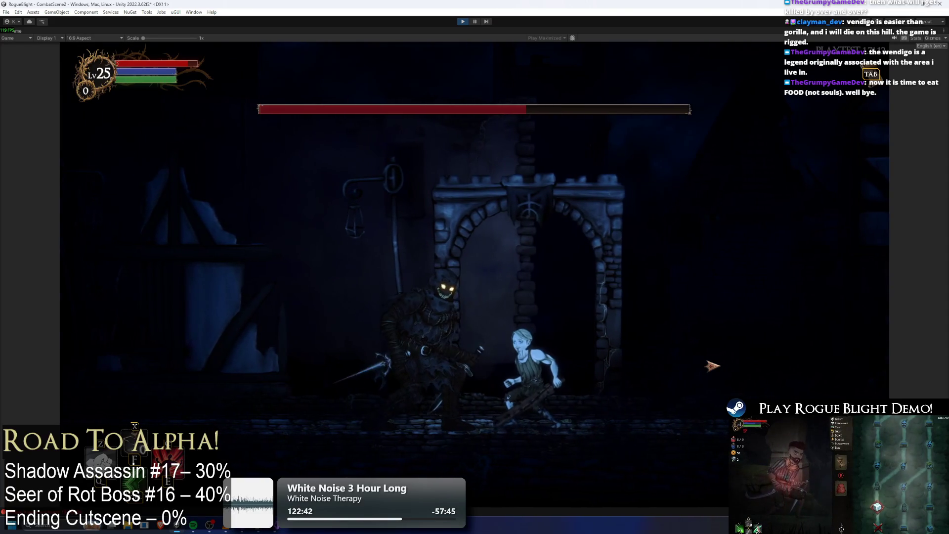
Keep weaving left and right around the boss, finishing with a dash past it.
key(a)
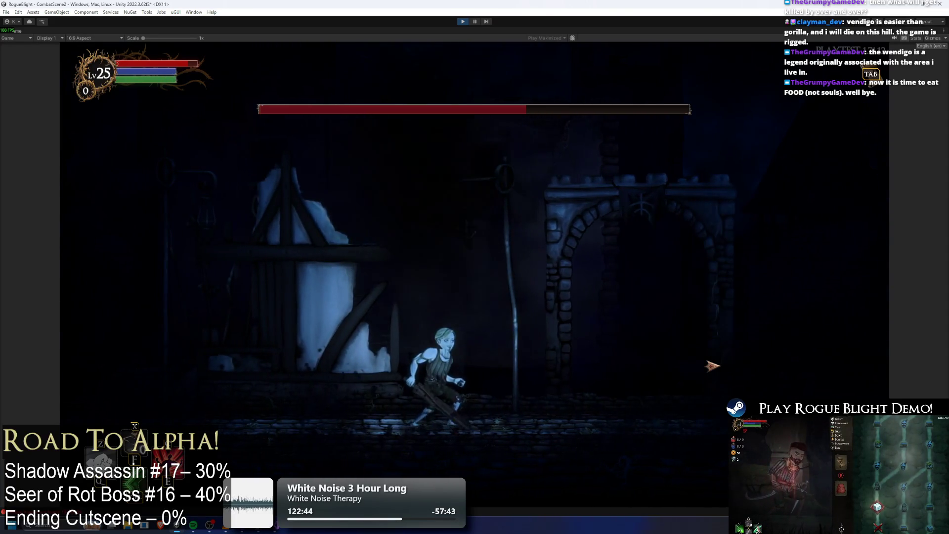
key(d)
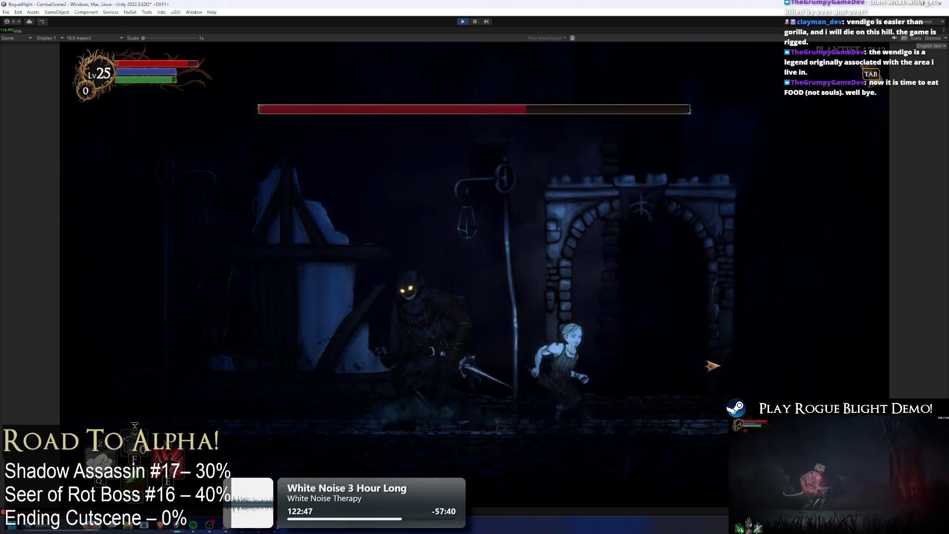
key(a)
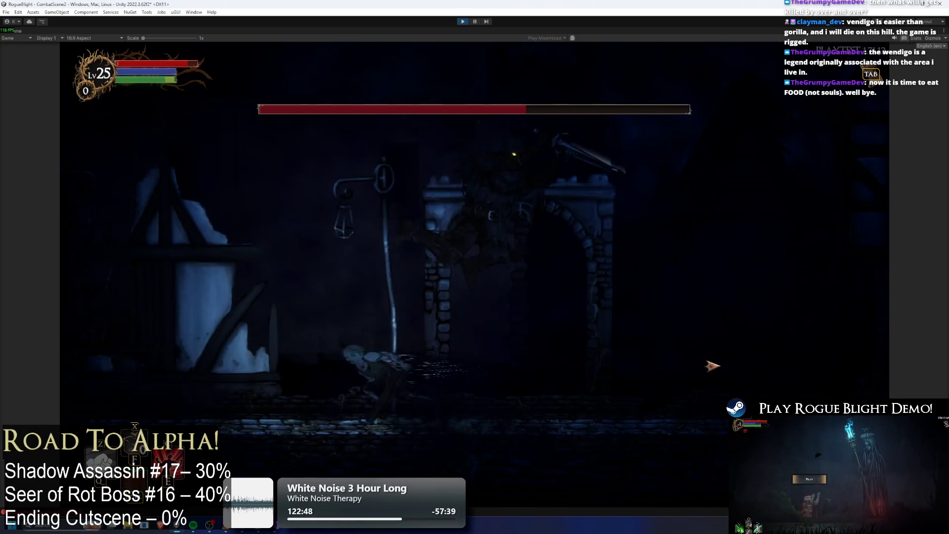
key(d)
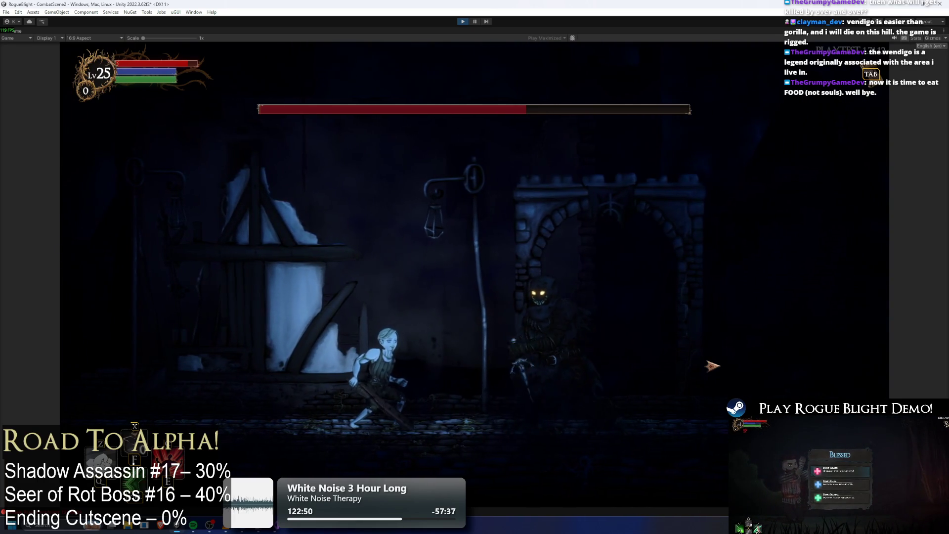
key(d)
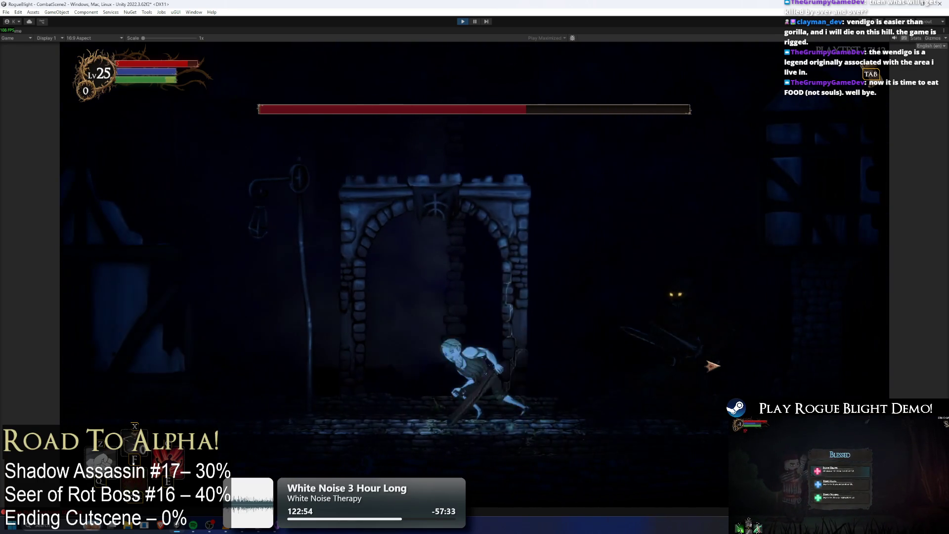
key(a)
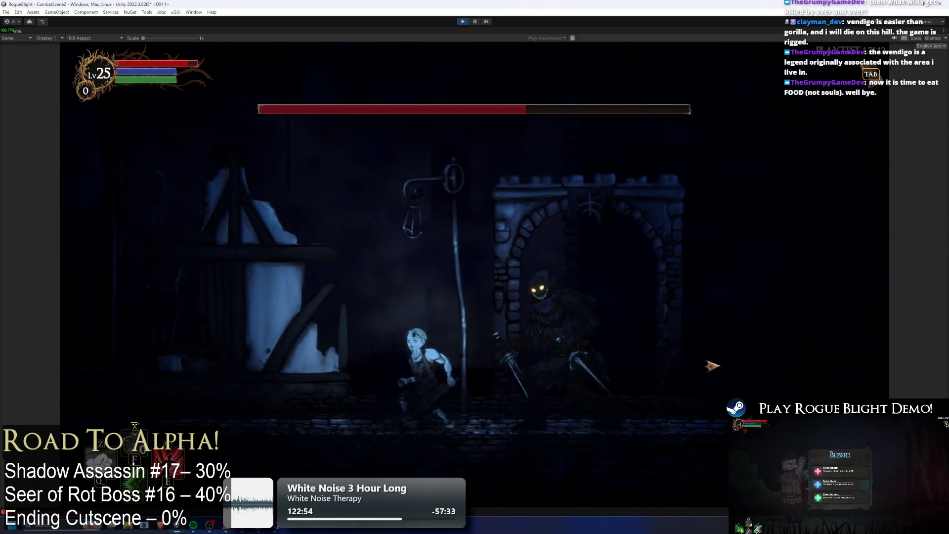
key(a)
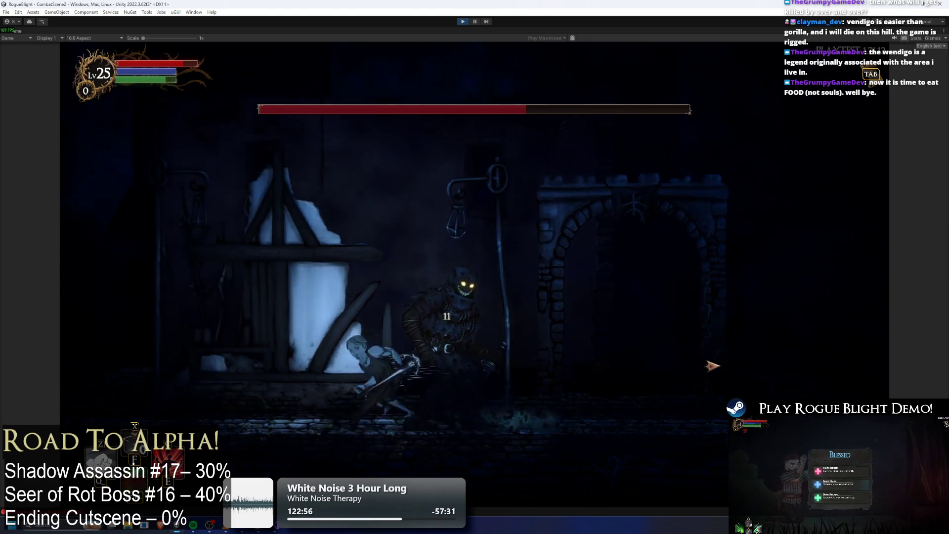
key(d)
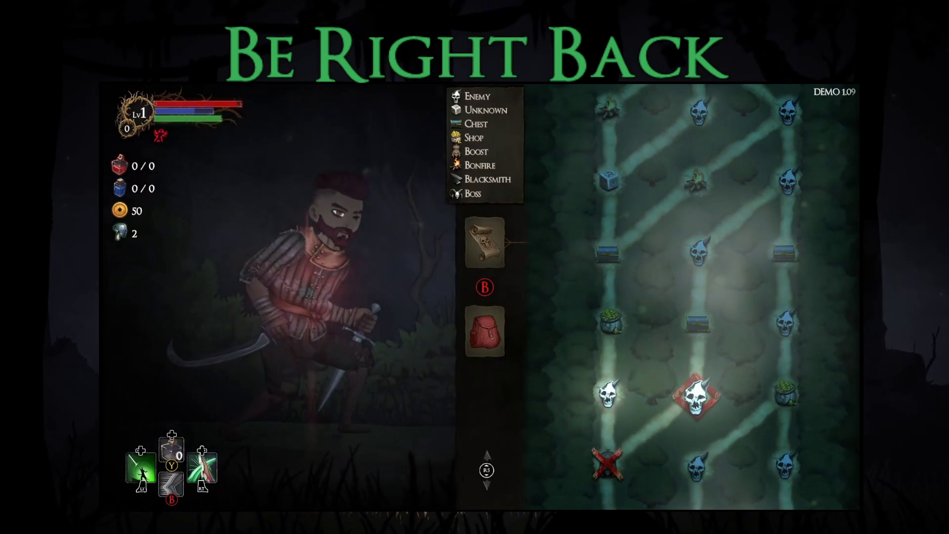
Leave the map, walk right through the forest and start striking the spider.
key(Escape)
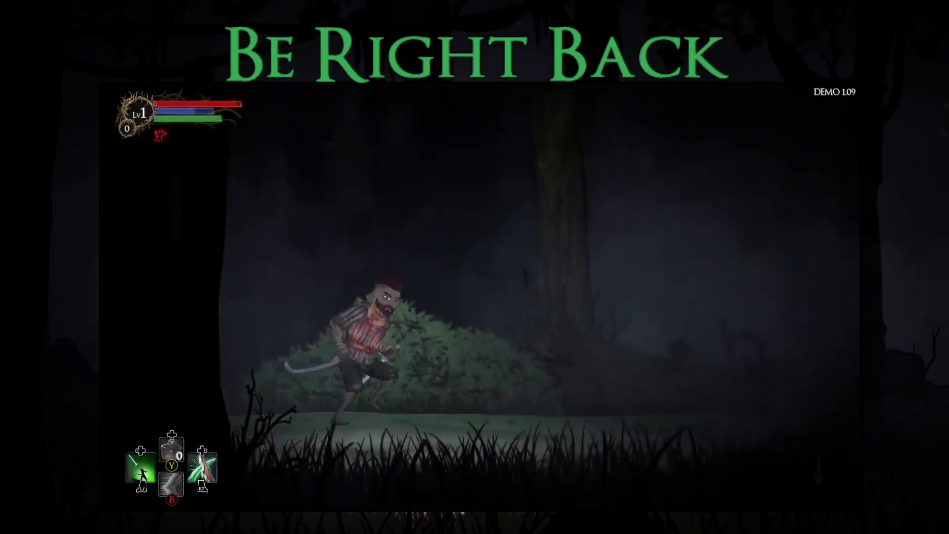
key(Left)
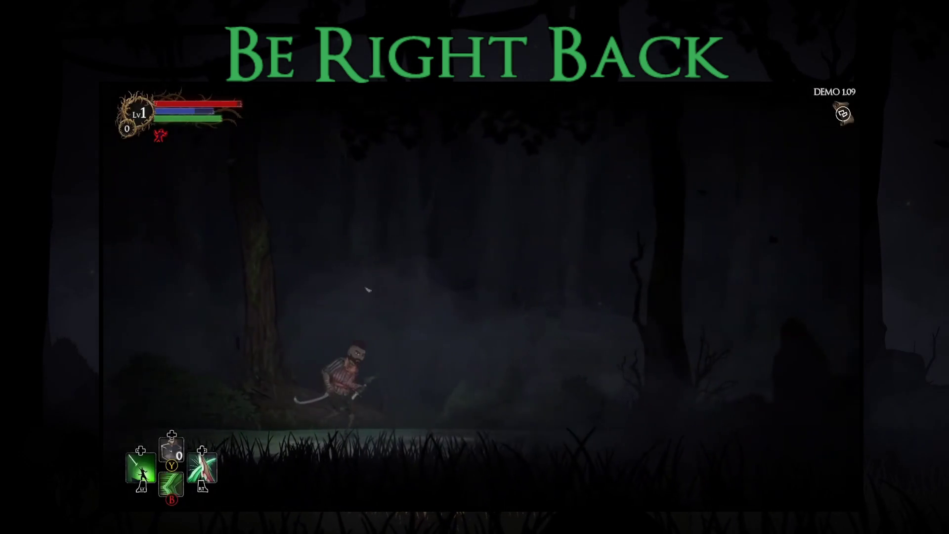
key(Right)
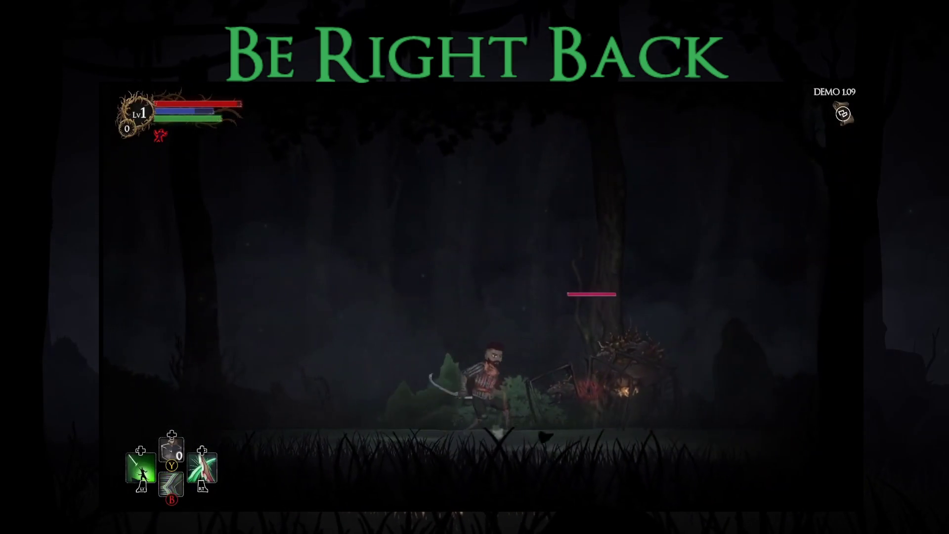
key(Right)
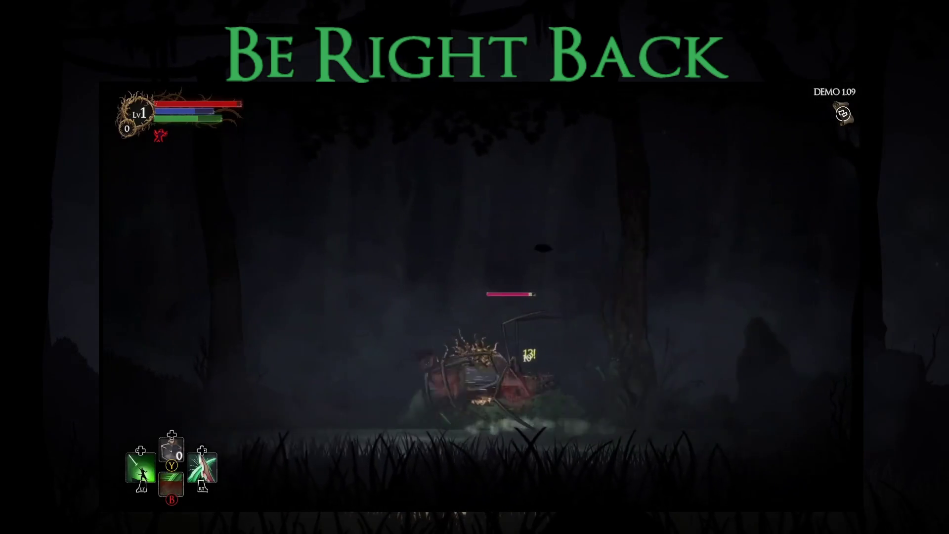
key(x)
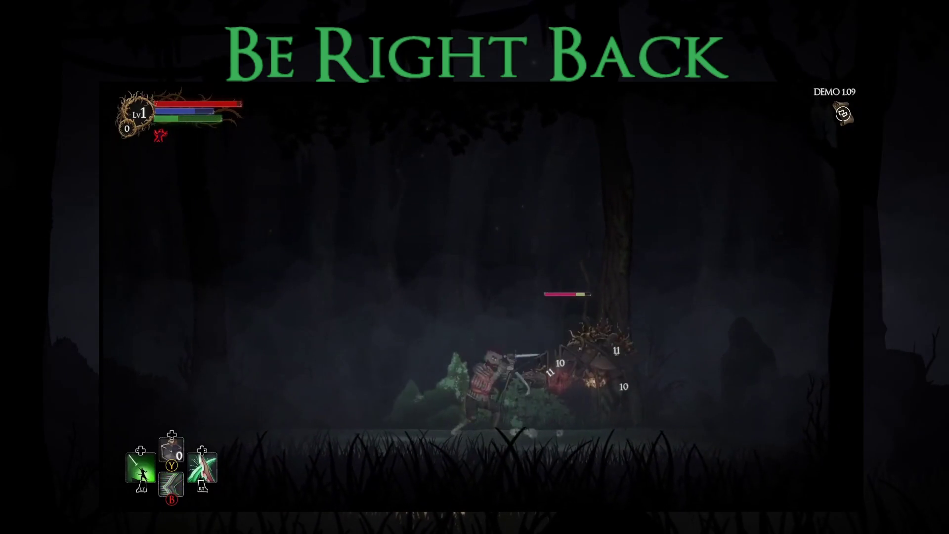
key(Right)
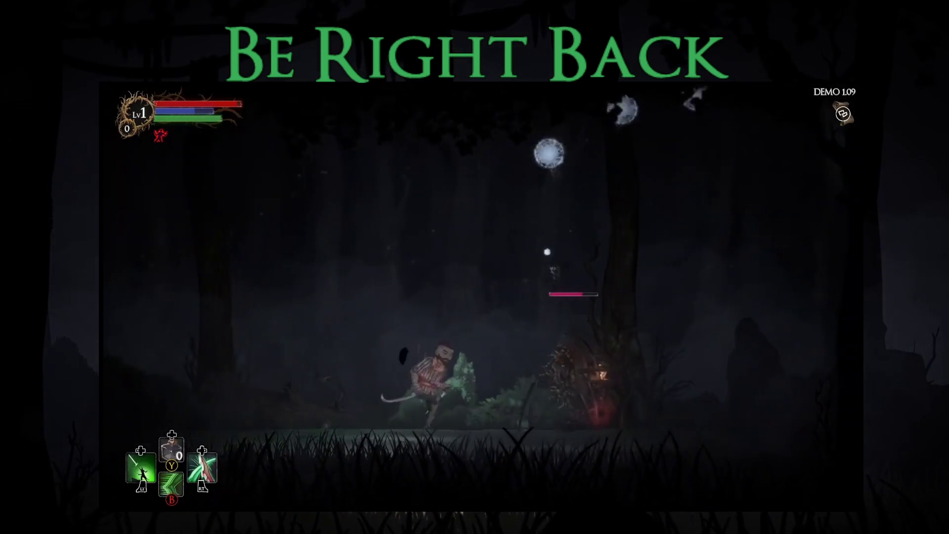
key(x)
Dodge, slash and use a skill attack on the spider until the final blow lands.
key(Left)
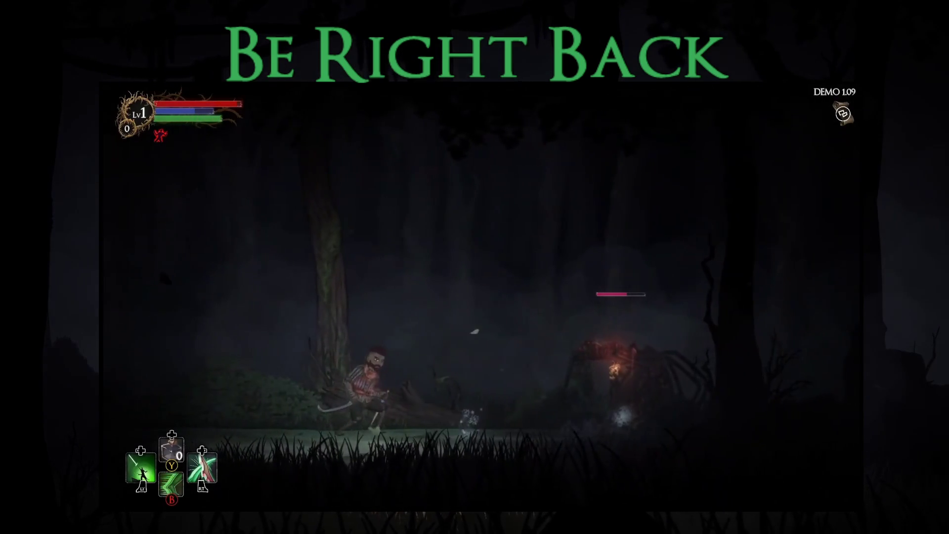
key(Right)
key(x)
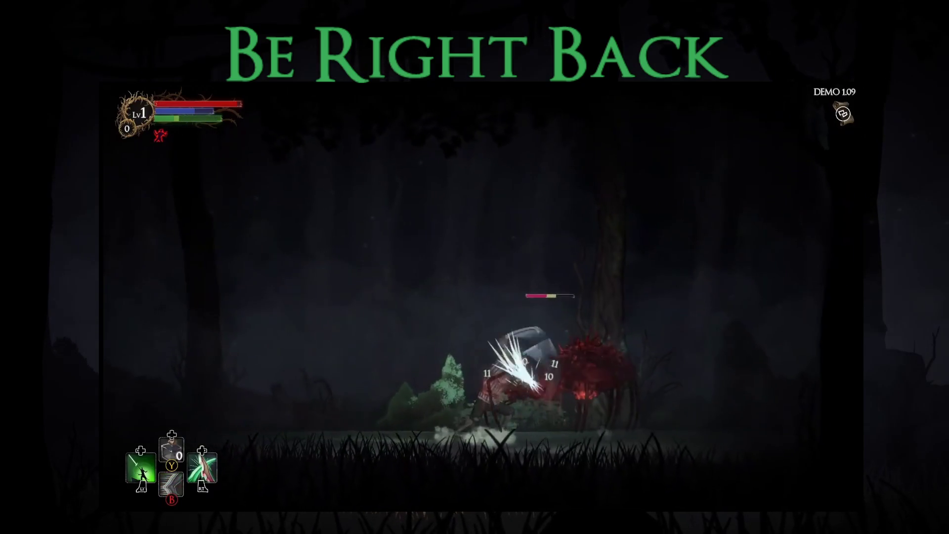
key(x)
key(Left)
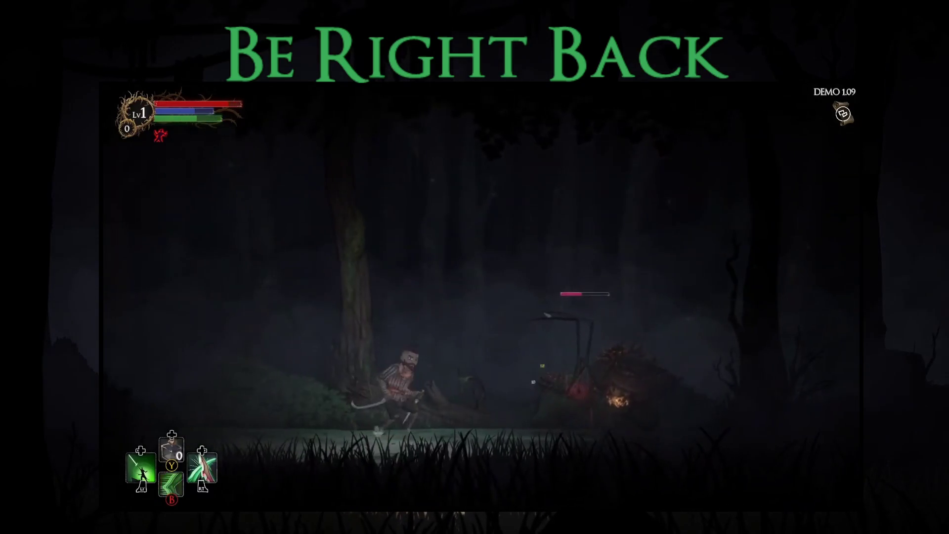
key(Right)
key(x)
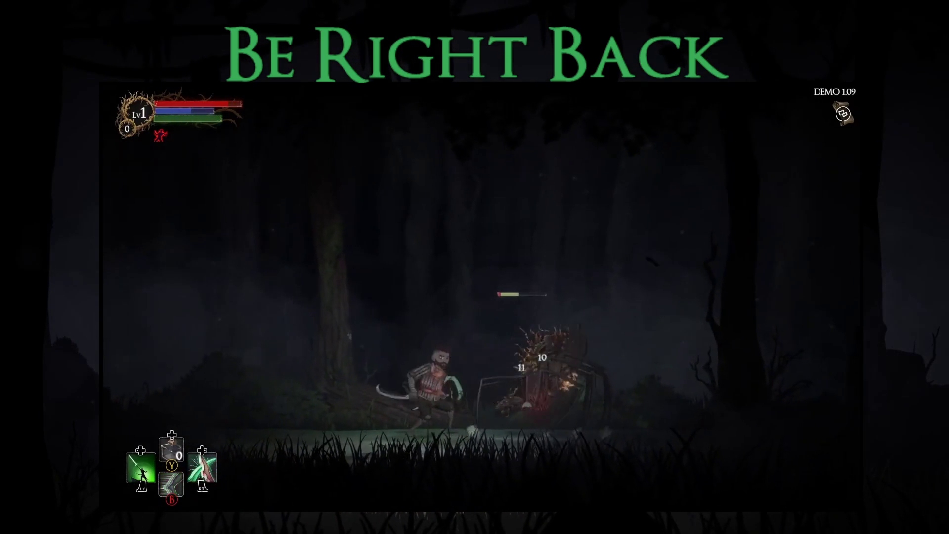
key(x)
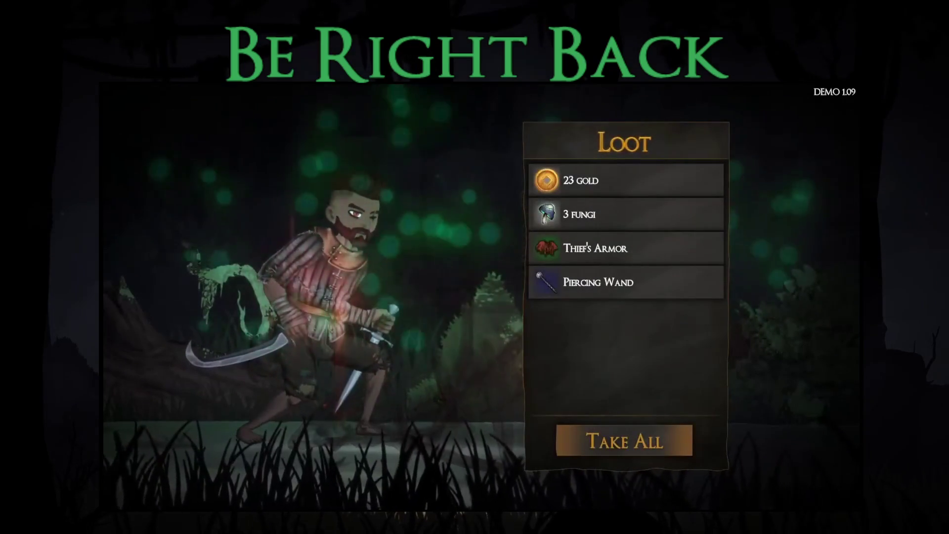
Take all the loot and inspect the Piercing Wand's stats in the weapon inventory.
key(Return)
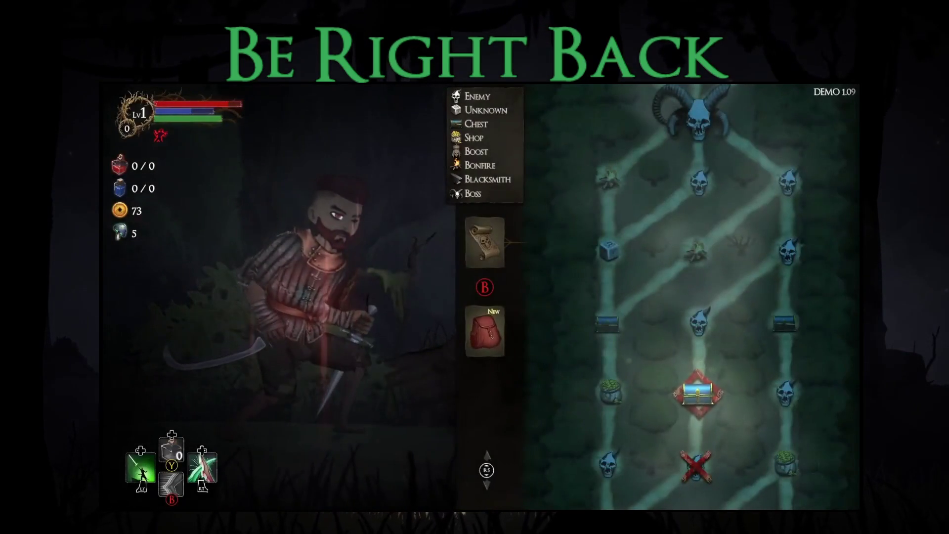
key(Return)
key(Right)
key(Return)
click(728, 160)
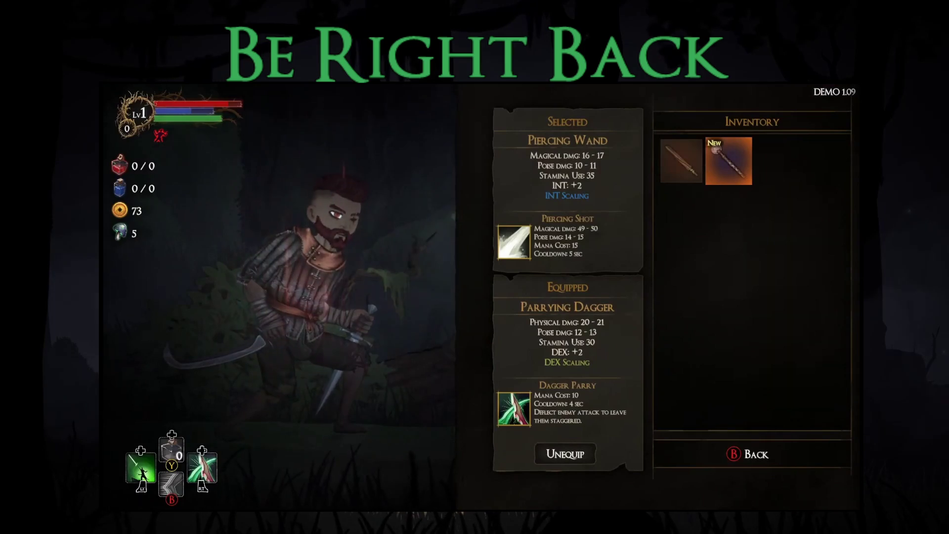
Check the Thief's Armor stats in the body armor inventory, then exit to the map.
key(Escape)
key(Down)
key(Down)
key(Right)
key(Return)
click(728, 160)
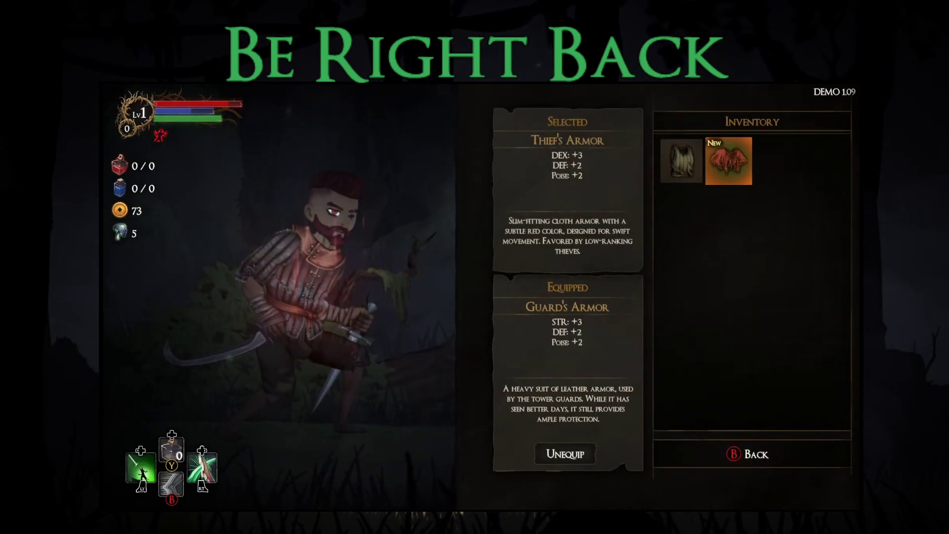
key(Escape)
key(Escape)
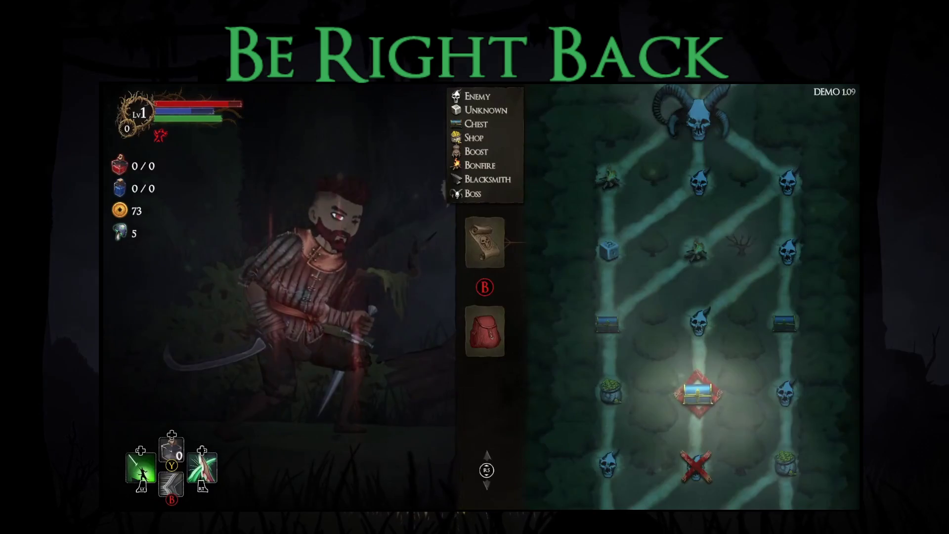
Enter the next area, open the Blessed chest, browse Wind Gust and Eye for Eye, and claim a blessing.
key(Return)
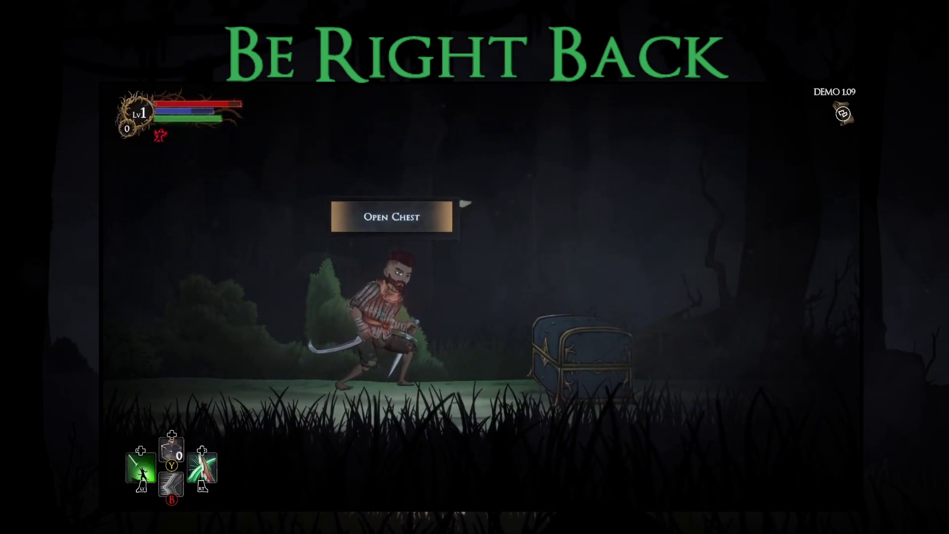
key(e)
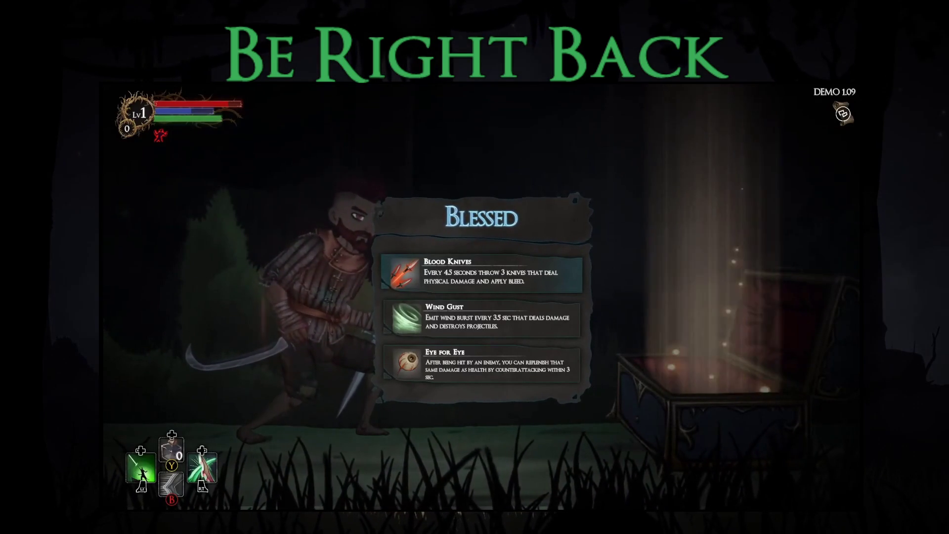
key(Down)
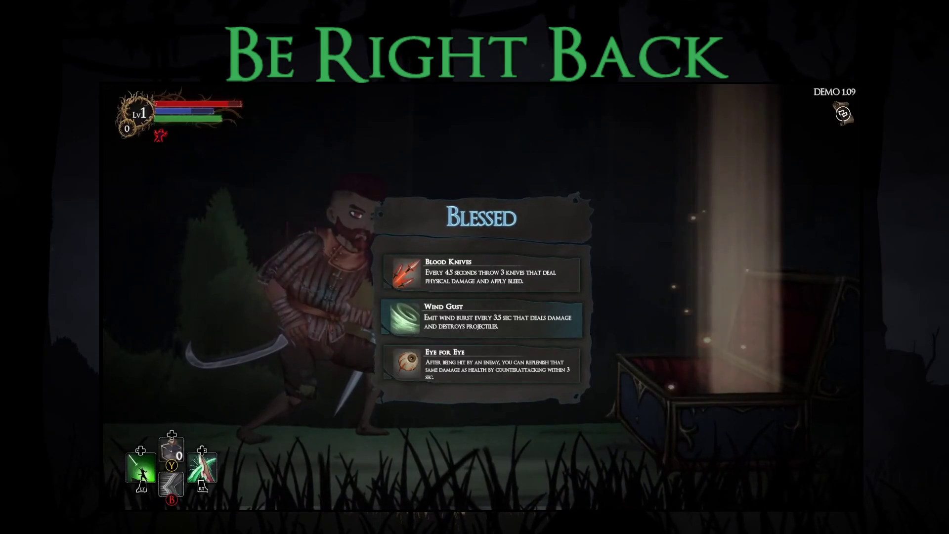
key(Down)
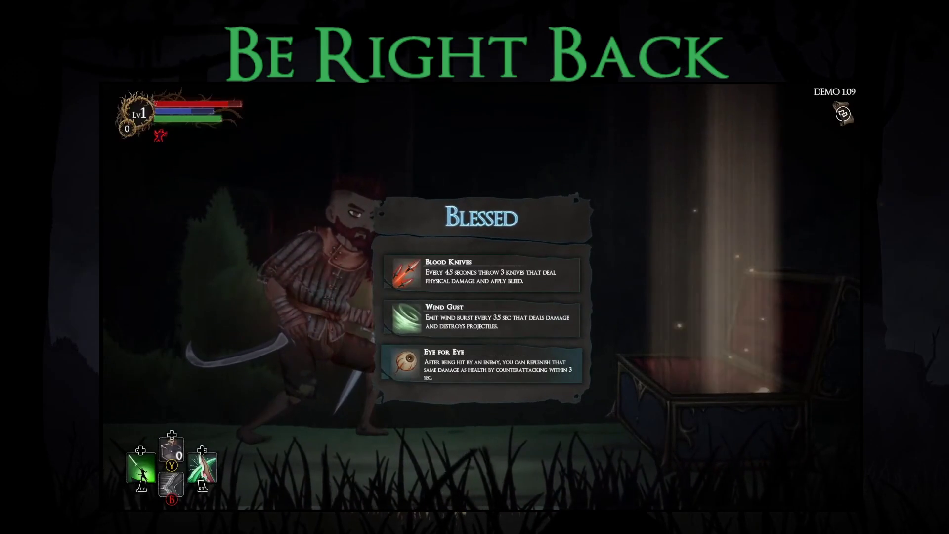
click(482, 275)
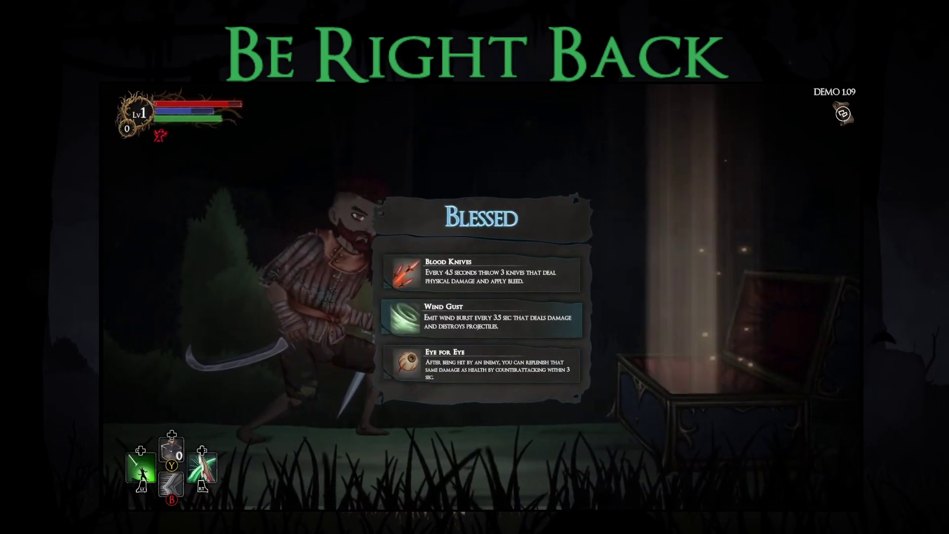
key(Return)
key(Tab)
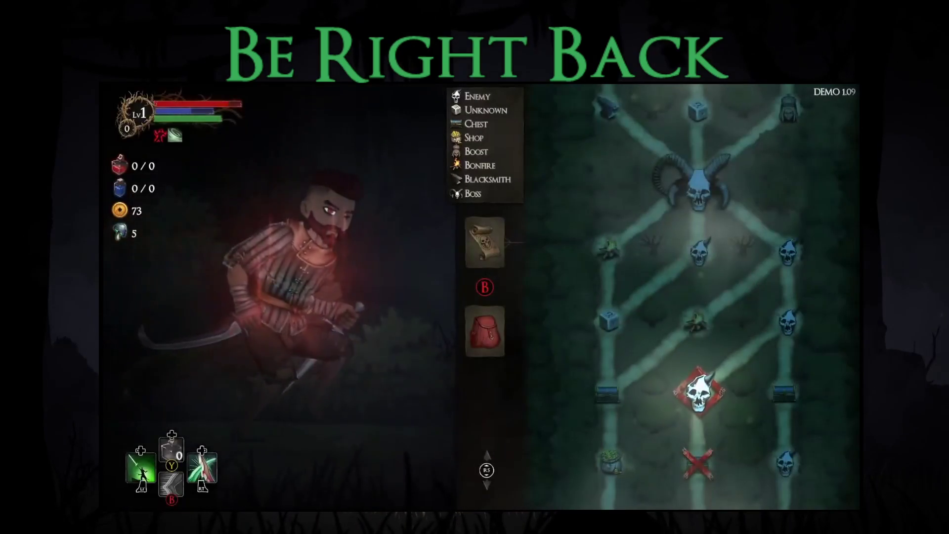
Enter the next forest area and equip the Iron Dagger in the right-hand weapon slot.
key(Return)
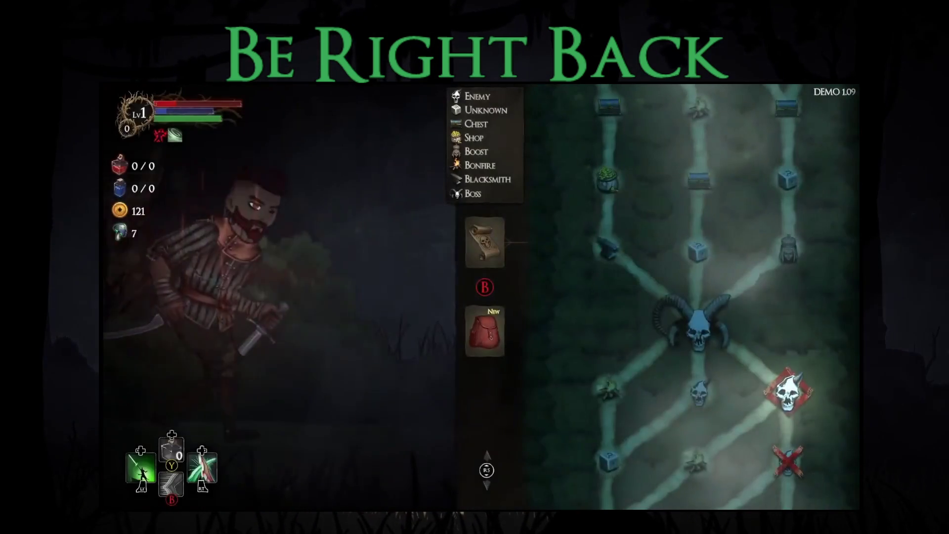
key(Down)
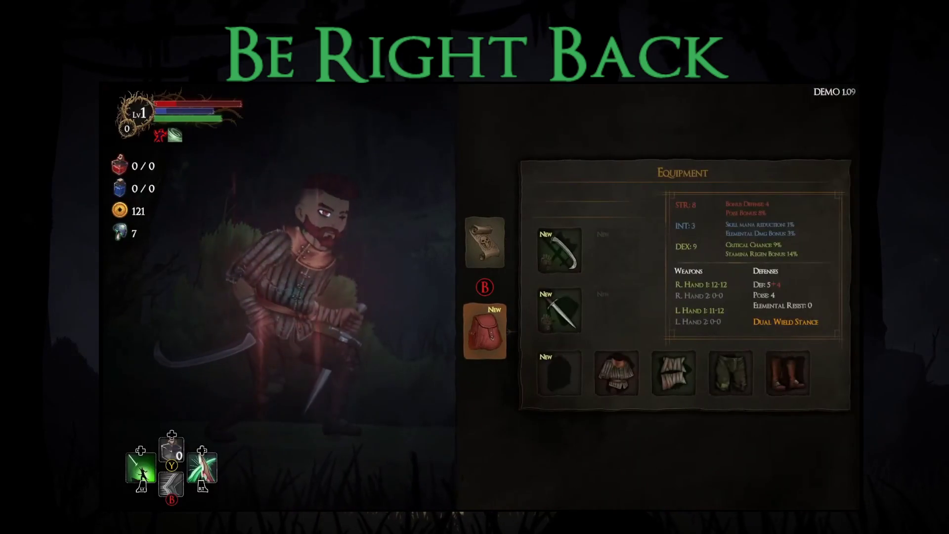
key(Right)
key(Up)
key(Return)
key(Right)
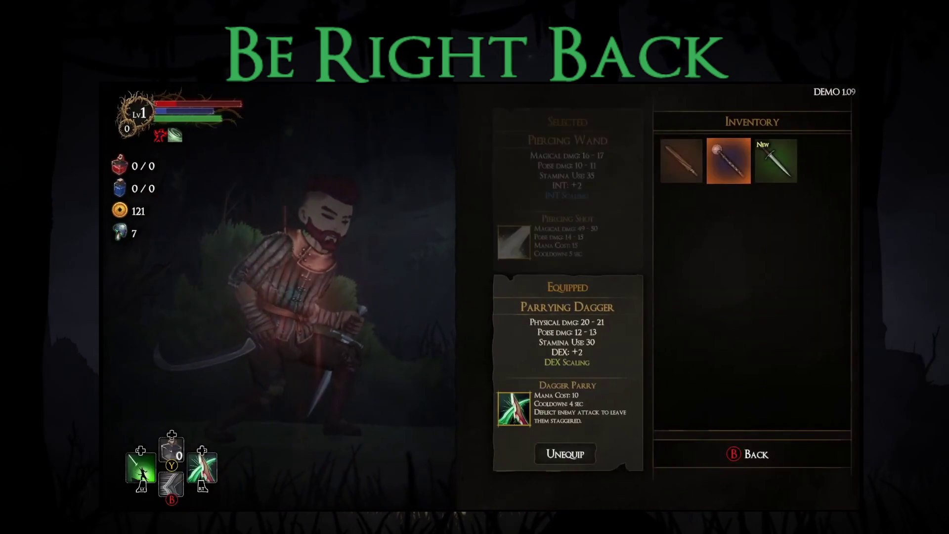
key(Right)
key(Return)
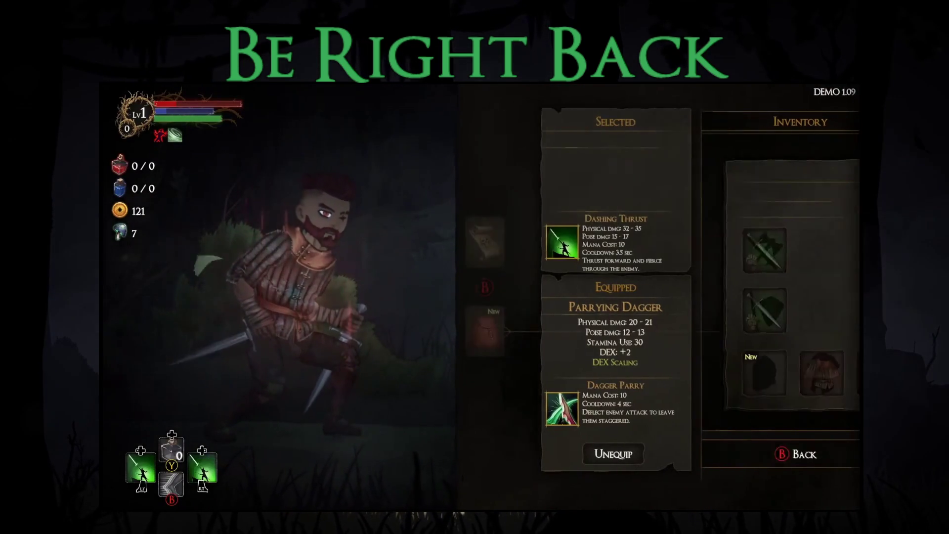
Equip the Thief's Hood in the Head slot, then travel to the chosen enemy node.
key(Down)
key(Return)
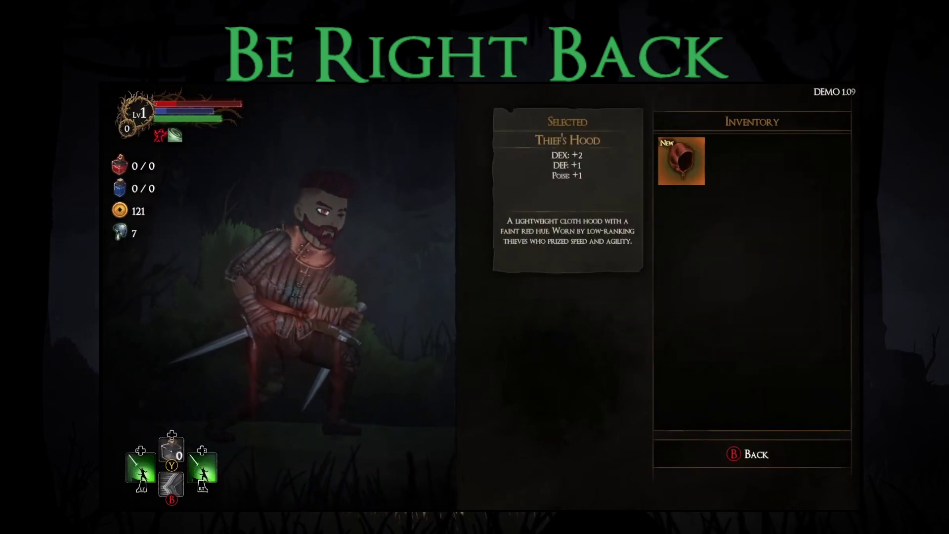
key(Return)
key(Right)
key(Right)
key(Right)
key(Left)
key(Left)
key(Left)
key(Tab)
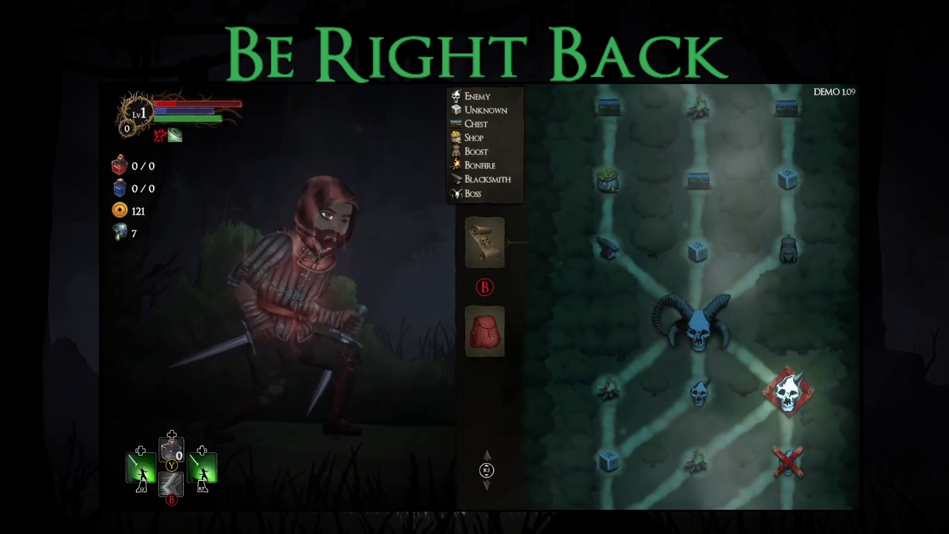
key(Return)
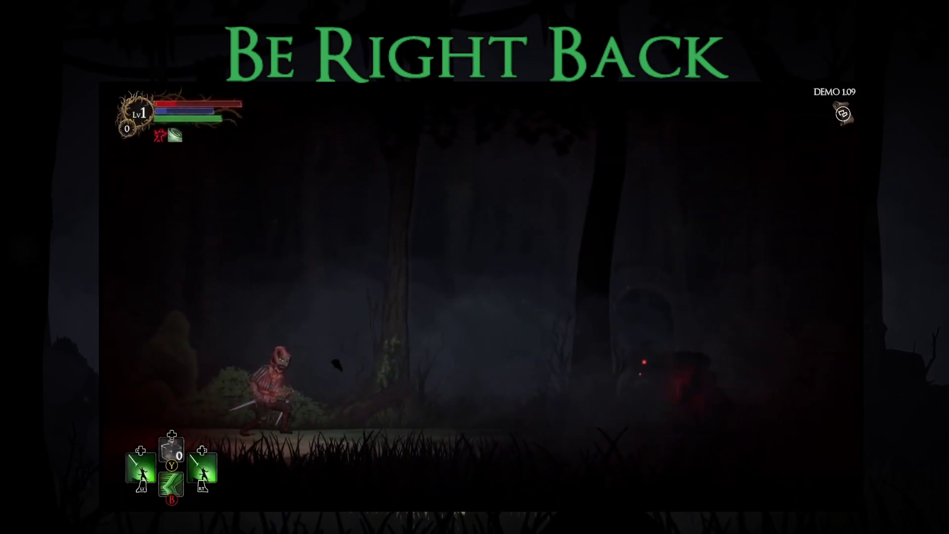
Defeat the red-eyed creature with slashes, dashes and dodge rolls.
key(Right)
key(e)
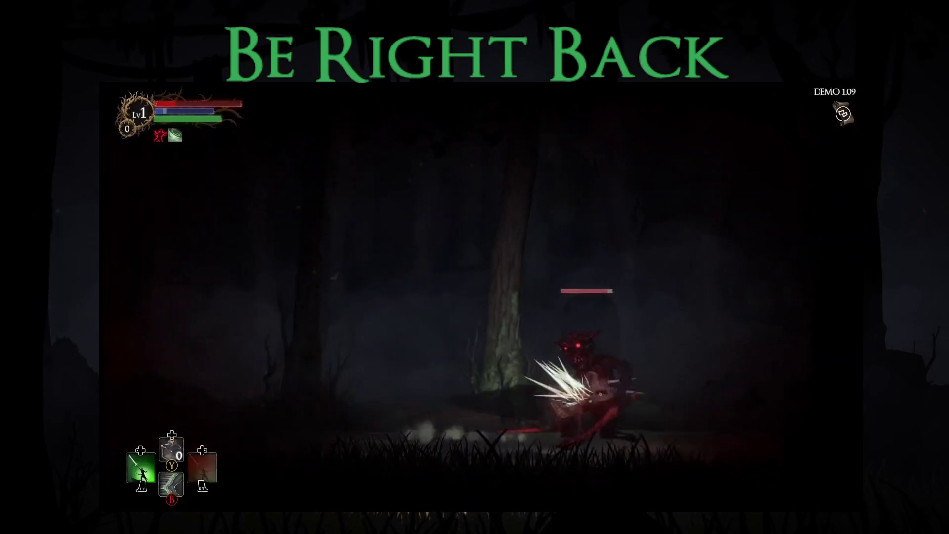
key(j)
key(Left)
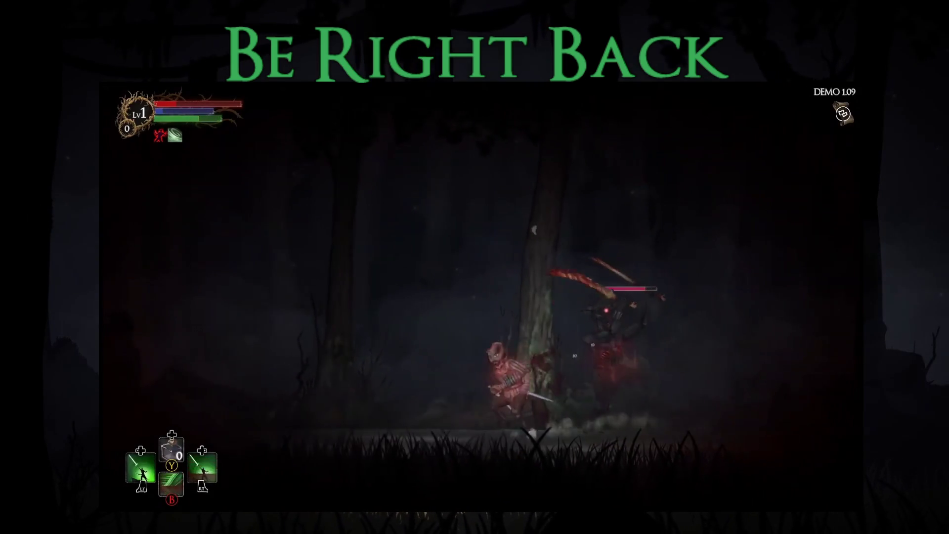
key(Right)
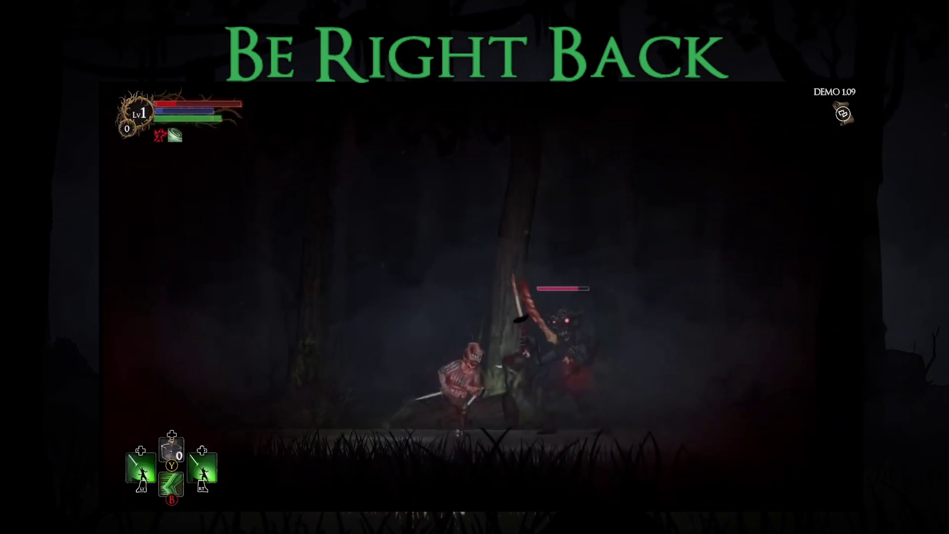
key(j)
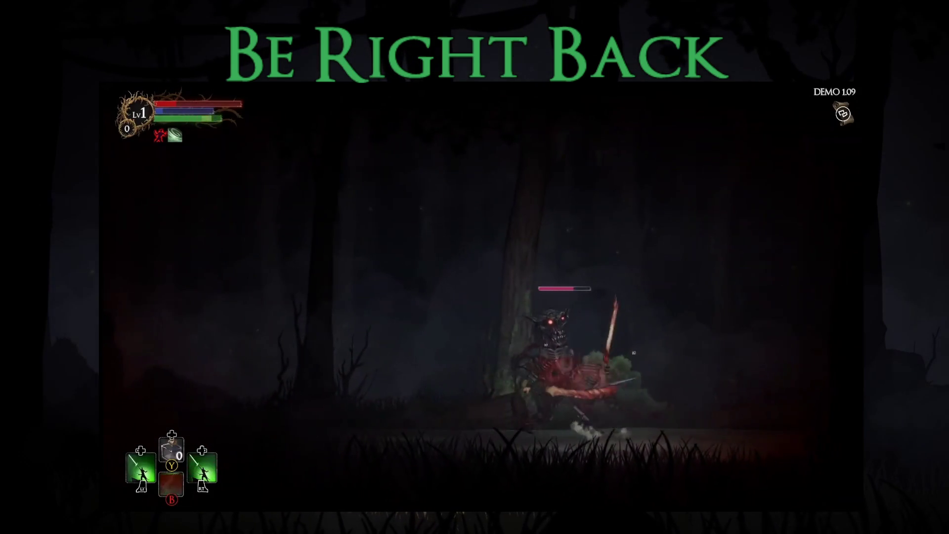
key(Left)
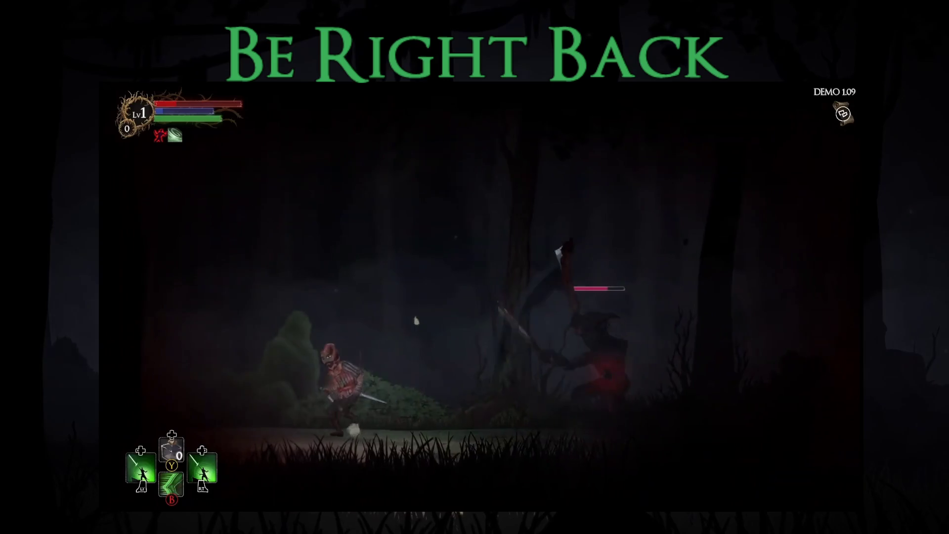
key(l)
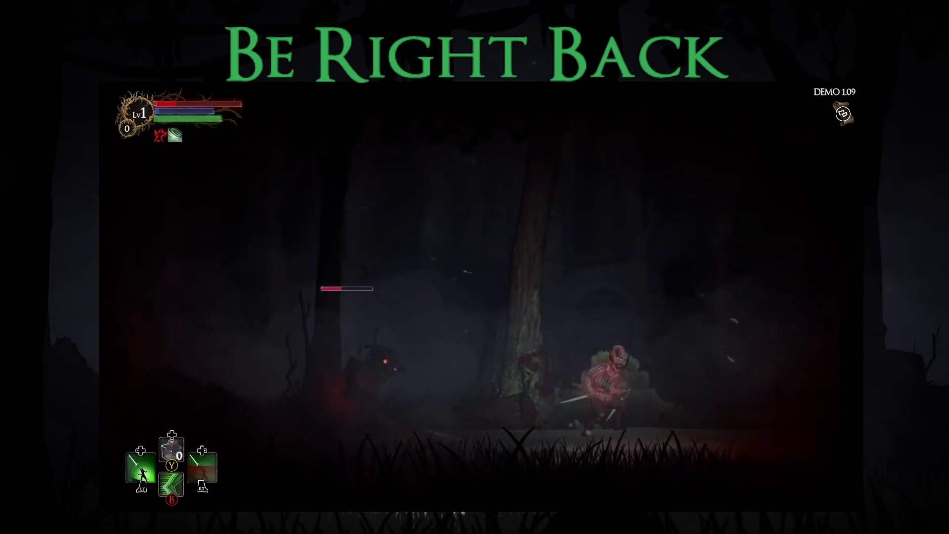
key(Left)
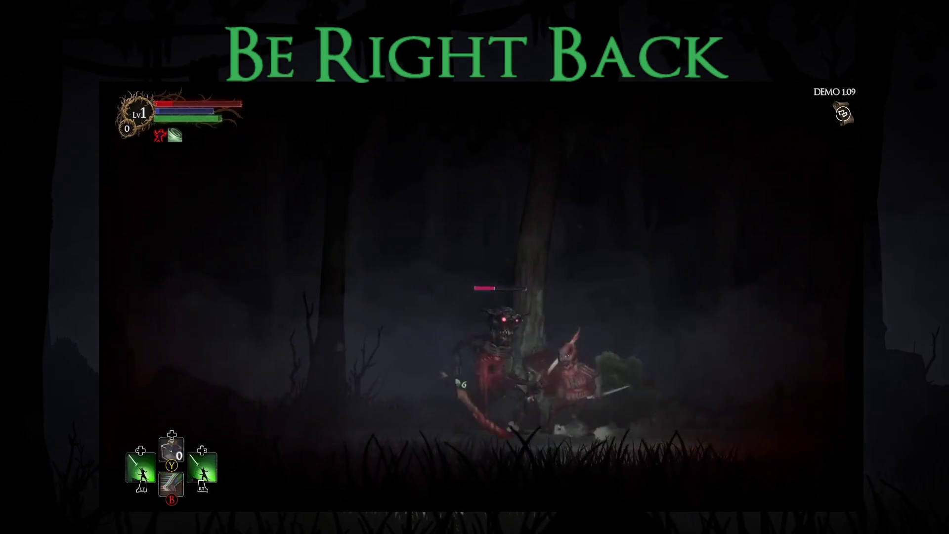
key(space)
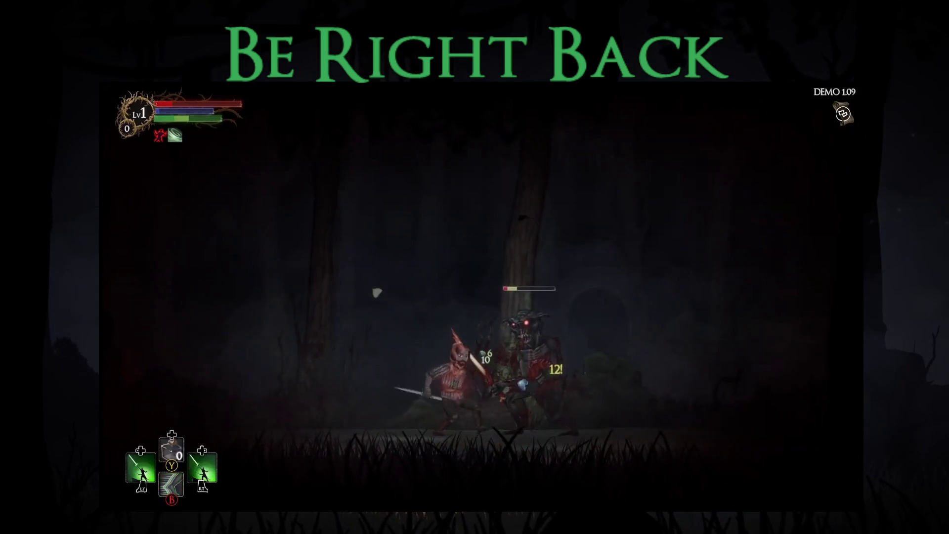
key(j)
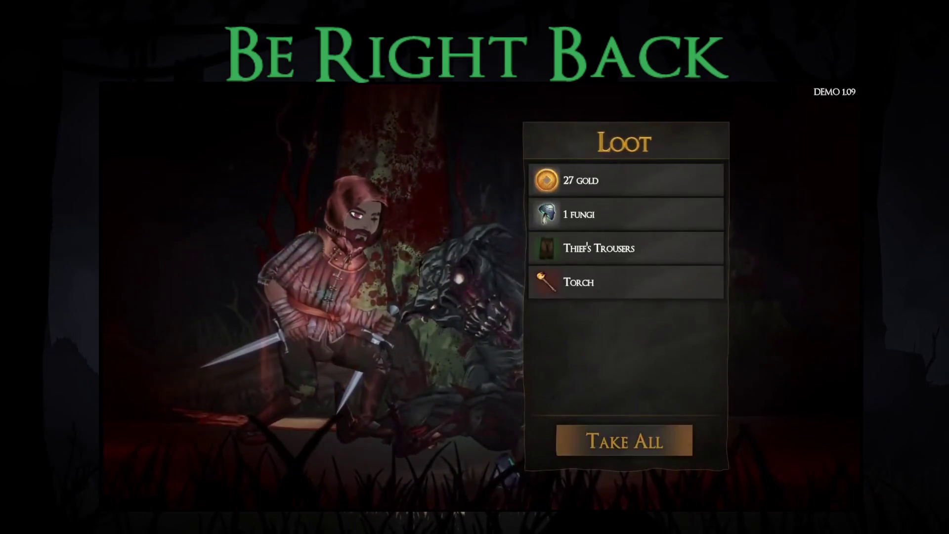
Take all the loot, raising gold to 148, and inspect the new Torch among the weapons.
key(Return)
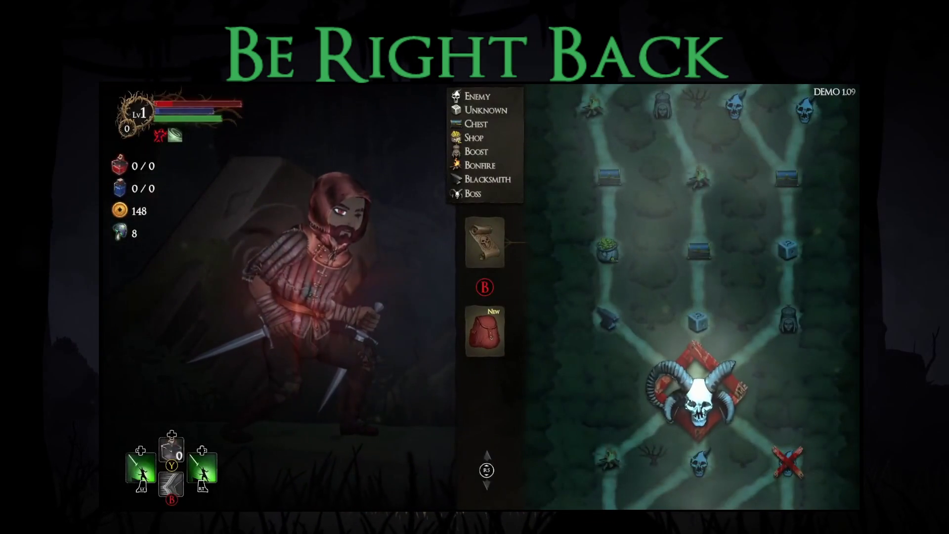
key(i)
key(Up)
key(Right)
key(Return)
key(Right)
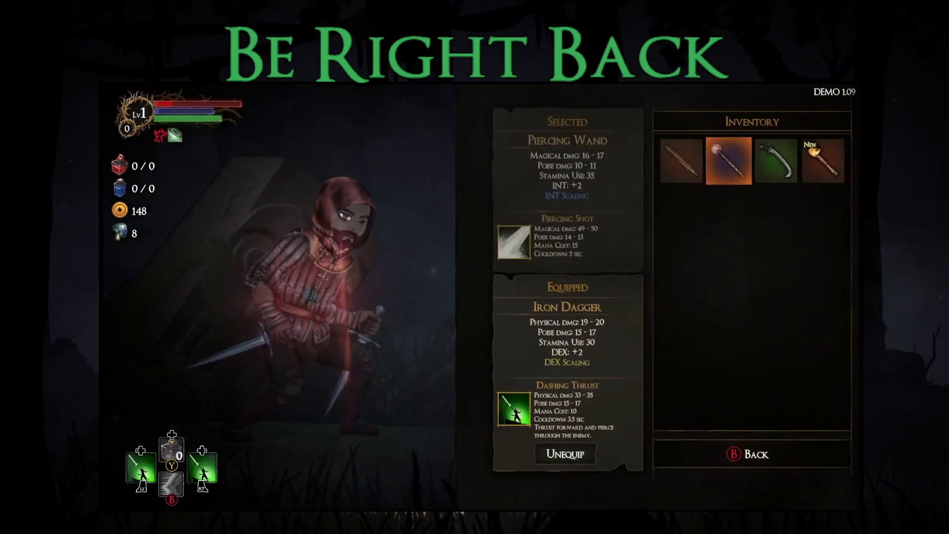
key(Right)
key(Right)
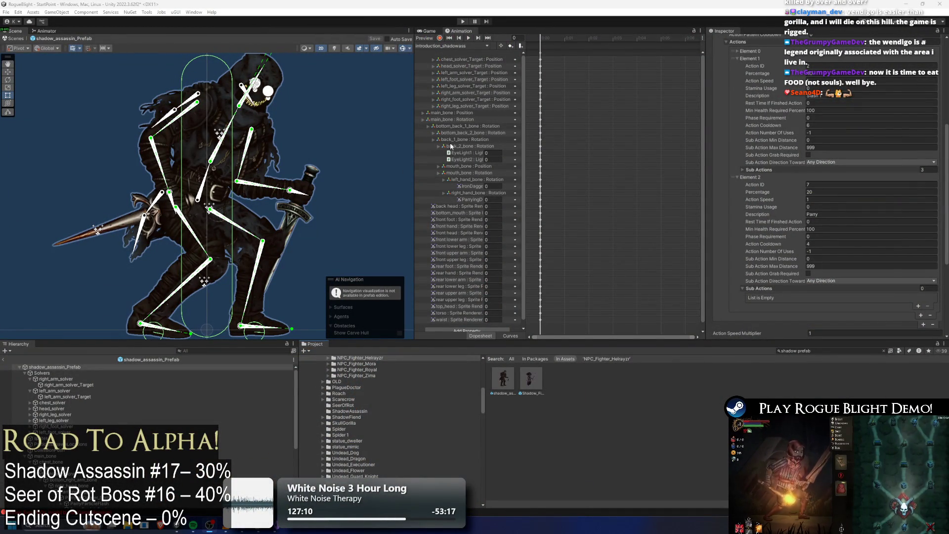
Open the Animation window's clip selector to show all the shadowass clips.
click(456, 45)
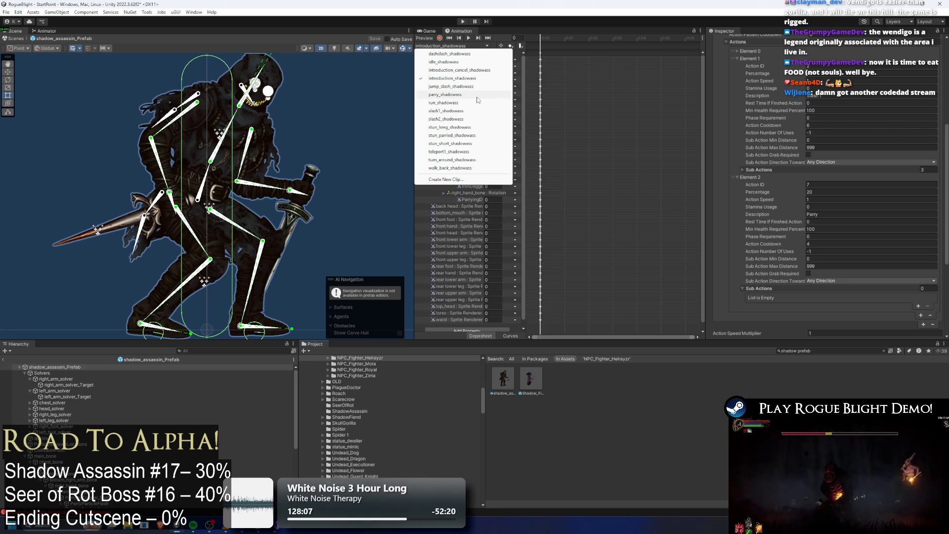
Switch to slash2_shadowass, select all its keyframes, and choose Create New Clip.
click(465, 119)
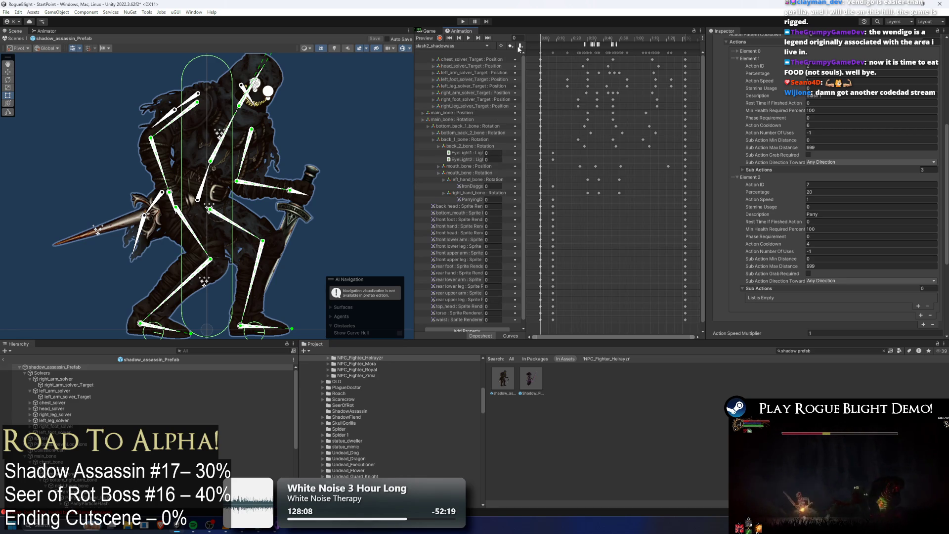
click(541, 53)
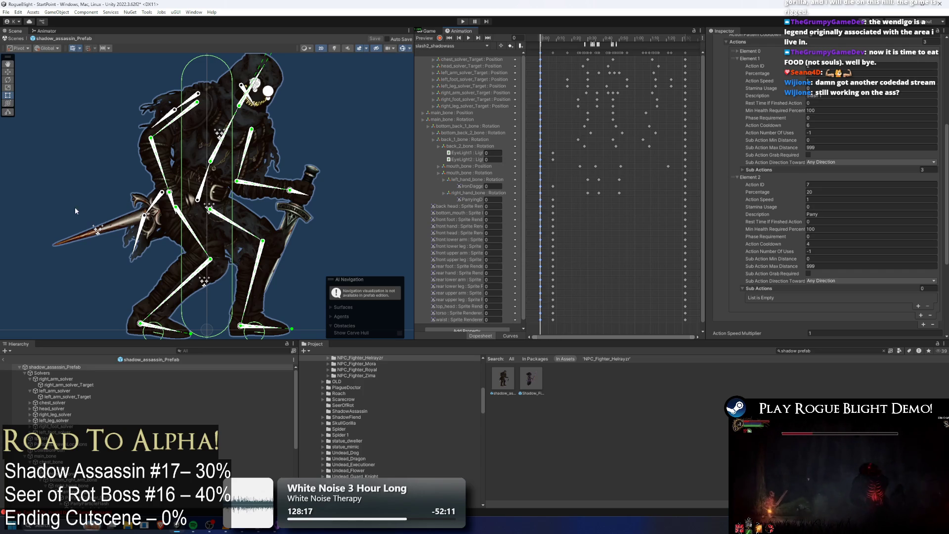
scroll(277, 158, down, 3)
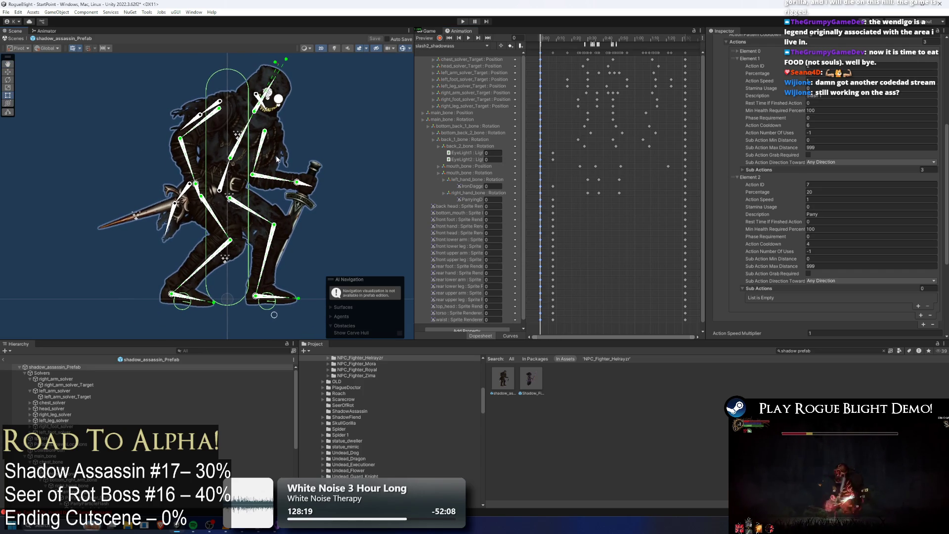
scroll(349, 131, up, 2)
scroll(350, 131, down, 3)
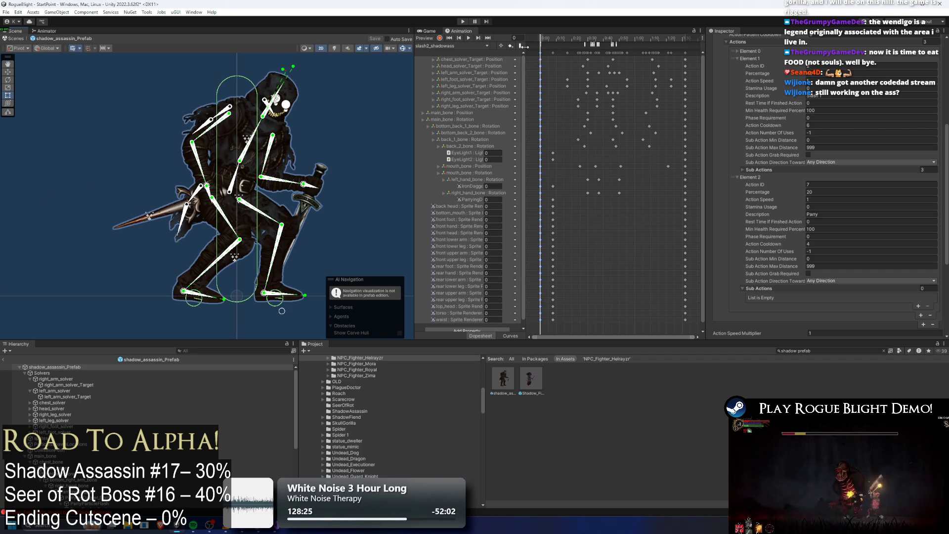
click(691, 52)
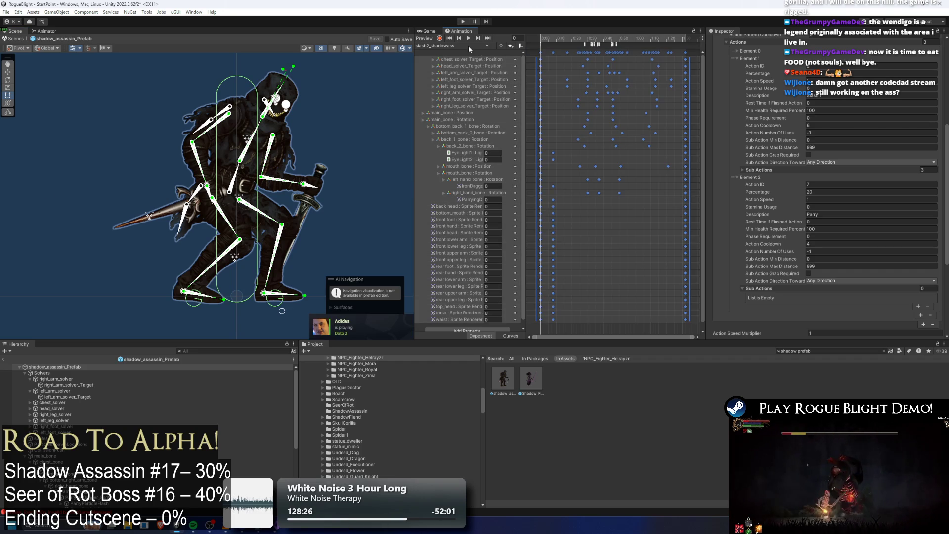
click(470, 46)
click(452, 180)
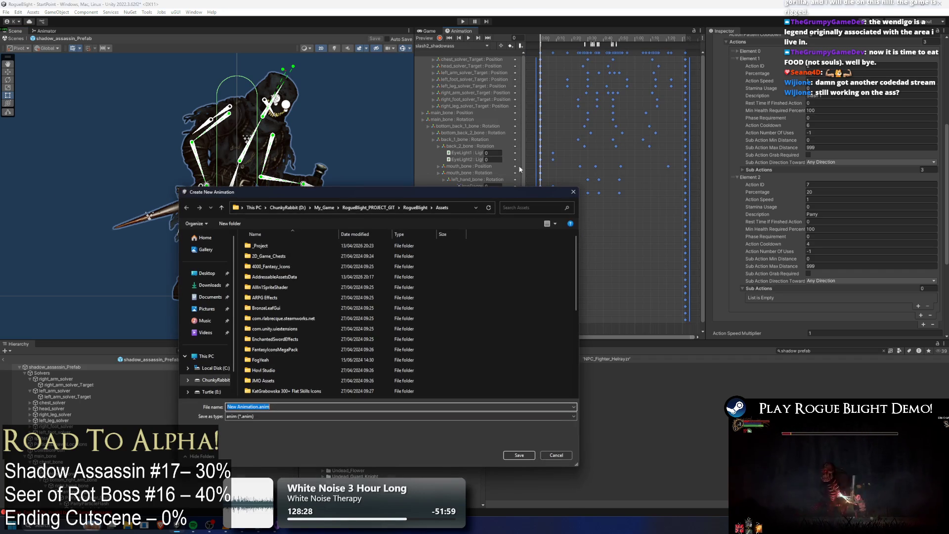
Navigate the save dialog through _Animations and _Enemy into the ShadowAssassin folder.
double_click(262, 246)
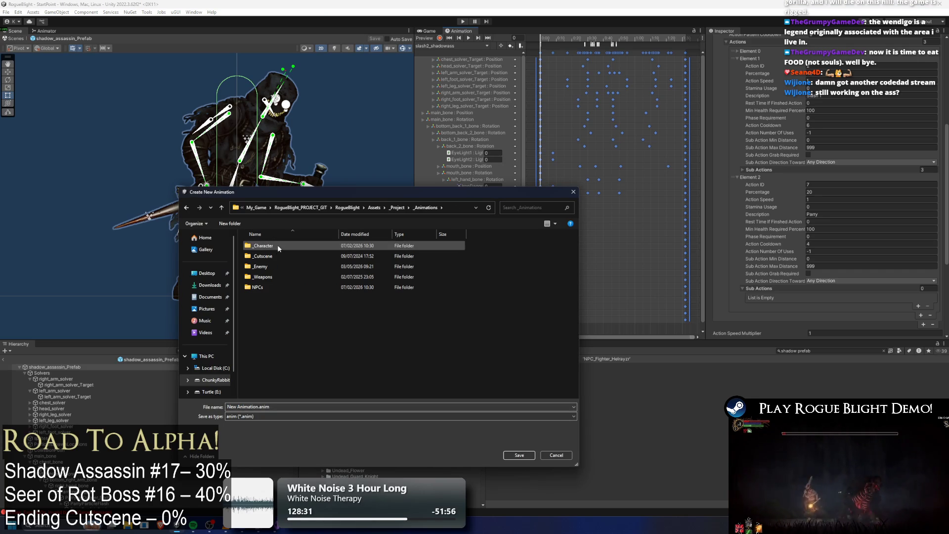
double_click(271, 262)
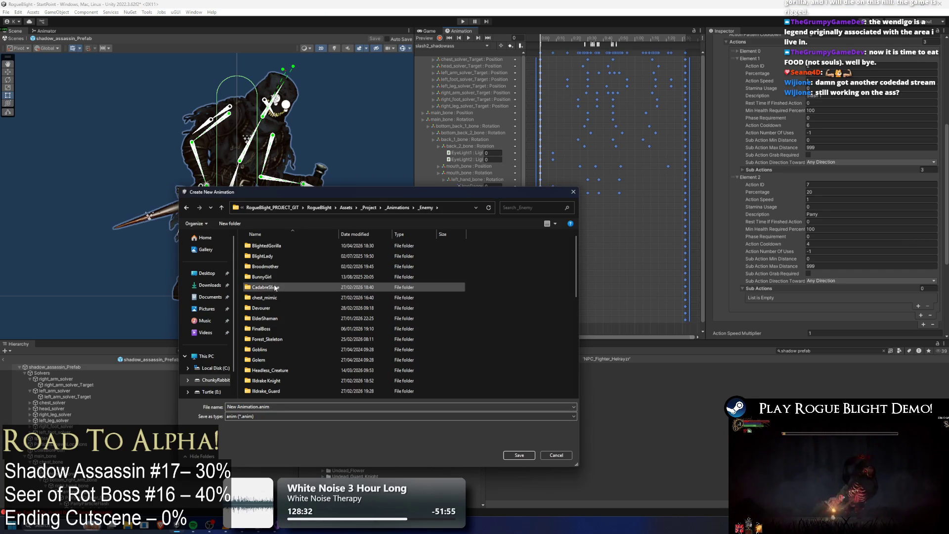
scroll(312, 301, down, 1)
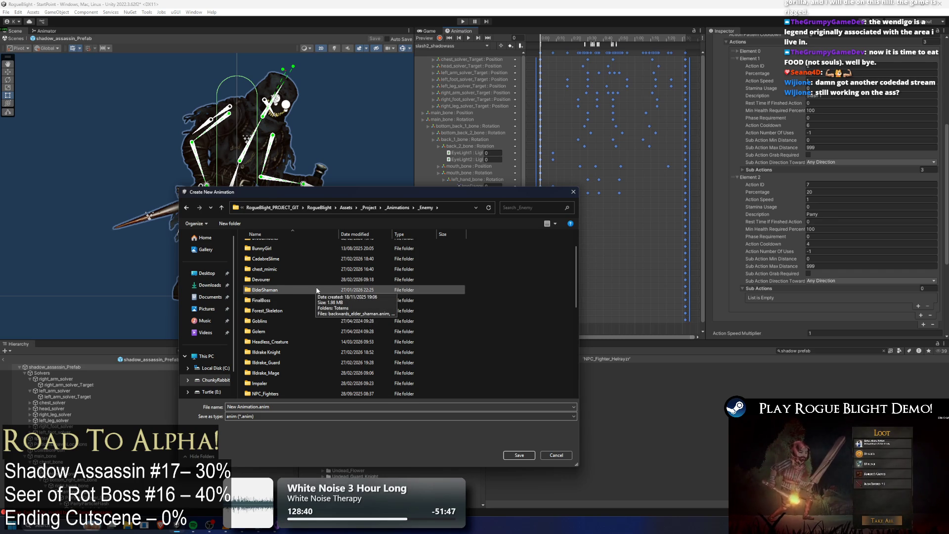
drag(330, 187, 330, 71)
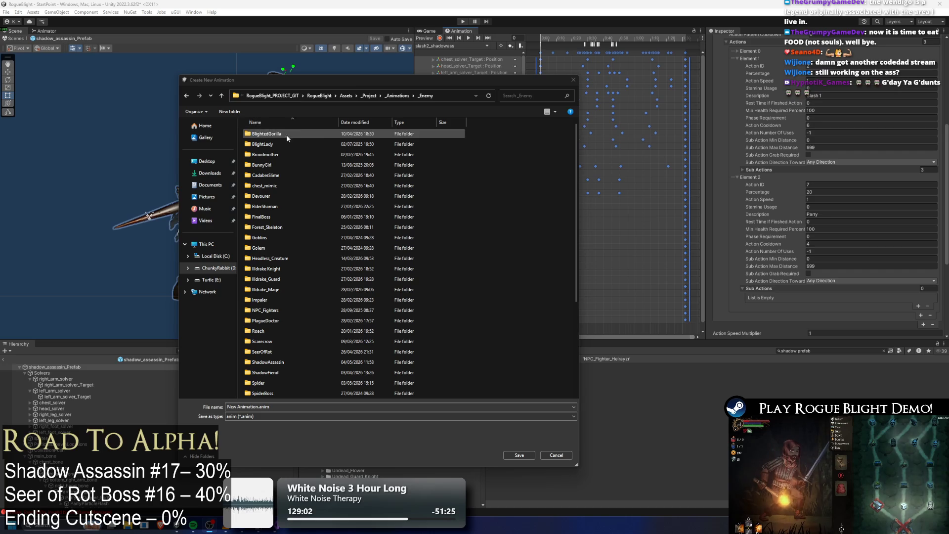
drag(477, 78, 395, 82)
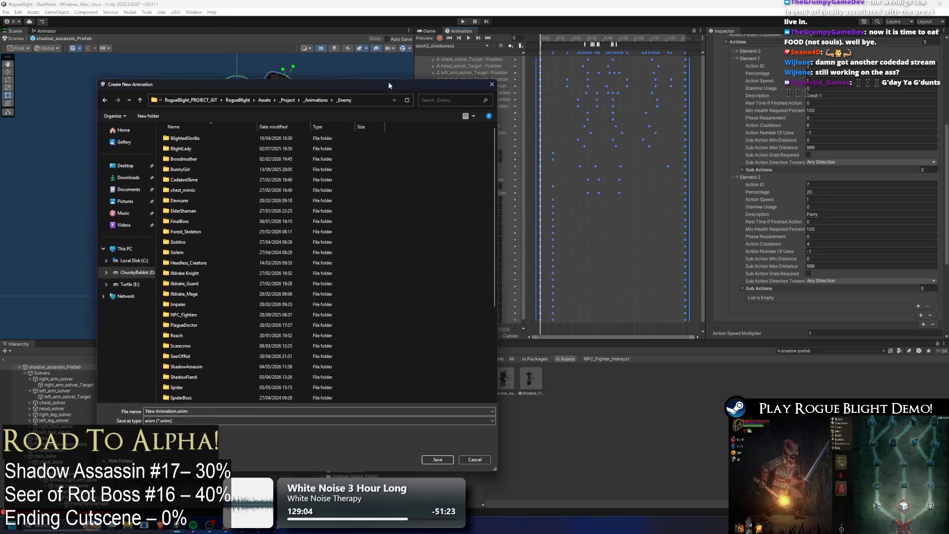
double_click(193, 367)
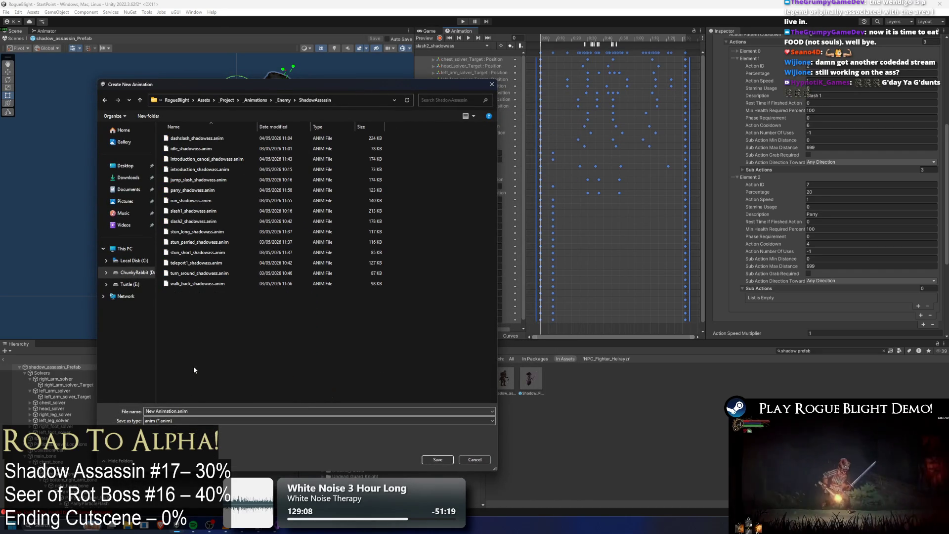
Save the new clip as slash2_shadowass(Tele).anim.
click(193, 221)
click(177, 411)
click(192, 411)
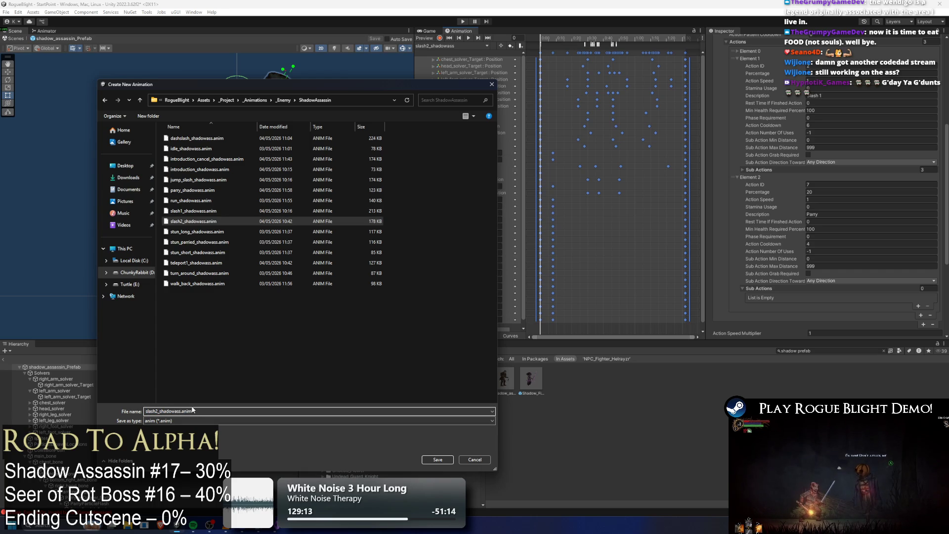
text((Tele))
key(Return)
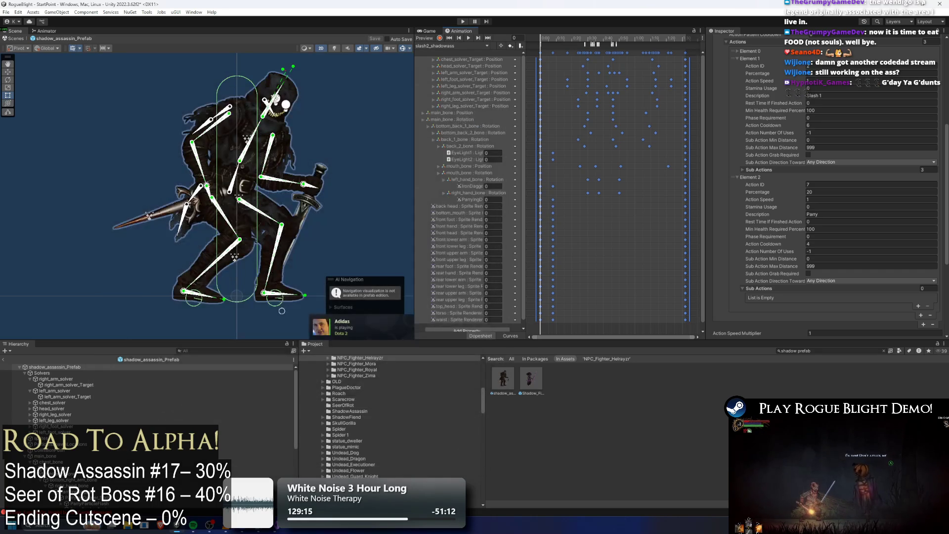
click(459, 46)
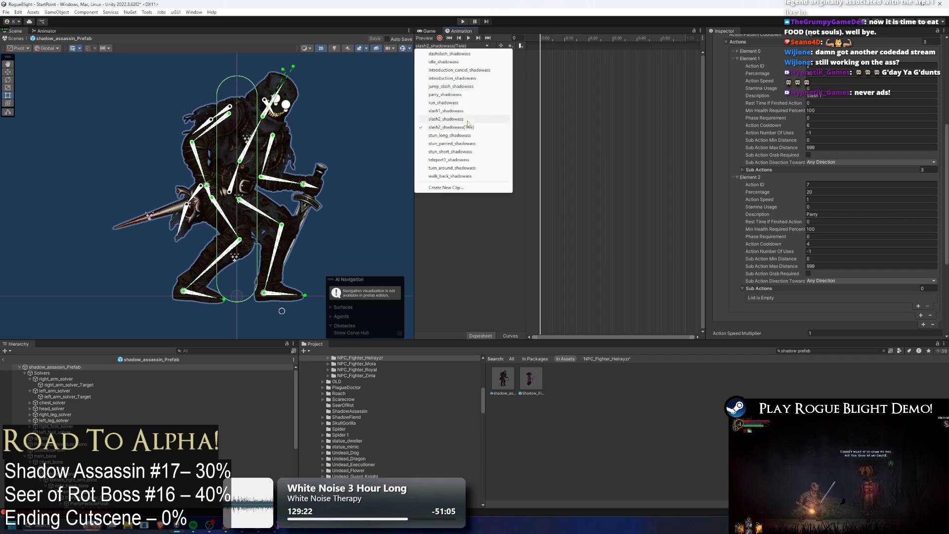
Create a new empty clip named jump_slash_shadowass(Tele).
click(468, 87)
click(451, 46)
click(475, 192)
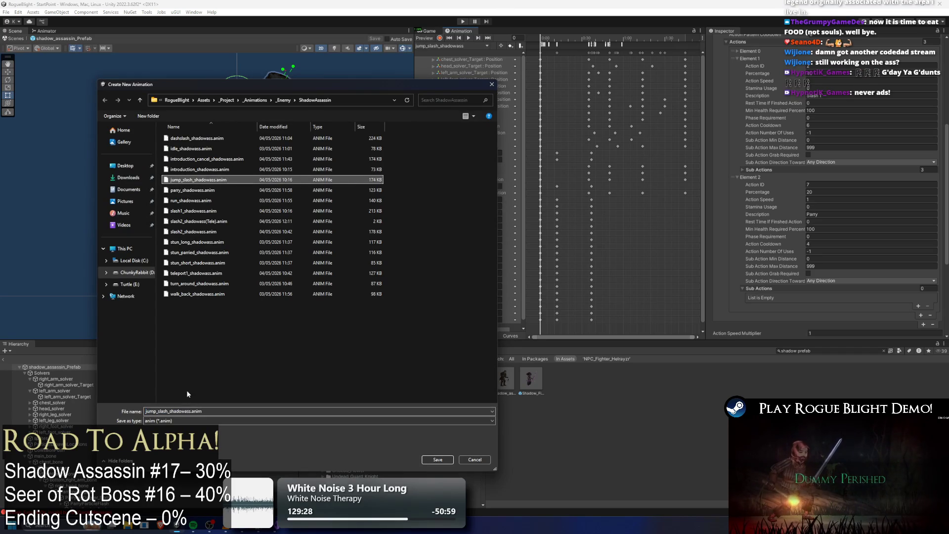
click(191, 411)
text((T)
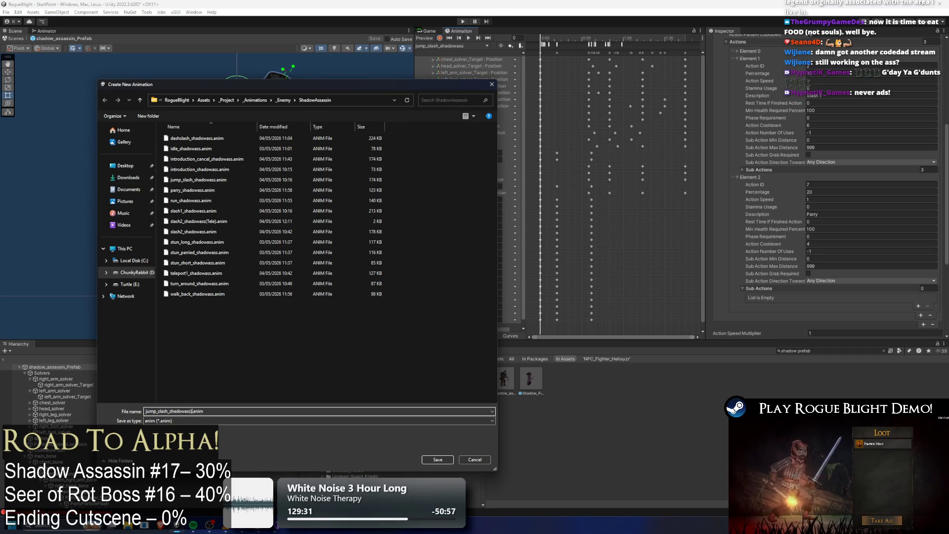
text((Tele))
key(Return)
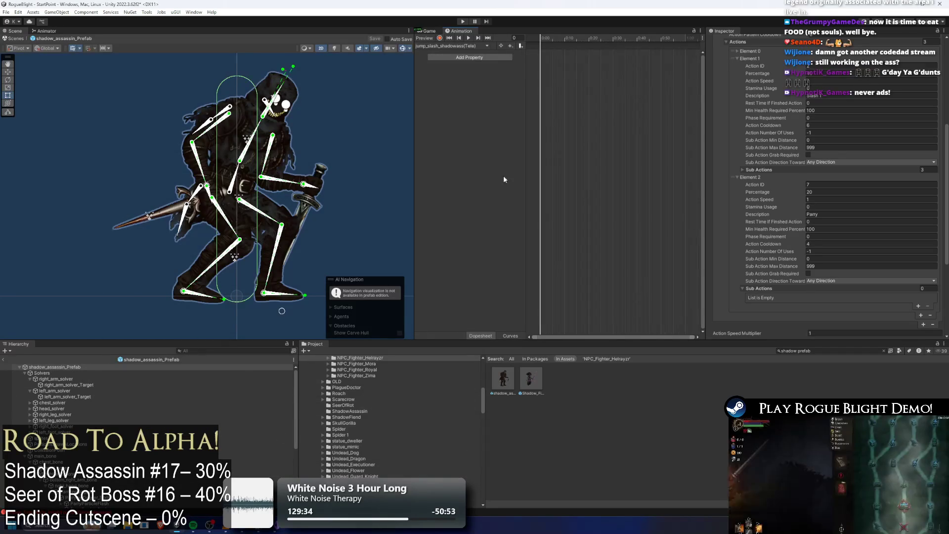
click(463, 46)
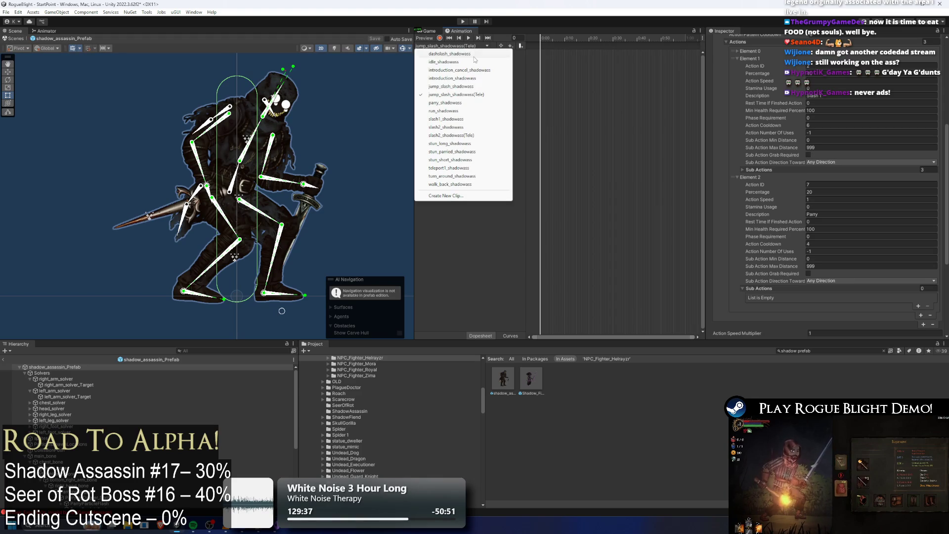
Create a new empty clip named dashslash_shadowass(Tele).
click(450, 54)
click(450, 46)
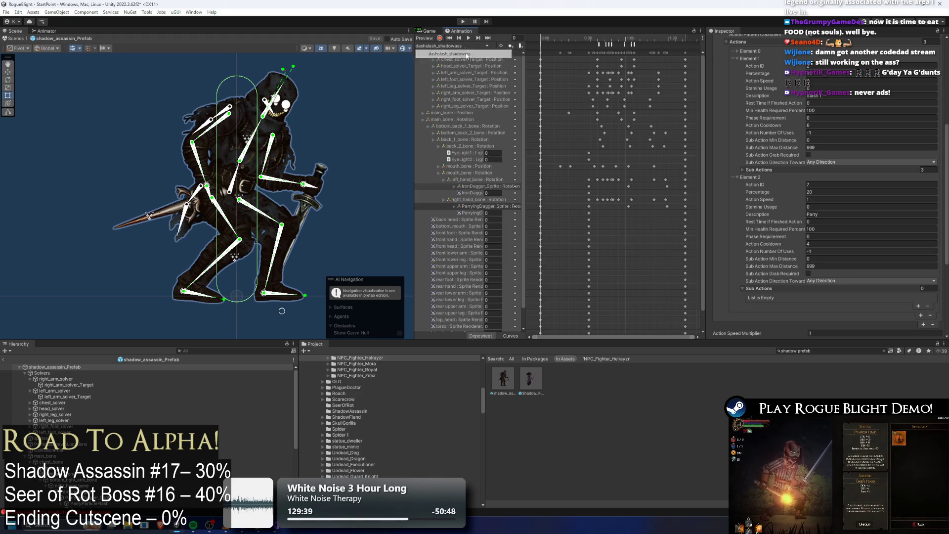
click(445, 196)
click(197, 138)
click(186, 411)
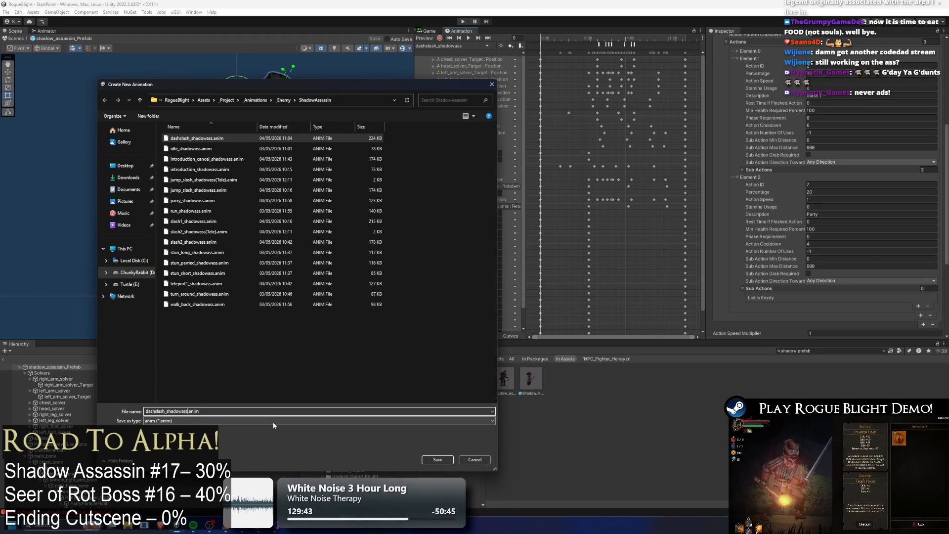
text((Tele))
key(Return)
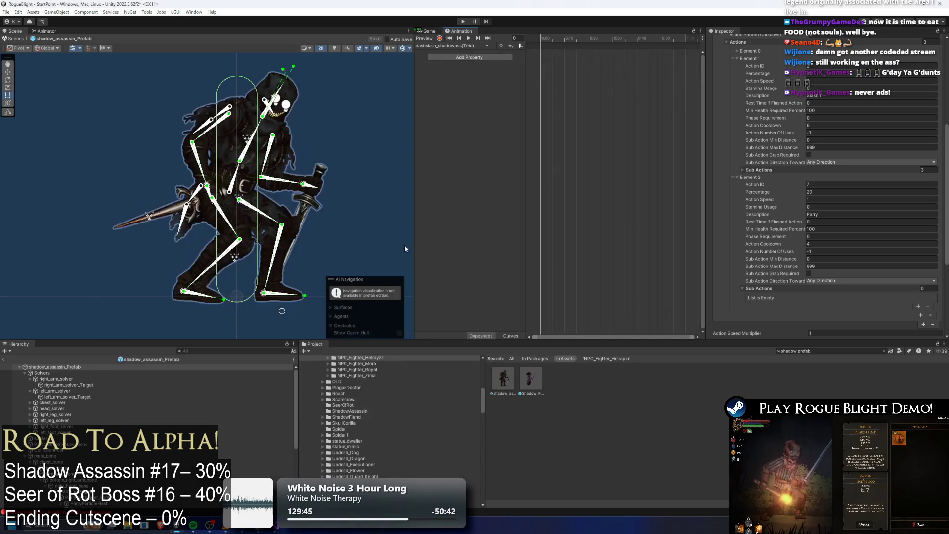
click(464, 45)
Copy all dashslash_shadowass keyframes and its 17 animation events into dashslash_shadowass(Tele).
click(449, 54)
key(ctrl+a)
click(458, 45)
click(454, 62)
key(ctrl+v)
click(453, 46)
click(457, 54)
drag(653, 46, 581, 46)
click(457, 45)
click(456, 62)
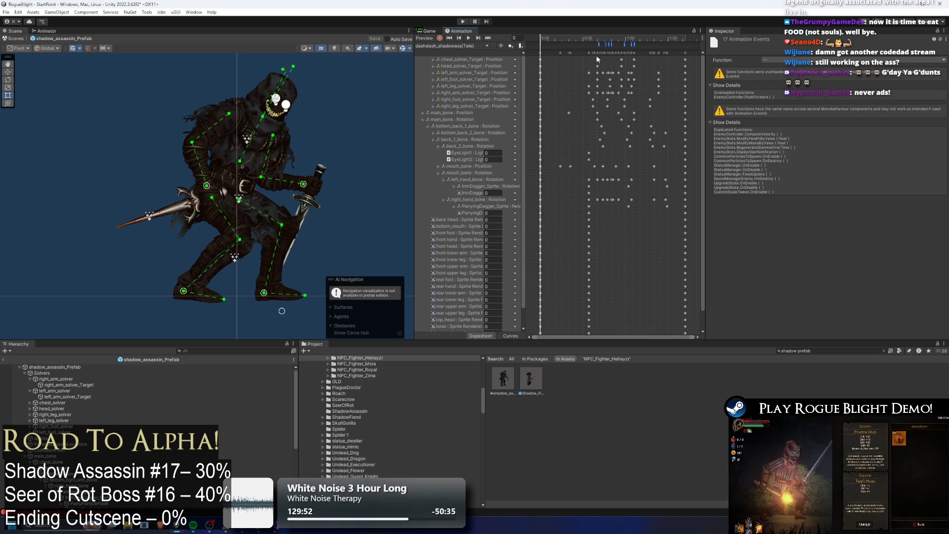
In jump_slash_shadowass, select all keyframes and events and preview the jump at frame 37.
click(487, 46)
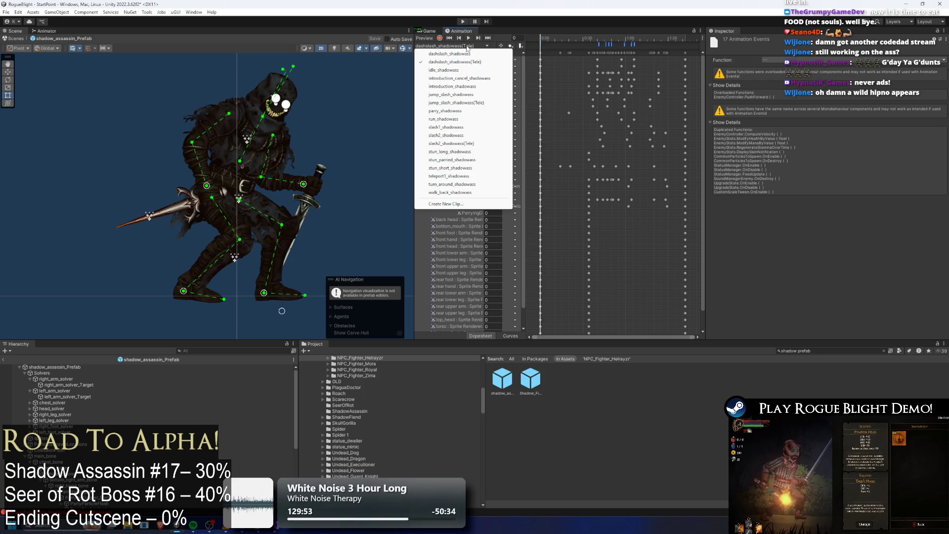
click(484, 94)
click(695, 55)
key(ctrl+a)
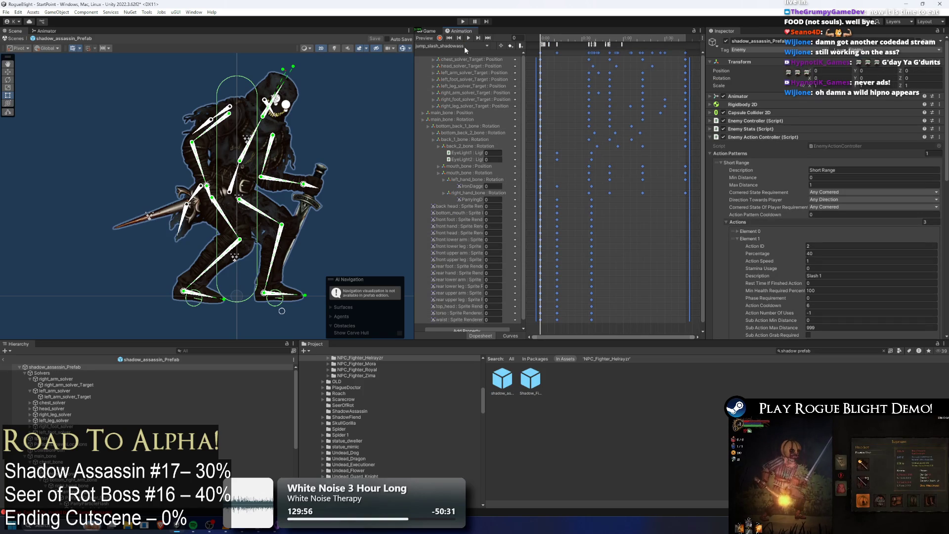
drag(543, 39, 603, 46)
scroll(627, 53, up, 3)
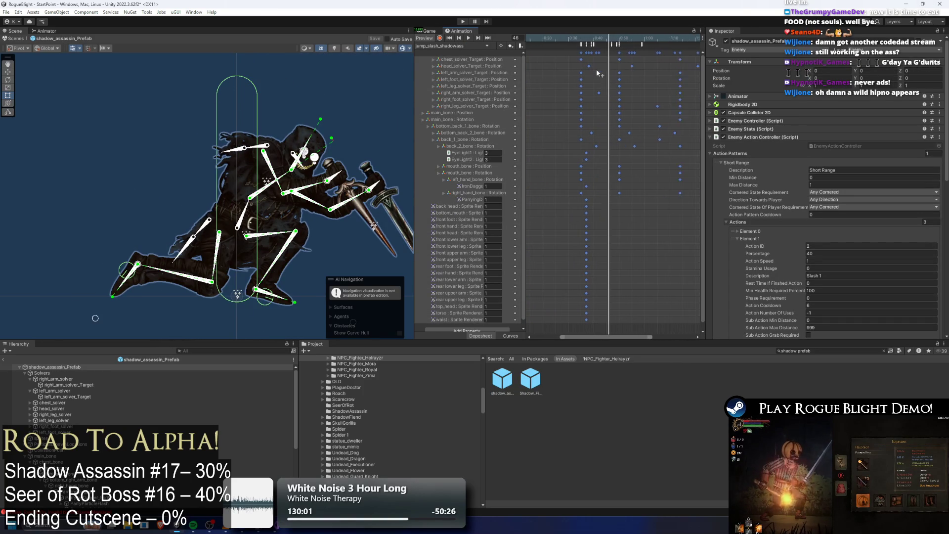
scroll(604, 77, down, 2)
scroll(607, 79, down, 2)
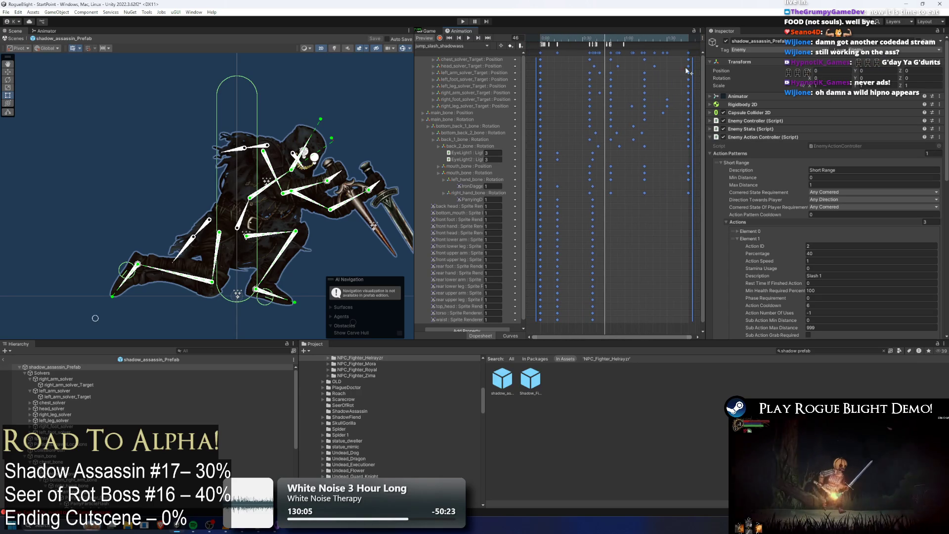
key(ctrl+a)
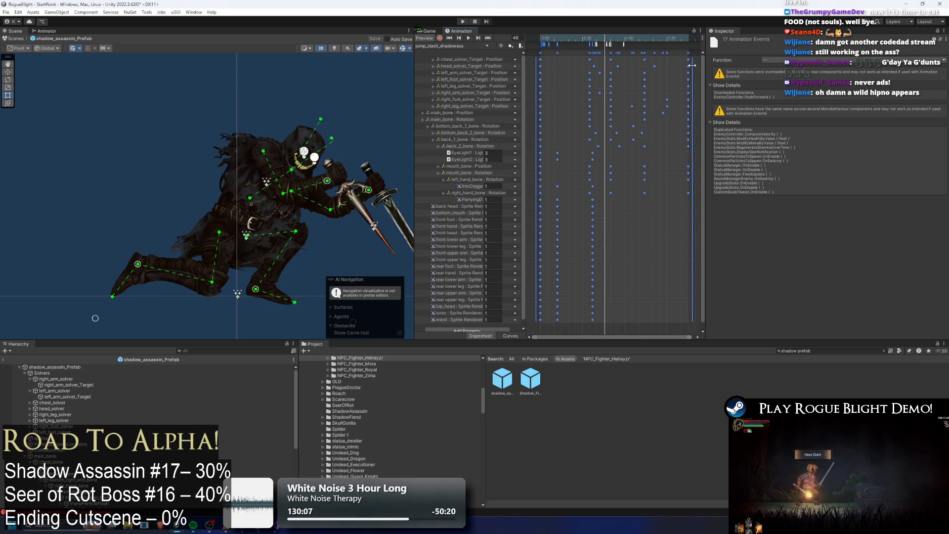
click(606, 52)
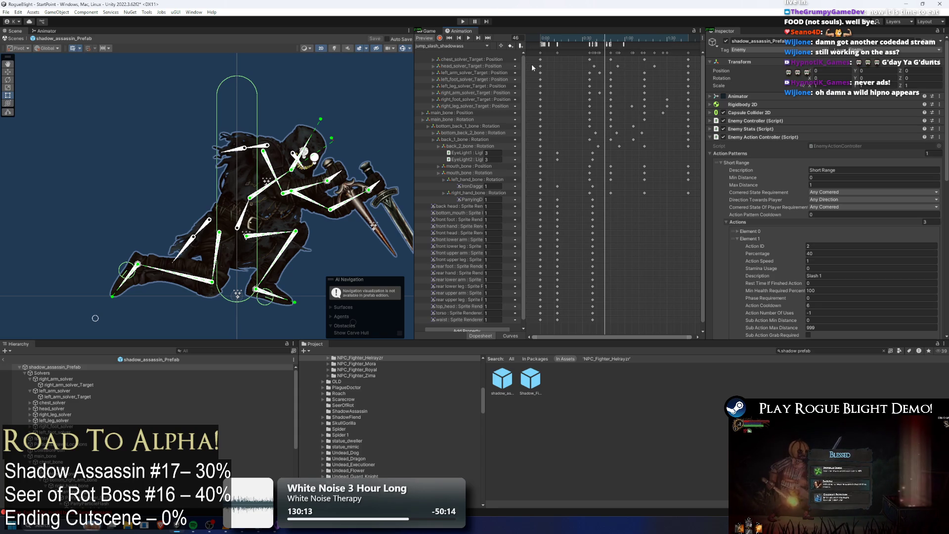
click(447, 46)
Select the dashslash_shadowass events and compare that clip with dashslash_shadowass(Tele).
click(450, 53)
click(447, 46)
click(669, 53)
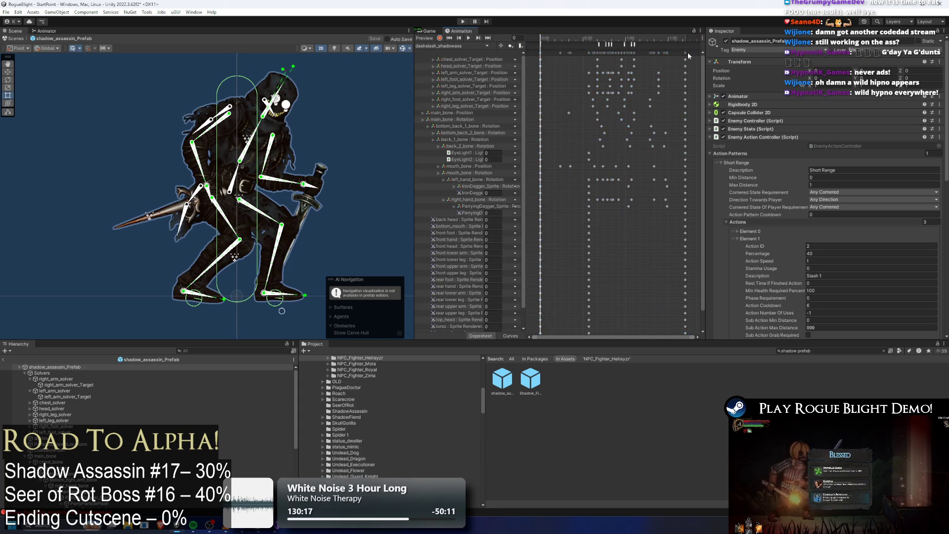
click(450, 47)
click(449, 61)
click(447, 46)
click(449, 54)
drag(650, 44, 593, 45)
click(447, 46)
click(447, 54)
click(444, 48)
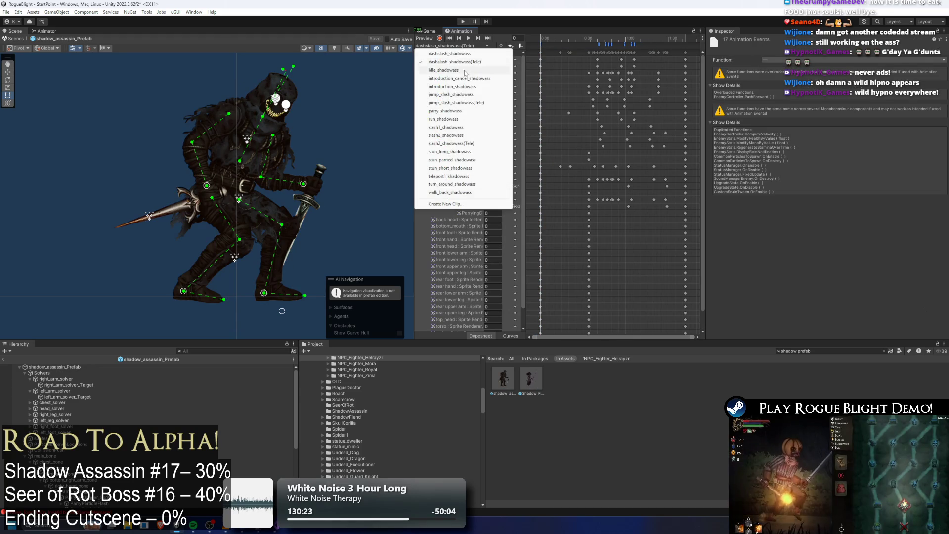
Select all 29 events of jump_slash_shadowass and carry them into jump_slash_shadowass(Tele).
click(479, 94)
click(694, 51)
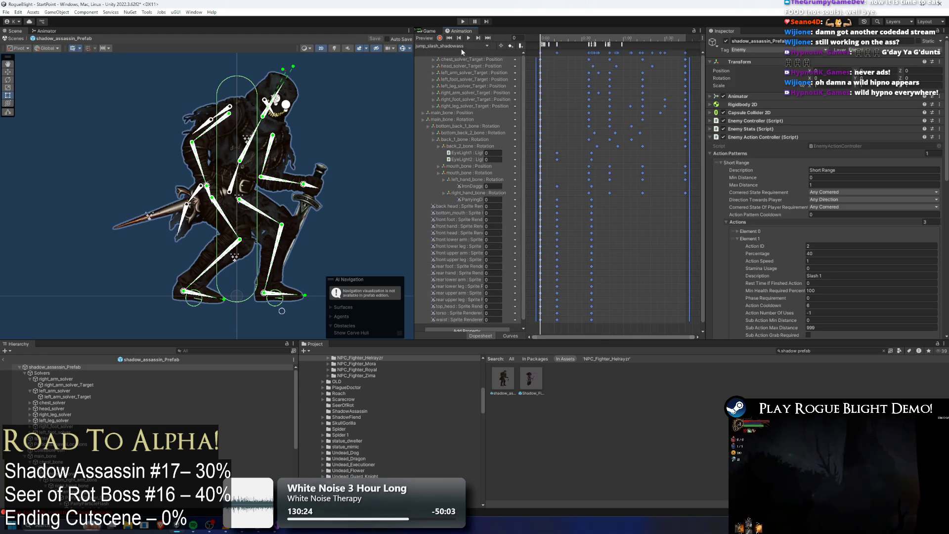
click(462, 47)
click(490, 87)
click(455, 47)
click(492, 78)
click(642, 52)
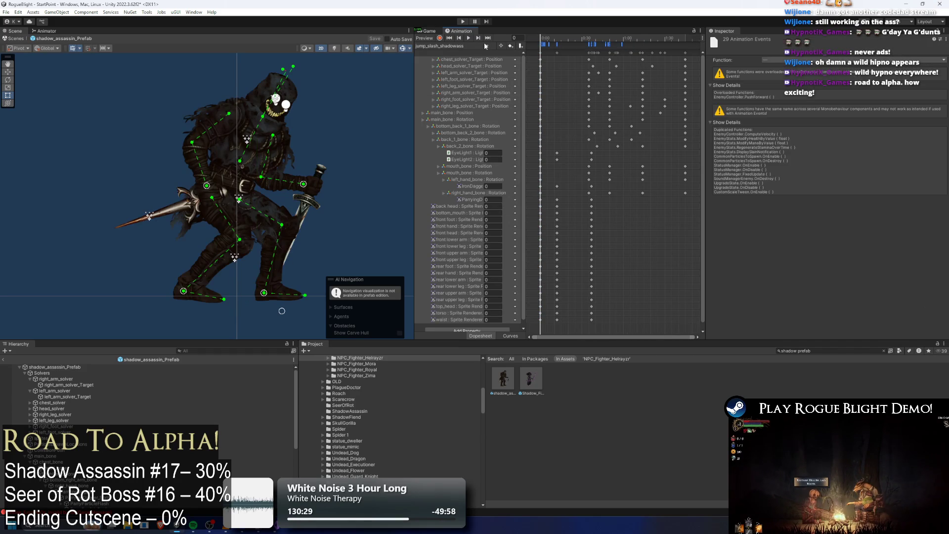
click(454, 46)
click(497, 103)
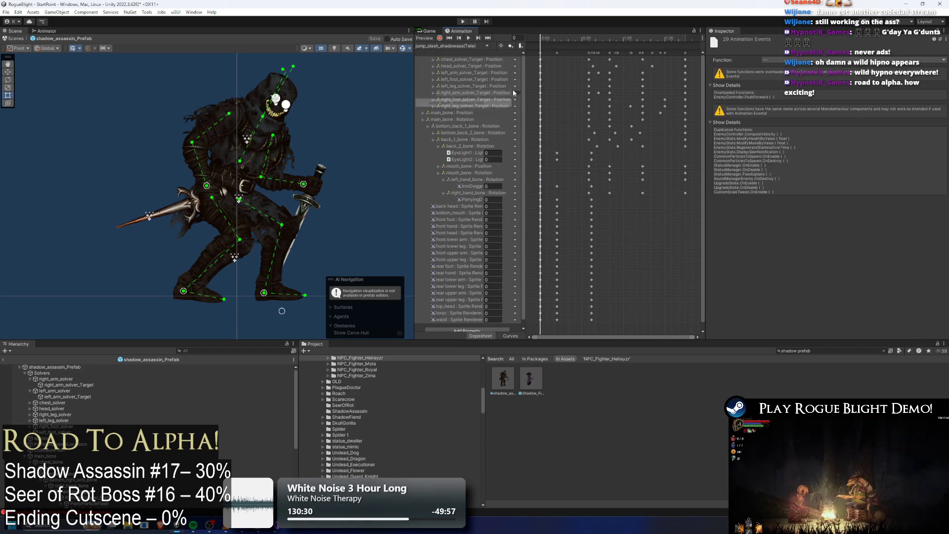
Select all keys and the 19 events of slash2_shadowass for pasting into slash2_shadowass(Tele).
click(452, 46)
click(462, 135)
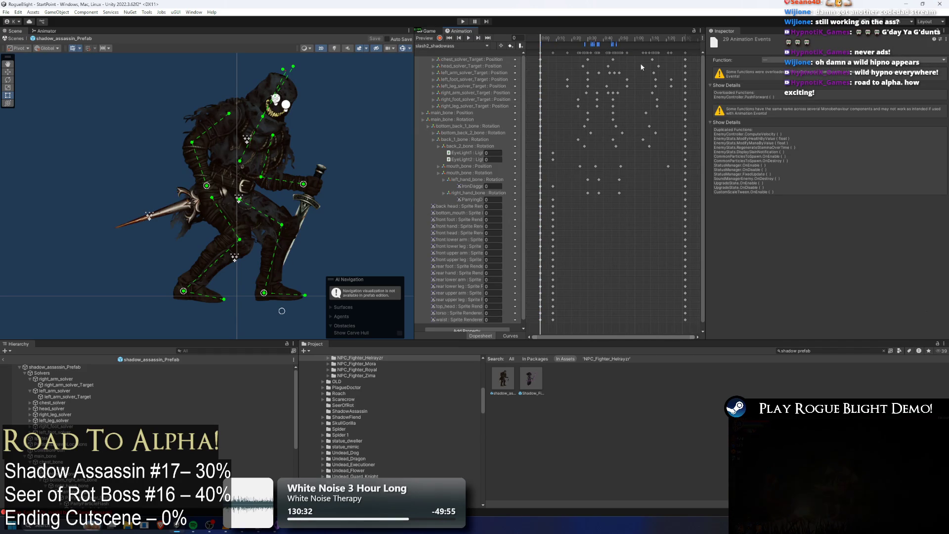
click(689, 52)
click(455, 46)
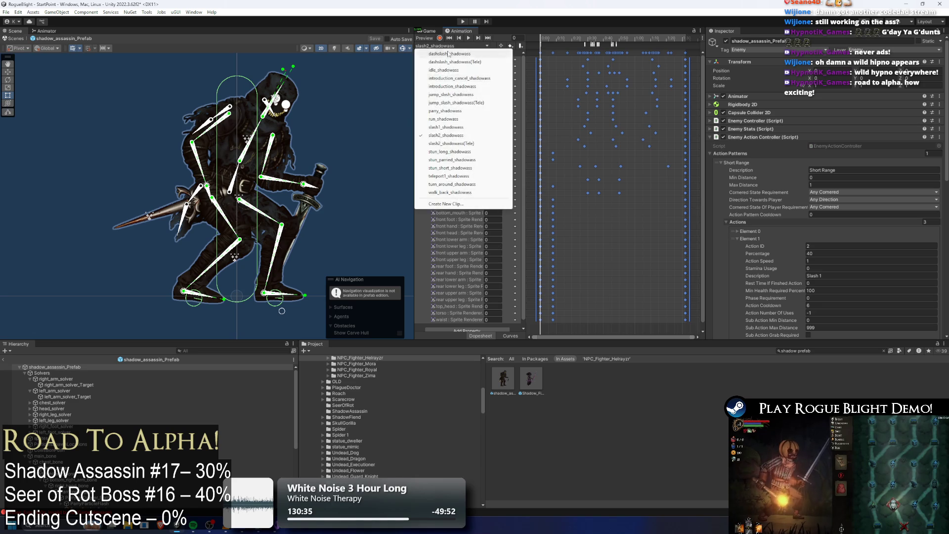
click(467, 143)
click(455, 46)
click(460, 135)
drag(642, 44, 544, 48)
click(455, 46)
click(459, 144)
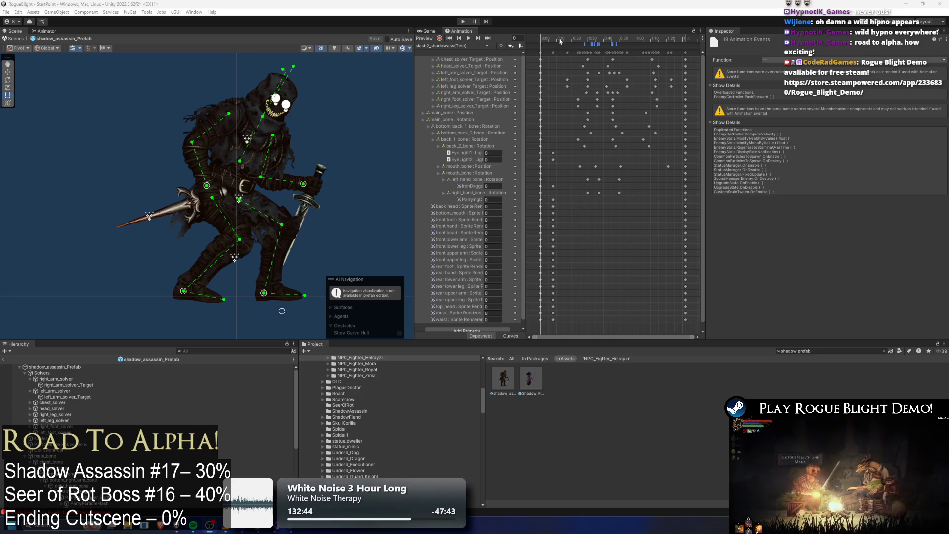
Preview the pose at frame 24, reframe the character, and return dashslash_shadowass to frame 0.
drag(557, 41, 688, 50)
click(467, 46)
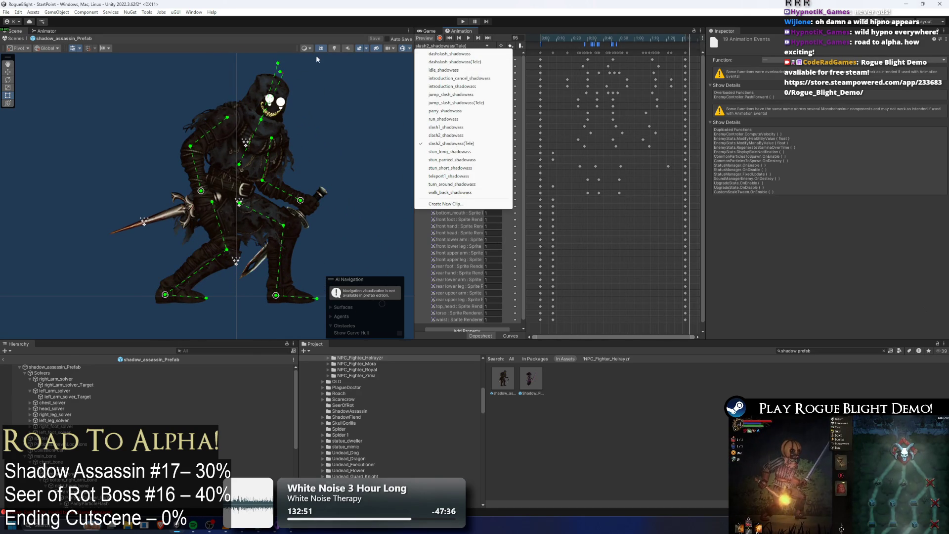
drag(349, 81, 326, 95)
click(468, 46)
click(456, 53)
drag(579, 47, 529, 37)
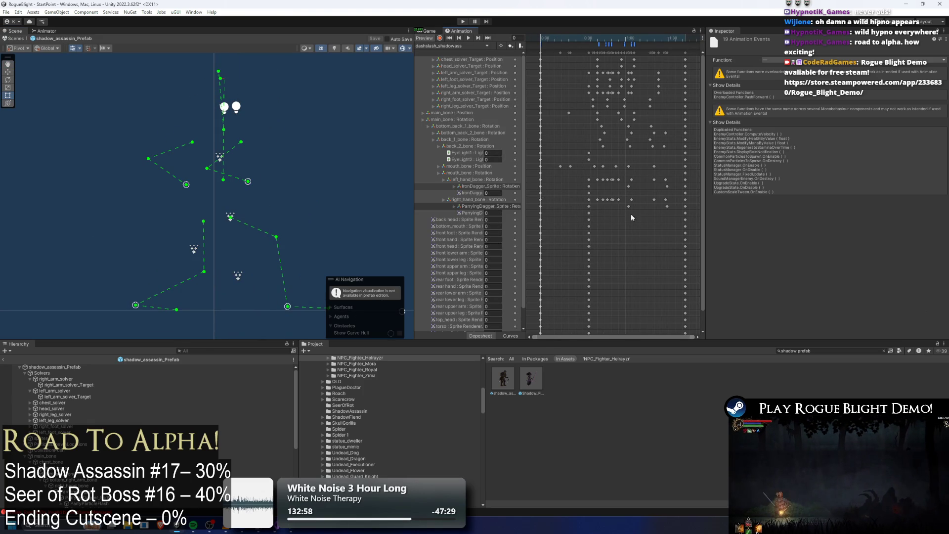
Select the keyframes at frames 0 and 30 up to the IronDagger row, then preview frame 70.
mouse_move(613, 331)
mouse_down()
mouse_move(524, 228)
mouse_move(518, 194)
mouse_up()
mouse_move(599, 177)
mouse_down()
mouse_move(542, 174)
mouse_move(531, 143)
mouse_up()
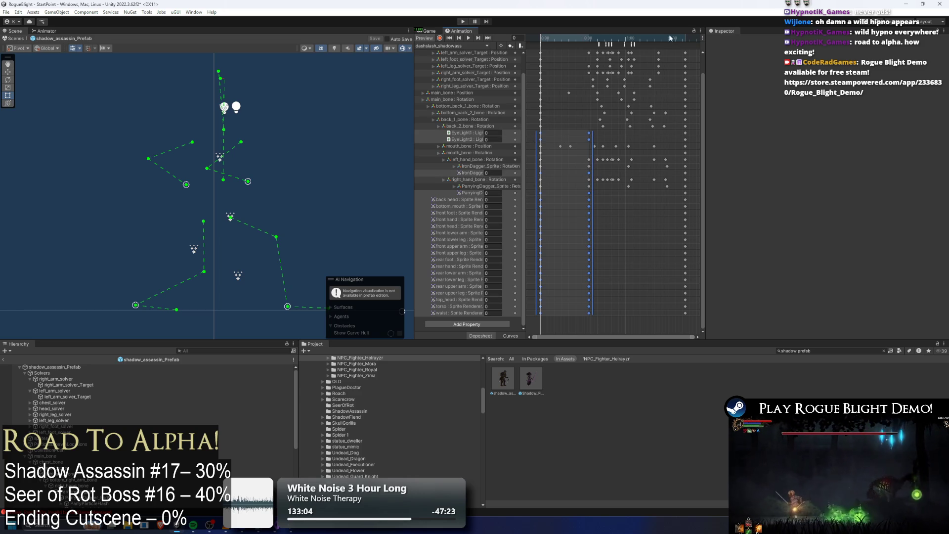
scroll(649, 102, right, 3)
drag(598, 38, 616, 38)
Select the fade key column at frame 87, shift it in time, and squeeze it shorter.
click(636, 52)
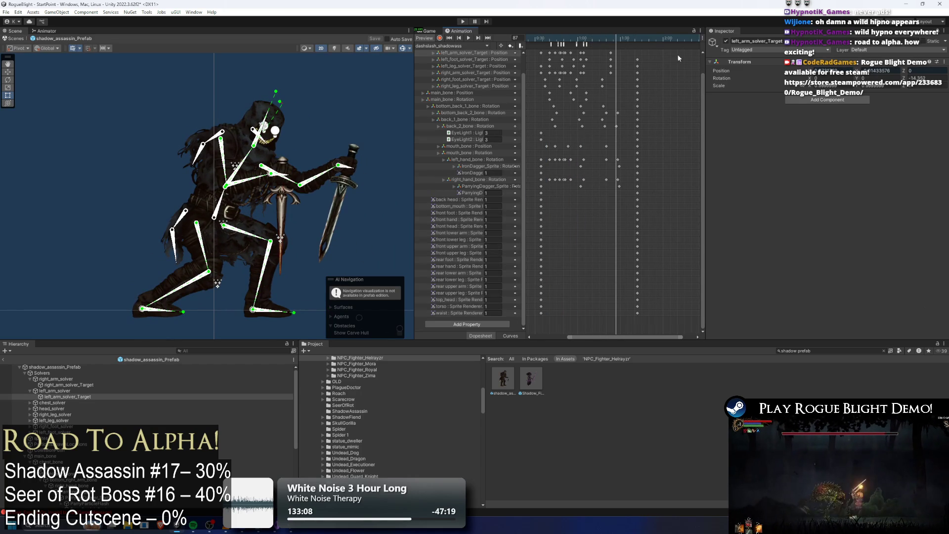
click(670, 64)
drag(701, 82, 702, 51)
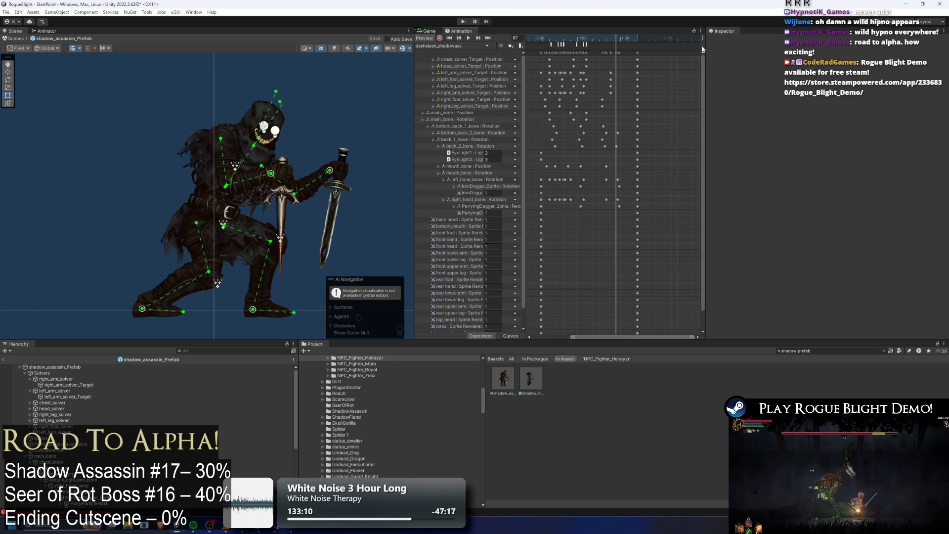
drag(638, 52, 681, 53)
drag(621, 34, 637, 39)
mouse_move(657, 180)
mouse_down()
mouse_move(642, 176)
mouse_move(635, 195)
mouse_up()
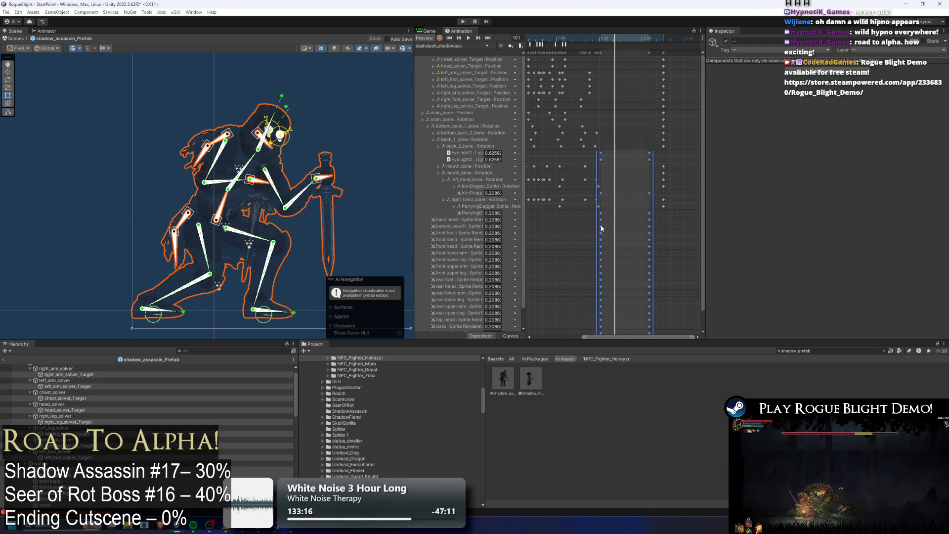
mouse_move(595, 223)
mouse_down()
mouse_move(662, 222)
mouse_move(625, 221)
mouse_up()
Nudge the frame-101 key column slightly earlier, checking the preview at frames 135, 98 and 112.
drag(623, 148, 607, 332)
scroll(702, 223, down, 2)
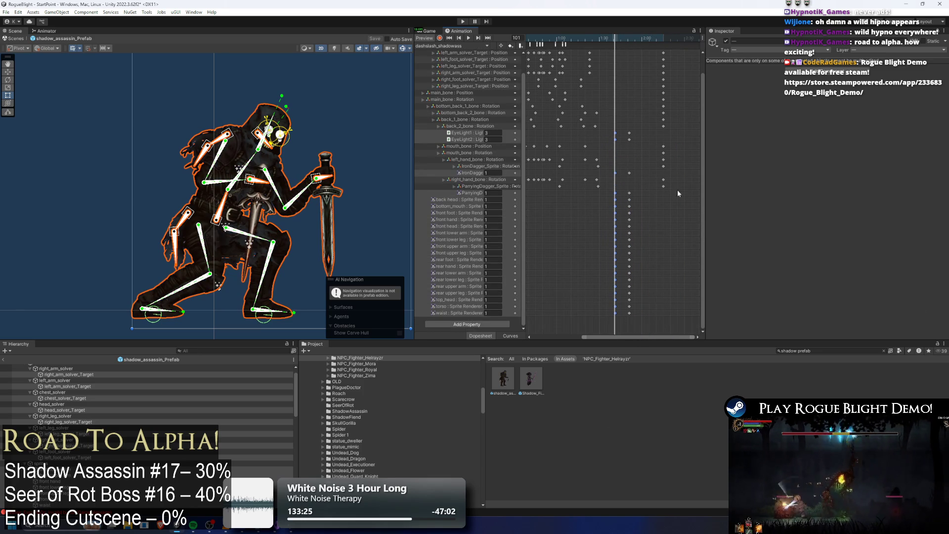
click(661, 41)
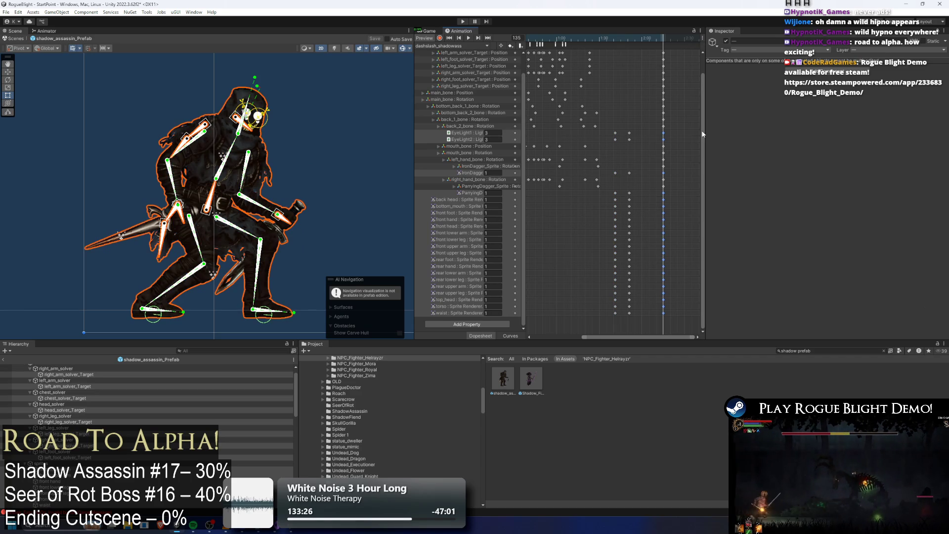
scroll(702, 134, up, 2)
drag(662, 53, 657, 55)
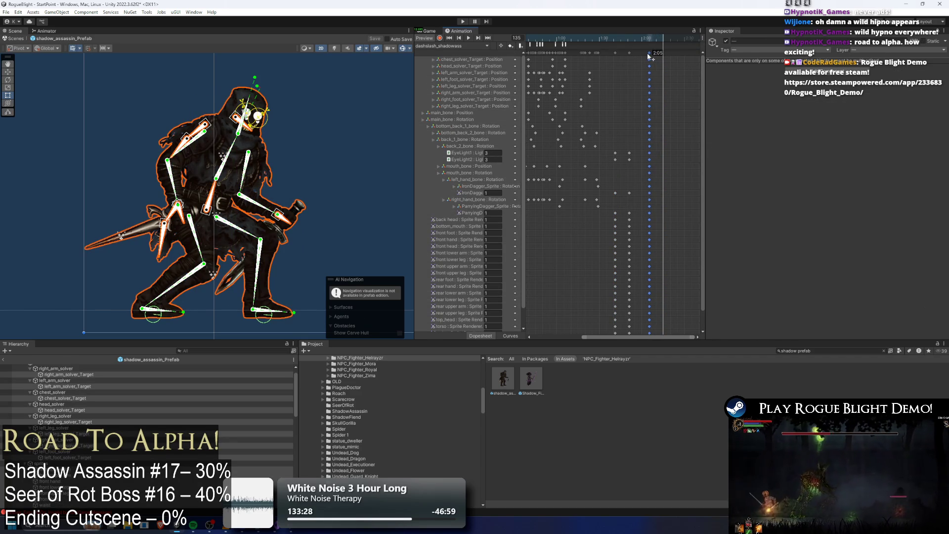
mouse_move(598, 43)
mouse_down()
mouse_move(644, 47)
mouse_move(613, 52)
mouse_move(603, 66)
mouse_up()
scroll(621, 91, down, 3)
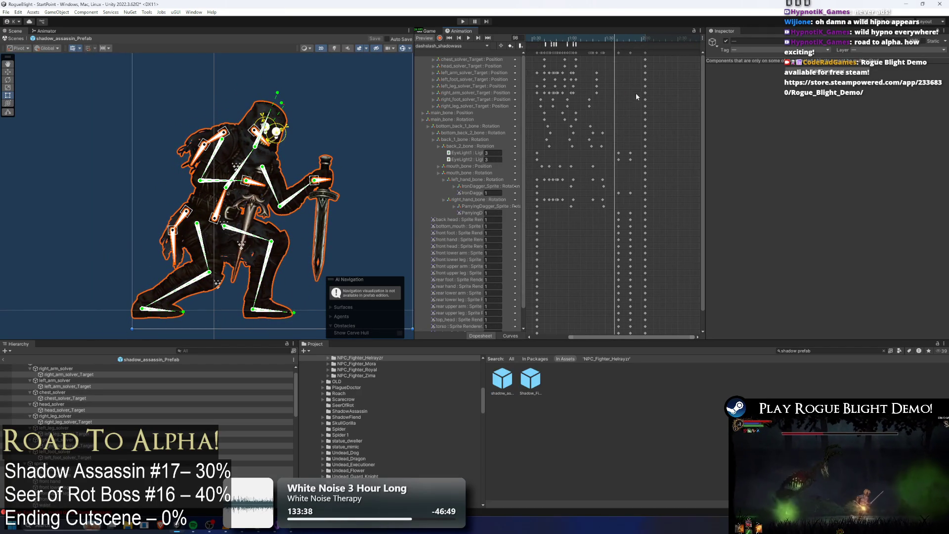
mouse_move(663, 39)
mouse_down()
mouse_move(677, 37)
mouse_move(664, 38)
mouse_up()
Shift the EyeLight1 keys around frame 102 and the lower rows' keys slightly earlier.
drag(656, 150, 676, 157)
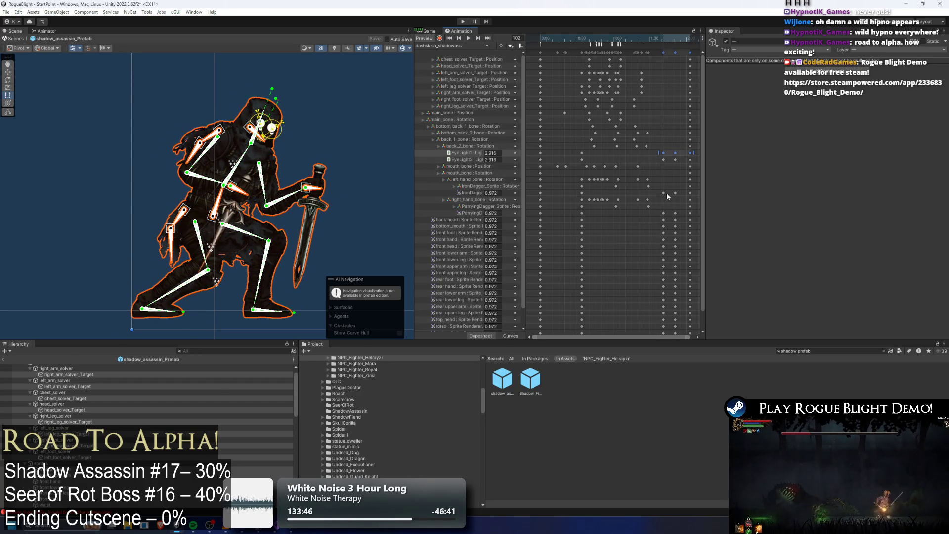
mouse_move(693, 199)
mouse_down()
mouse_move(689, 304)
mouse_move(702, 321)
mouse_up()
scroll(701, 245, down, 1)
drag(678, 289, 665, 289)
mouse_move(648, 42)
mouse_down()
mouse_move(626, 37)
mouse_move(640, 38)
mouse_up()
drag(662, 135, 664, 134)
drag(651, 39, 660, 39)
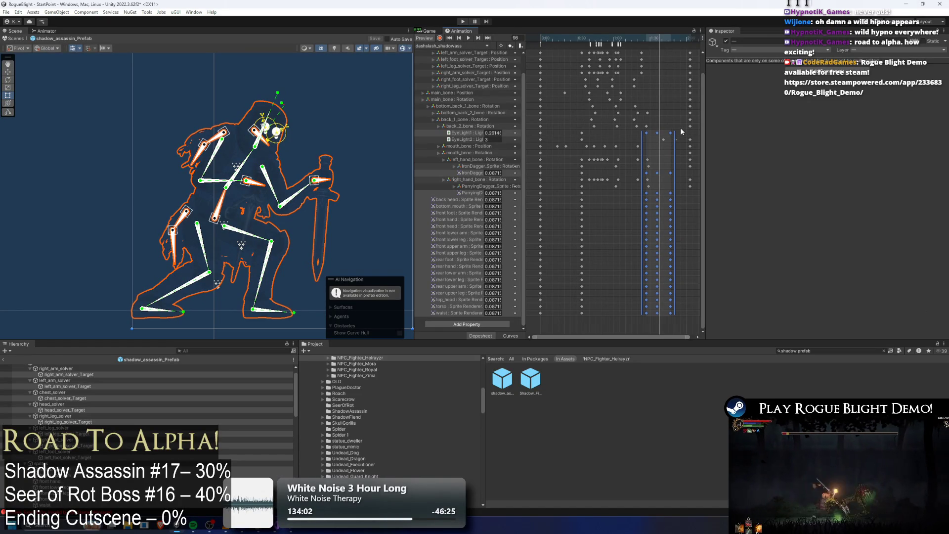
drag(667, 122, 670, 312)
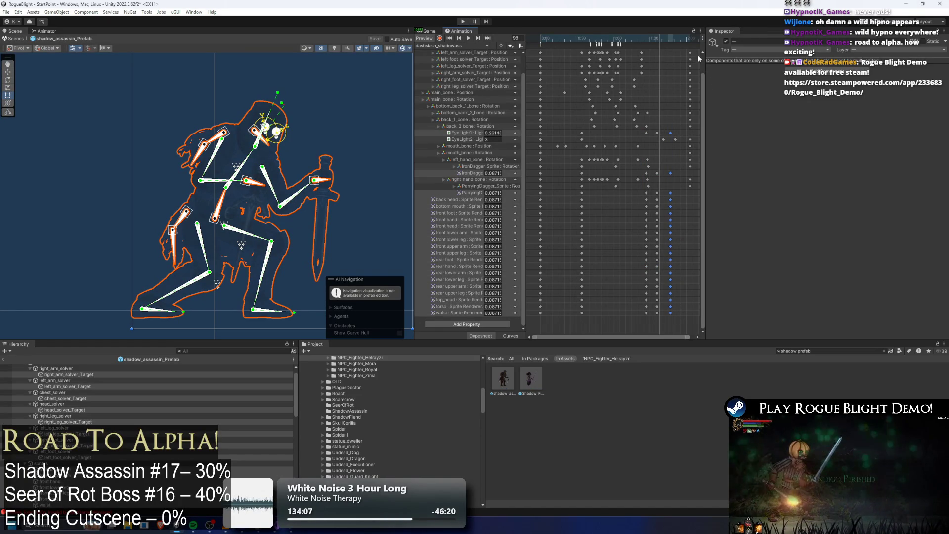
At frame 124, select and delete the EyeLight2 fade keys.
click(691, 37)
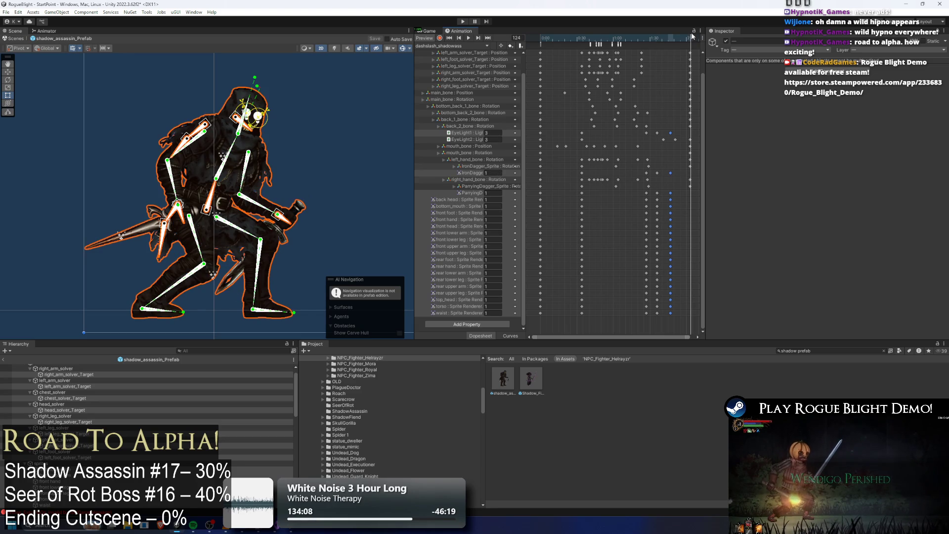
drag(641, 130, 676, 136)
drag(681, 177, 645, 170)
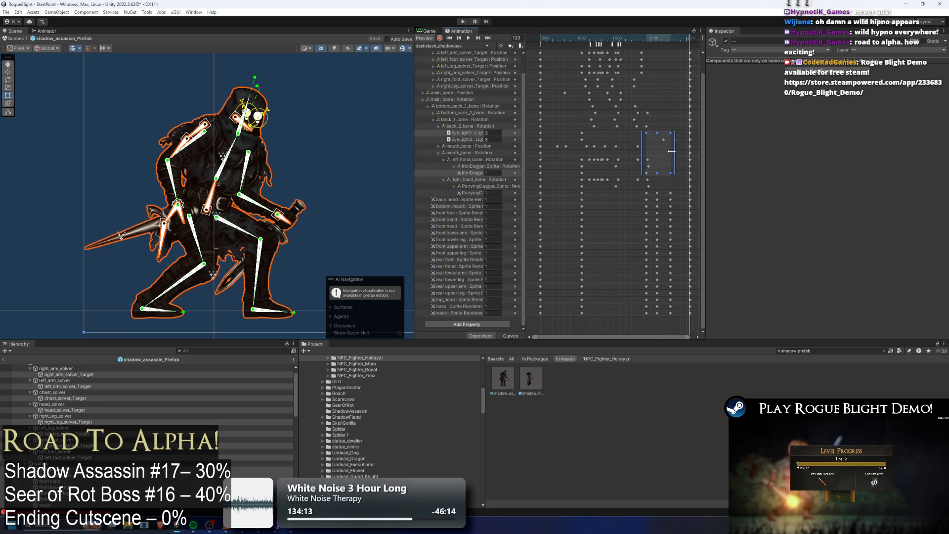
click(691, 120)
drag(648, 137, 685, 144)
key(Delete)
Try pasting an EyeLight2 key at frame 96, undo it, and scrub the fade back to frame 63.
click(582, 140)
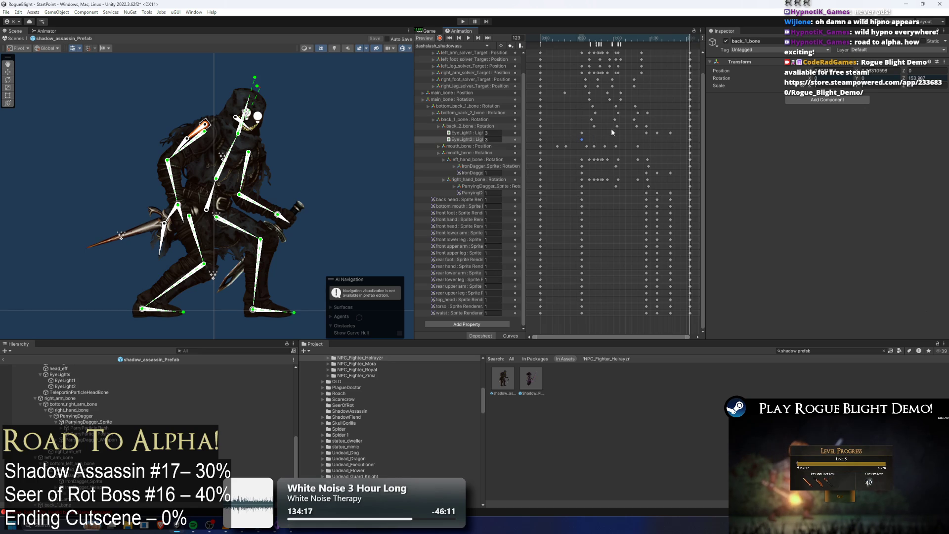
click(657, 40)
key(ctrl+v)
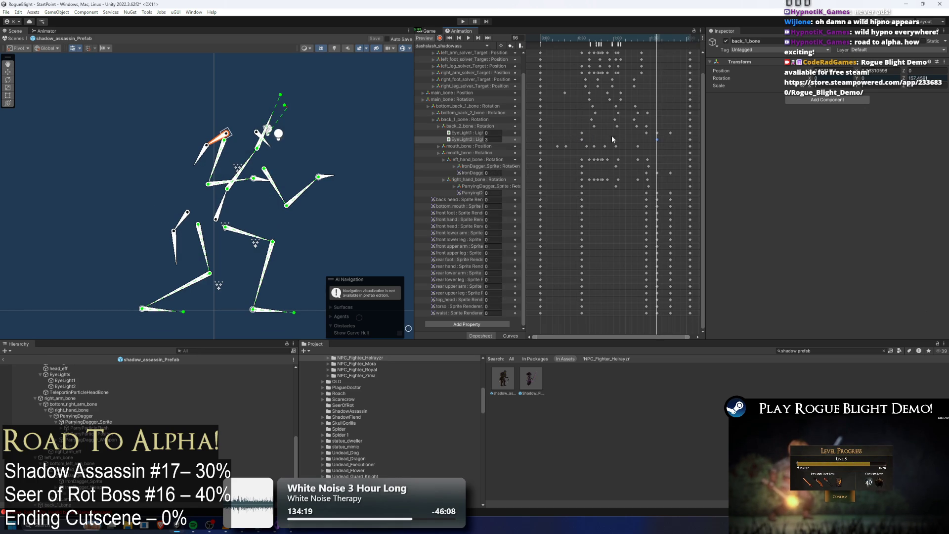
key(ctrl+z)
drag(651, 41, 672, 40)
mouse_move(540, 40)
mouse_down()
mouse_move(562, 29)
mouse_move(660, 33)
mouse_up()
Select the EyeLight1, EyeLight2 and lower rows' fade keys together.
drag(682, 143, 638, 131)
mouse_move(678, 170)
mouse_down()
mouse_move(642, 174)
mouse_move(681, 221)
mouse_move(670, 340)
mouse_move(681, 325)
mouse_up()
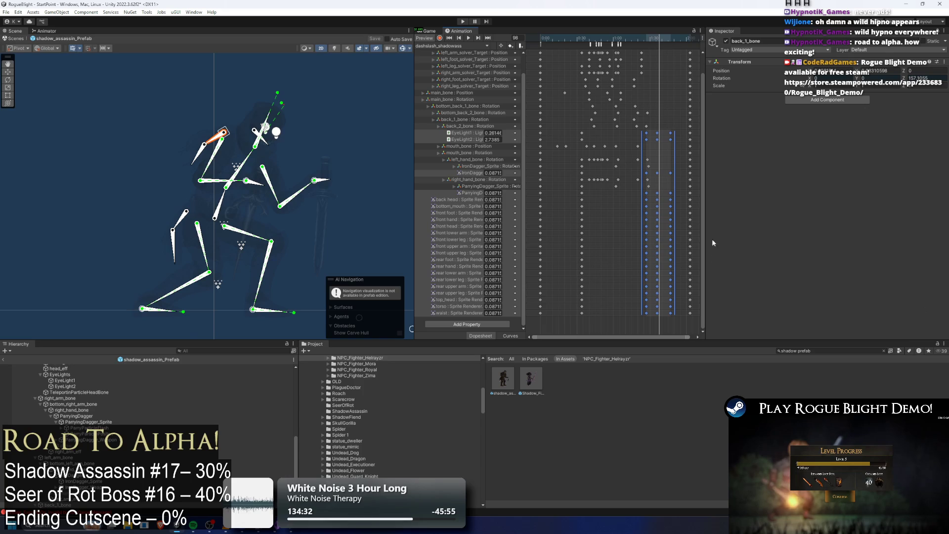
click(457, 46)
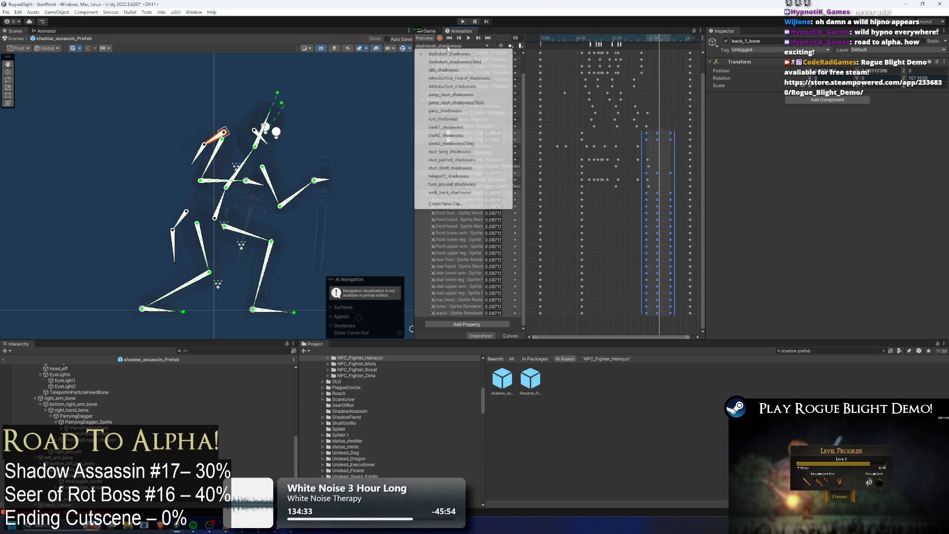
click(469, 62)
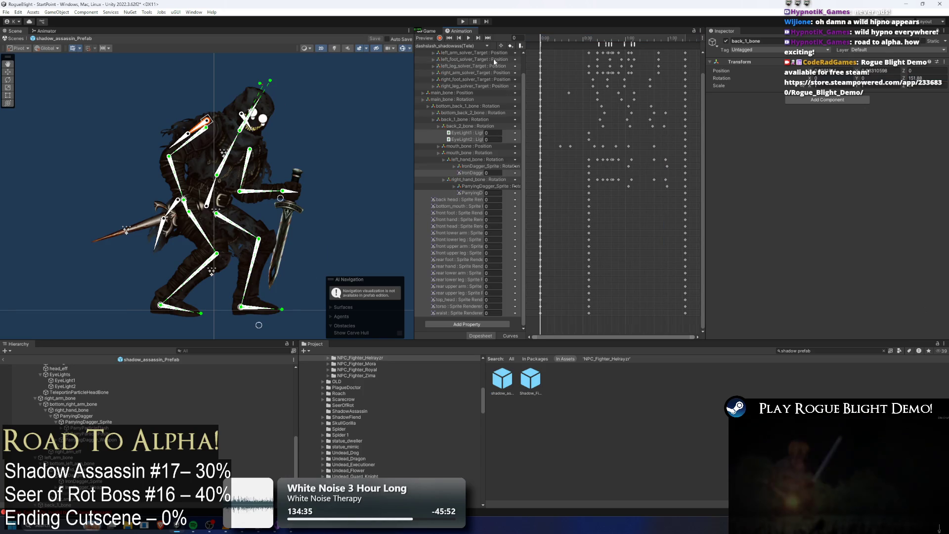
click(456, 45)
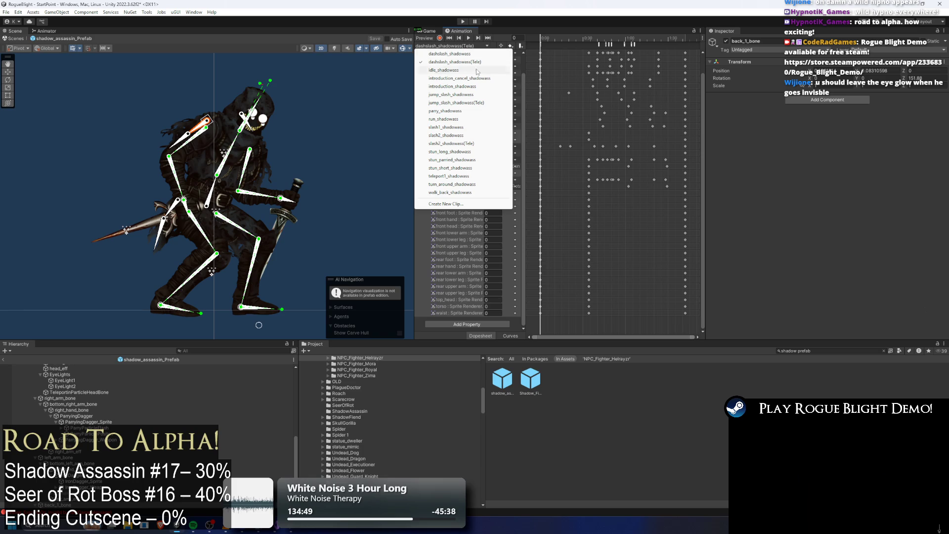
click(459, 55)
mouse_move(551, 43)
mouse_down()
mouse_move(569, 32)
mouse_move(644, 40)
mouse_up()
click(644, 44)
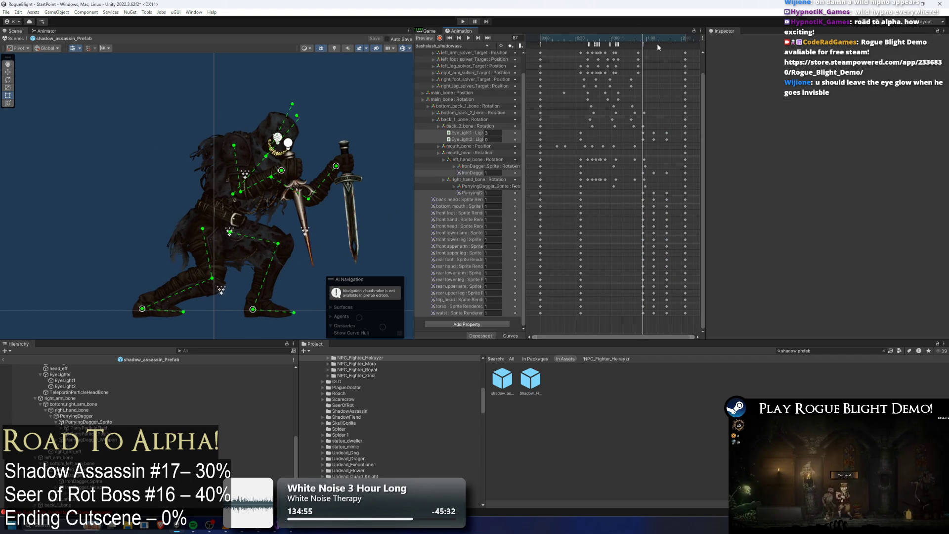
scroll(638, 49, up, 5)
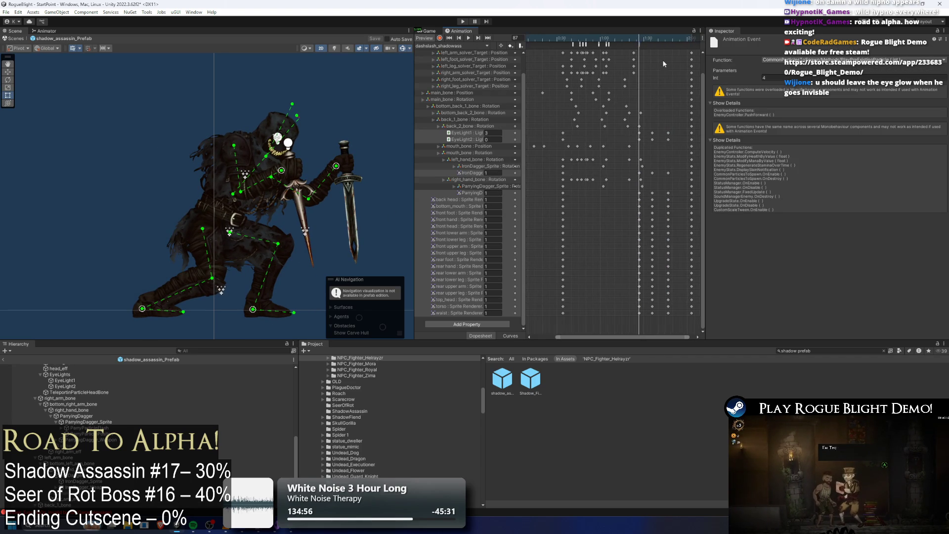
scroll(625, 50, up, 1)
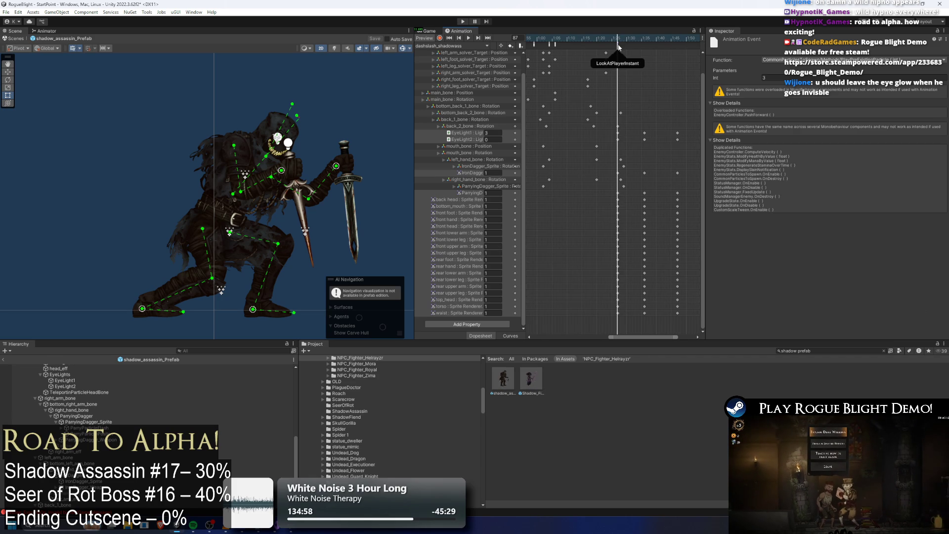
click(617, 45)
scroll(624, 52, up, 2)
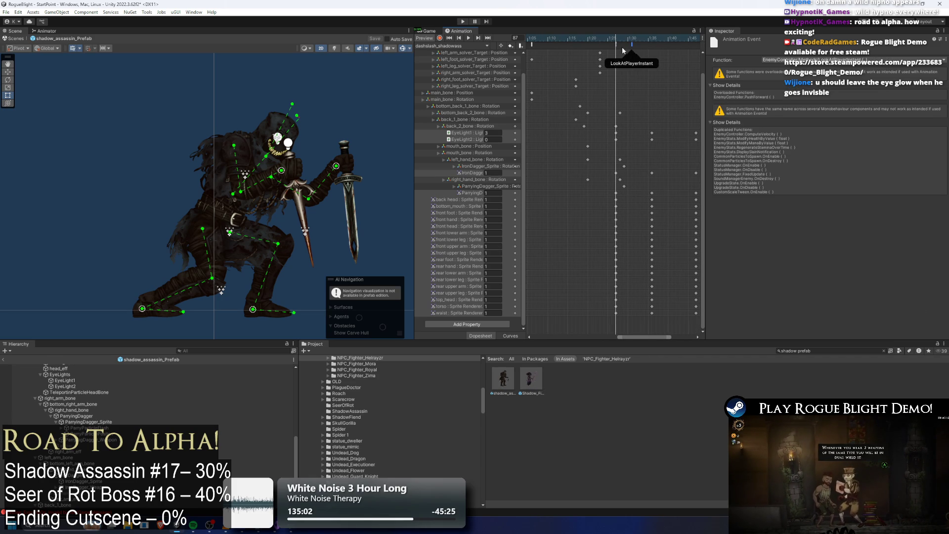
click(618, 46)
click(615, 45)
scroll(652, 147, down, 5)
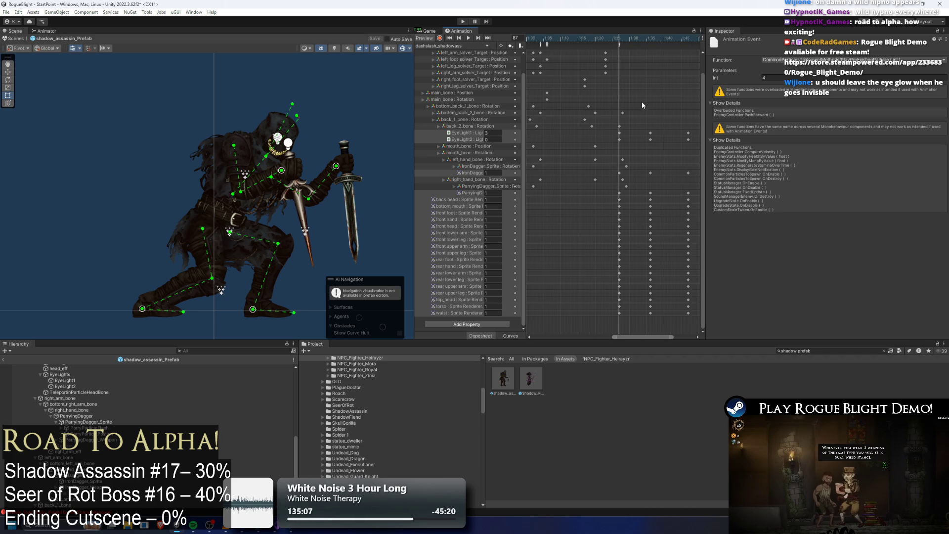
drag(669, 198, 615, 328)
mouse_move(667, 174)
mouse_down()
mouse_move(667, 138)
mouse_move(676, 133)
mouse_move(647, 121)
mouse_move(669, 122)
mouse_up()
click(470, 46)
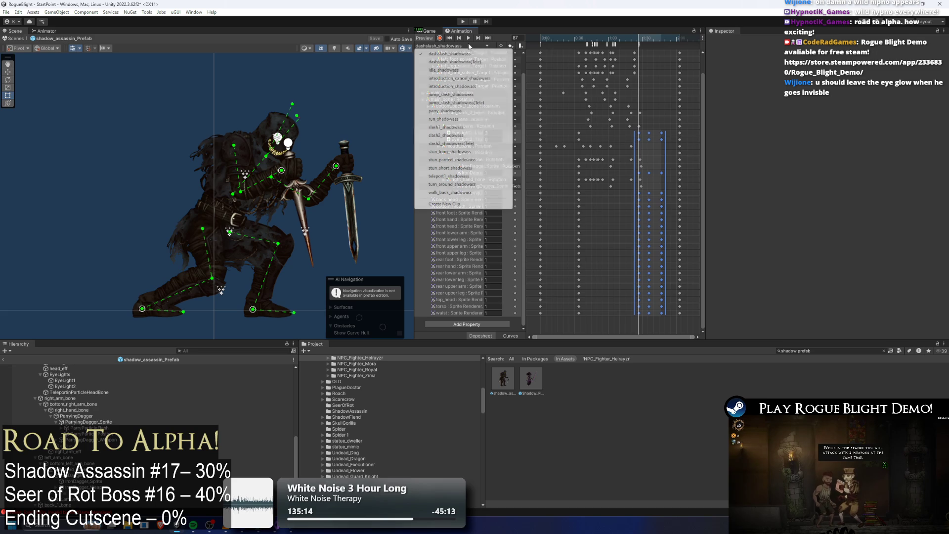
Paste the sprite-hiding keys at frame 76 in jump_slash_shadowass(Tele).
click(482, 101)
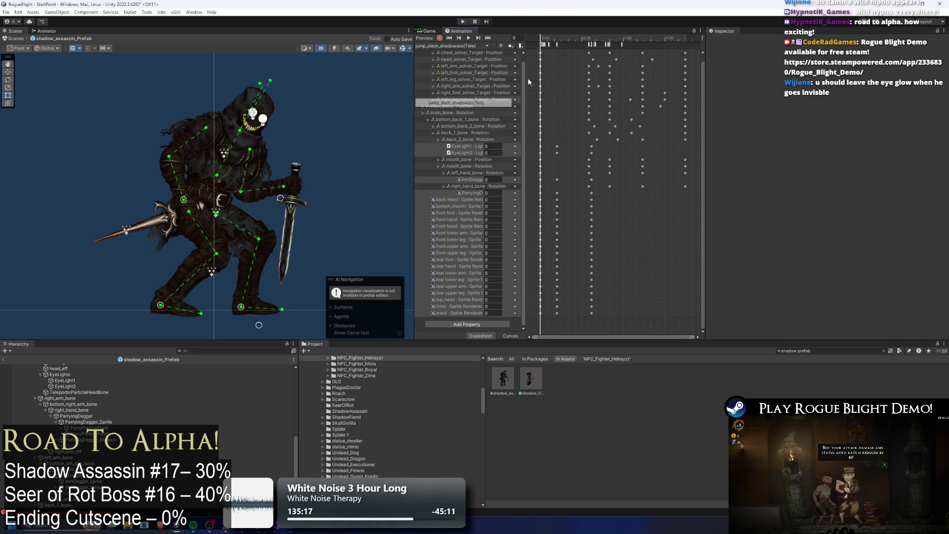
mouse_move(642, 40)
mouse_down()
mouse_move(666, 42)
mouse_move(656, 43)
mouse_up()
key(ctrl+v)
Preview slash2_shadowass(Tele) at frame 61 and save the project.
click(468, 46)
click(470, 144)
mouse_move(620, 39)
mouse_down()
mouse_move(637, 37)
mouse_move(568, 37)
mouse_move(655, 38)
mouse_up()
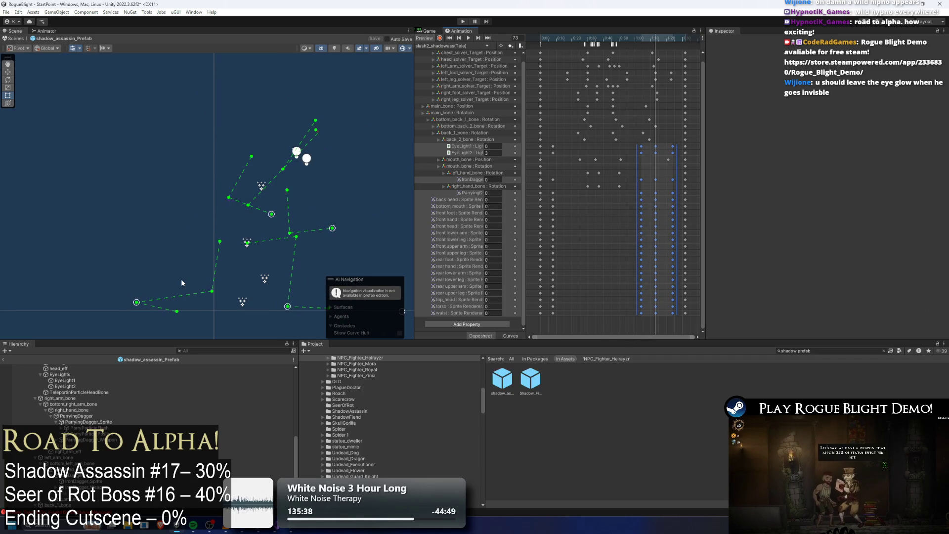
key(ctrl+s)
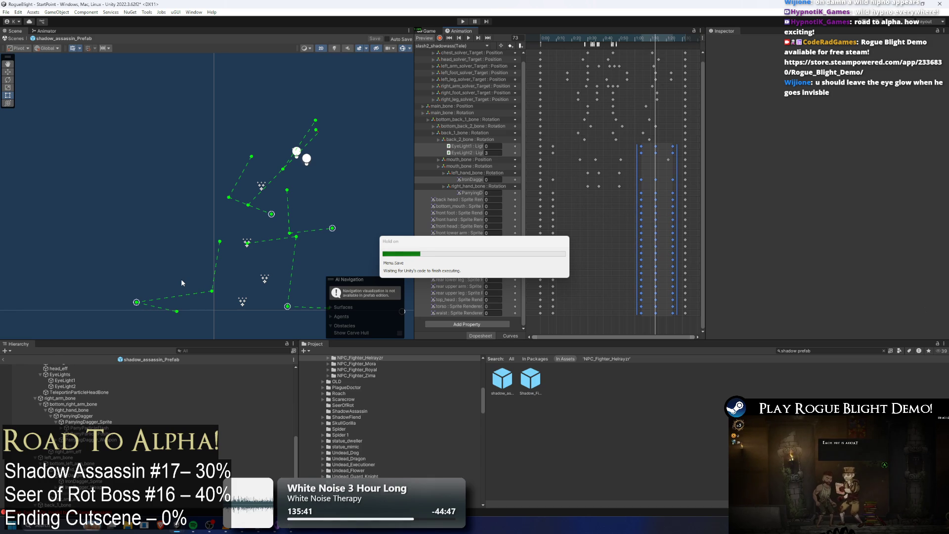